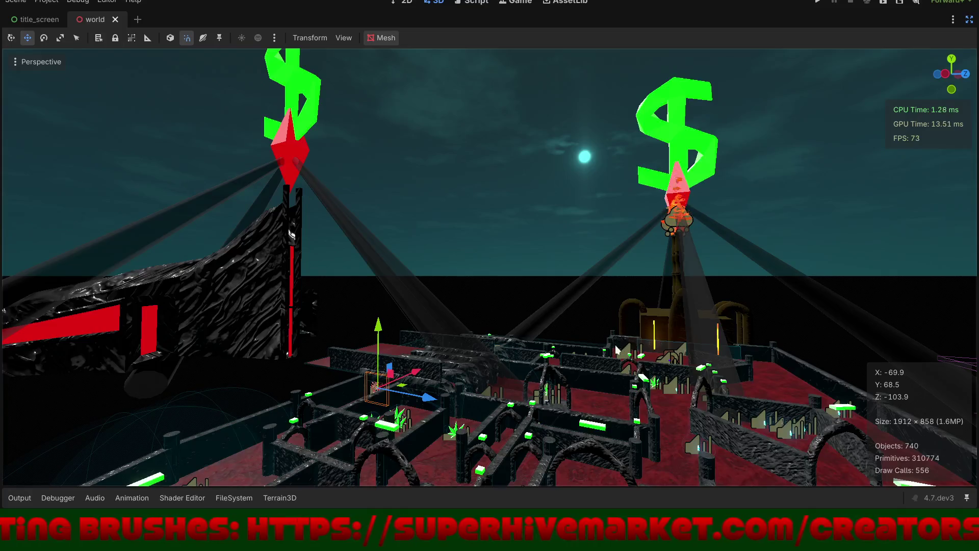
- Zoom in over the maze, select the Church_Area trigger at the black wall's end, and restore the docks
{"action": "key", "text": "w"}
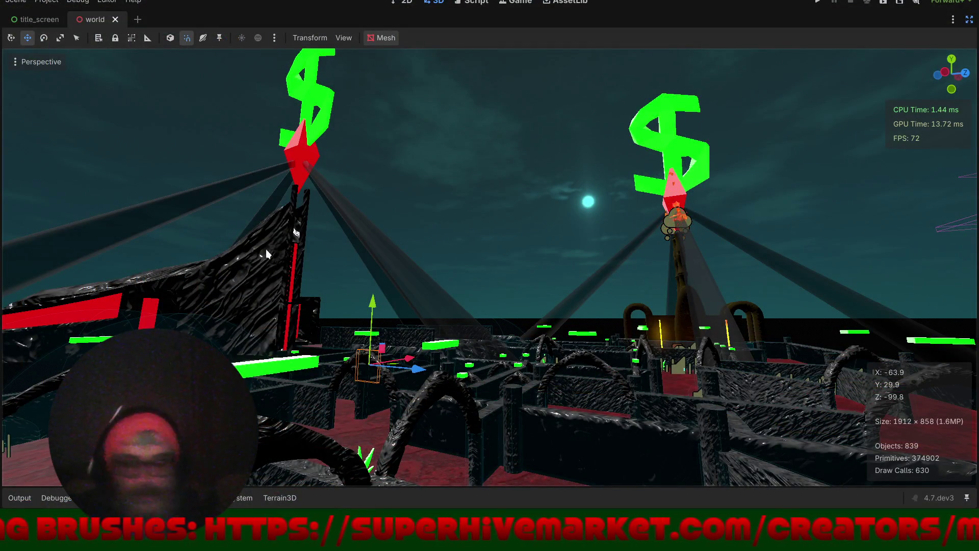
{"action": "scroll", "coordinate": [510, 243], "scroll_direction": "up", "scroll_amount": 3}
{"action": "mouse_move", "coordinate": [510, 243]}
{"action": "left_mouse_down"}
{"action": "mouse_move", "coordinate": [449, 267]}
{"action": "mouse_move", "coordinate": [533, 176]}
{"action": "left_mouse_up"}
{"action": "scroll", "coordinate": [533, 176], "scroll_direction": "down", "scroll_amount": 4}
{"action": "mouse_move", "coordinate": [494, 256]}
{"action": "left_mouse_down"}
{"action": "mouse_move", "coordinate": [552, 187]}
{"action": "mouse_move", "coordinate": [548, 218]}
{"action": "mouse_move", "coordinate": [461, 260]}
{"action": "mouse_move", "coordinate": [543, 255]}
{"action": "mouse_move", "coordinate": [576, 229]}
{"action": "mouse_move", "coordinate": [592, 276]}
{"action": "mouse_move", "coordinate": [616, 298]}
{"action": "mouse_move", "coordinate": [576, 307]}
{"action": "left_mouse_up"}
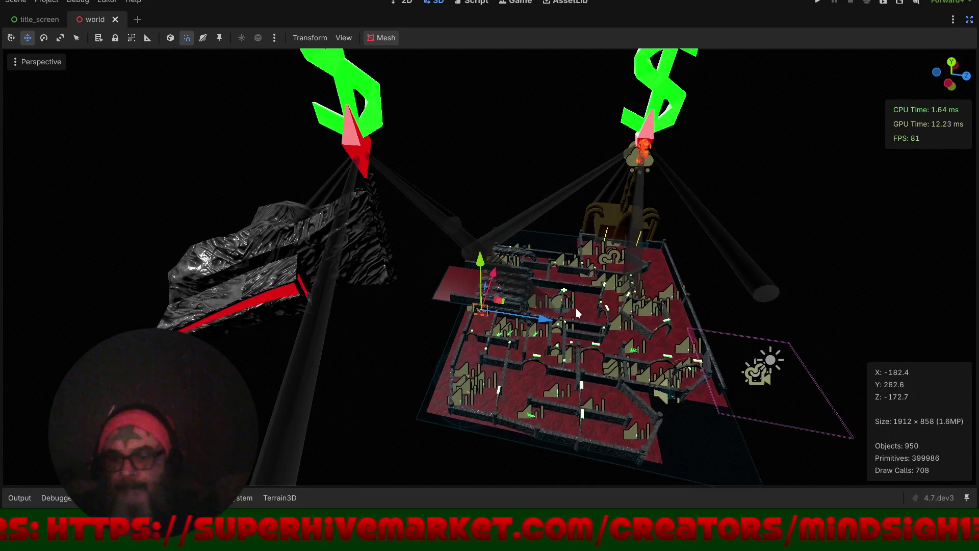
{"action": "scroll", "coordinate": [515, 279], "scroll_direction": "up", "scroll_amount": 5}
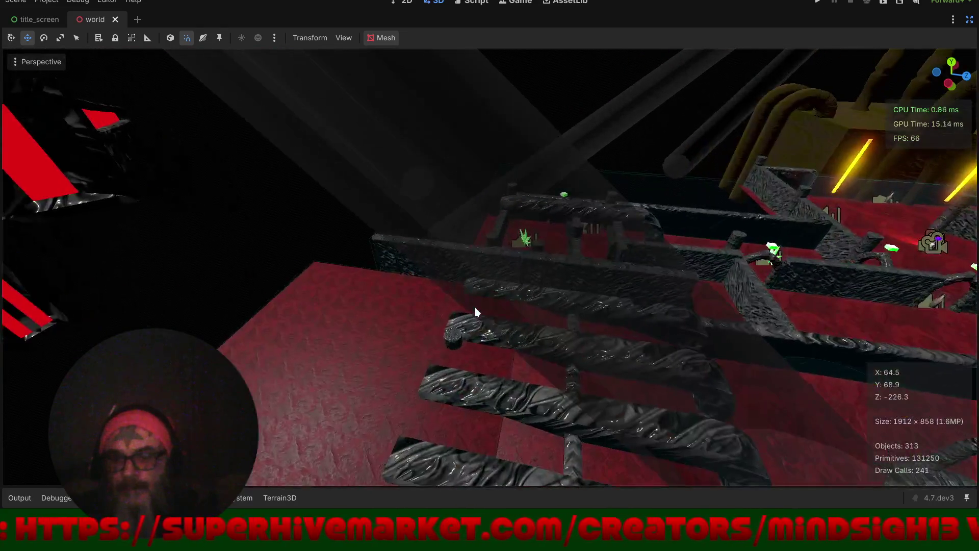
{"action": "mouse_move", "coordinate": [480, 320]}
{"action": "left_mouse_down"}
{"action": "mouse_move", "coordinate": [542, 298]}
{"action": "mouse_move", "coordinate": [480, 308]}
{"action": "left_mouse_up"}
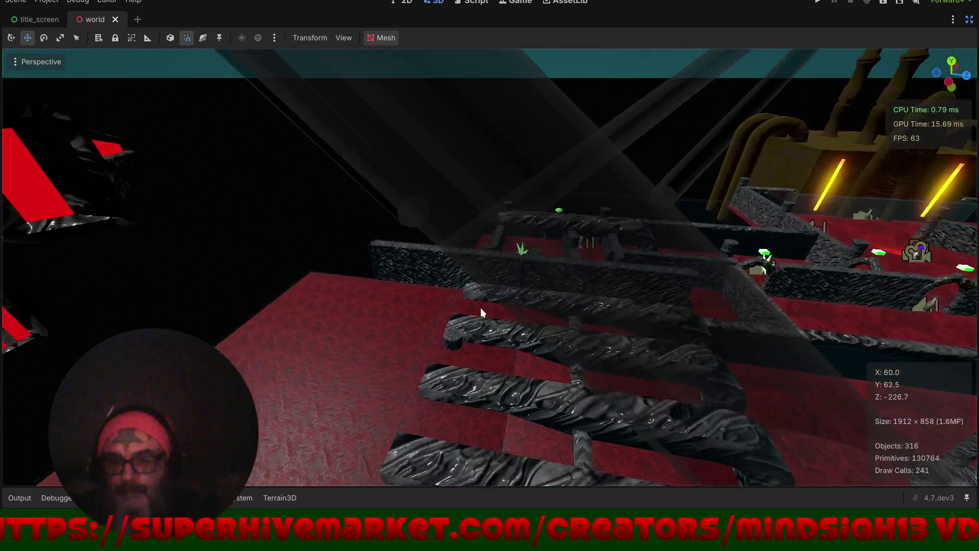
{"action": "left_click", "coordinate": [430, 339]}
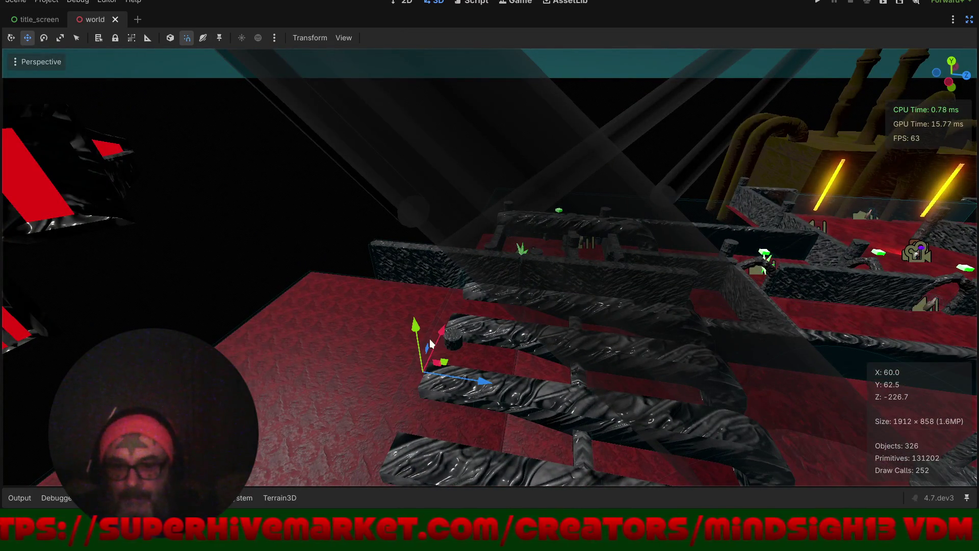
{"action": "left_click", "coordinate": [968, 20]}
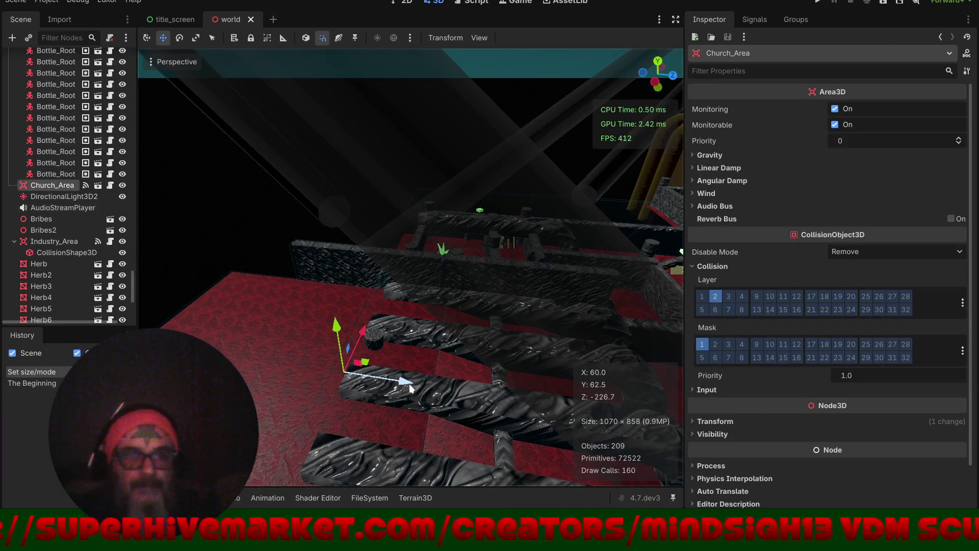
- Slide the Church_Area trigger sideways and frame it facing the red church
{"action": "left_click_drag", "start_coordinate": [412, 388], "coordinate": [452, 386]}
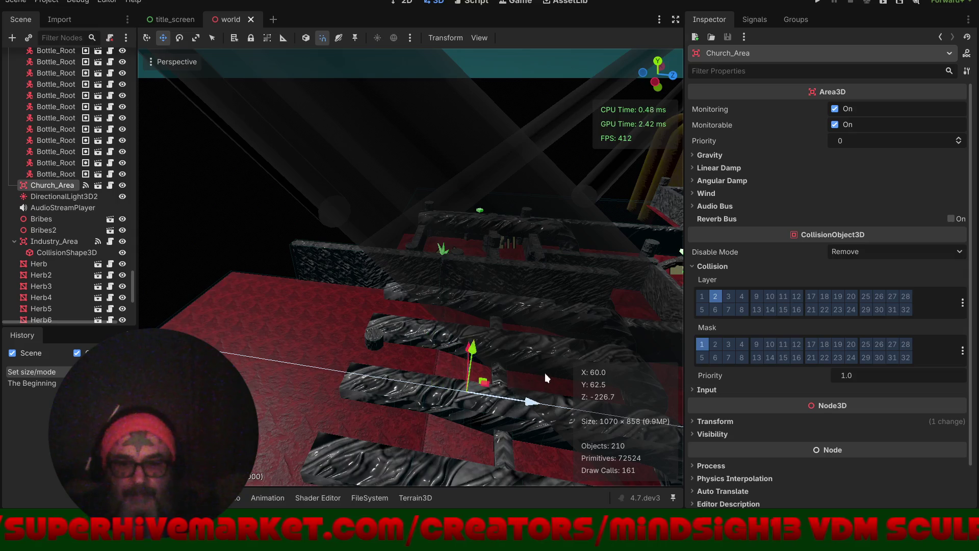
{"action": "left_click", "coordinate": [589, 368]}
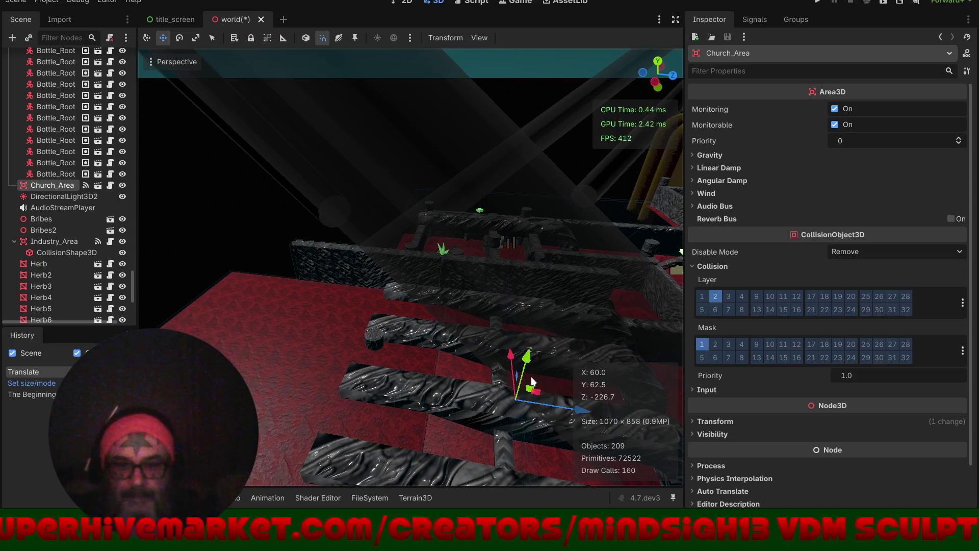
{"action": "key", "text": "f"}
{"action": "mouse_move", "coordinate": [450, 283]}
{"action": "left_mouse_down"}
{"action": "mouse_move", "coordinate": [383, 290]}
{"action": "mouse_move", "coordinate": [327, 230]}
{"action": "mouse_move", "coordinate": [347, 247]}
{"action": "mouse_move", "coordinate": [436, 242]}
{"action": "mouse_move", "coordinate": [442, 269]}
{"action": "left_mouse_up"}
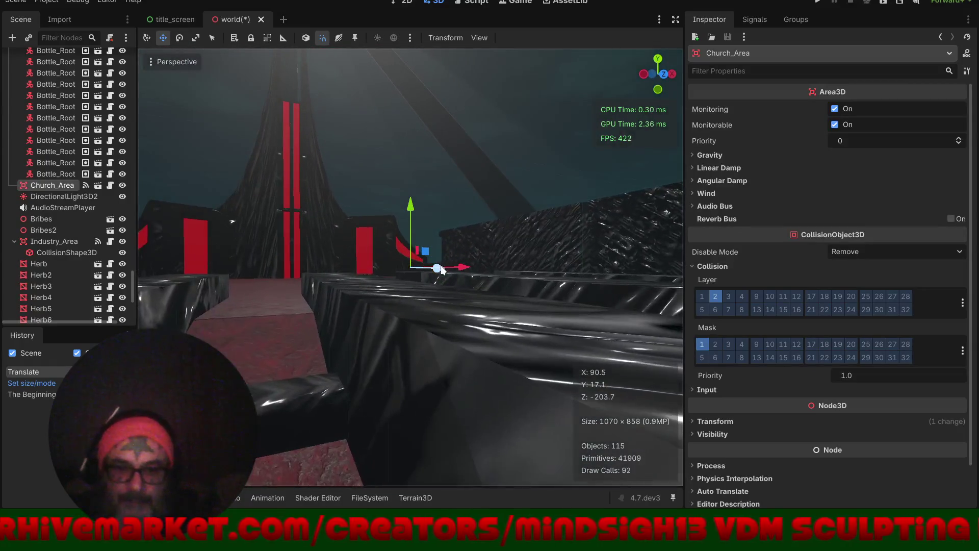
{"action": "left_click_drag", "start_coordinate": [357, 284], "coordinate": [460, 320]}
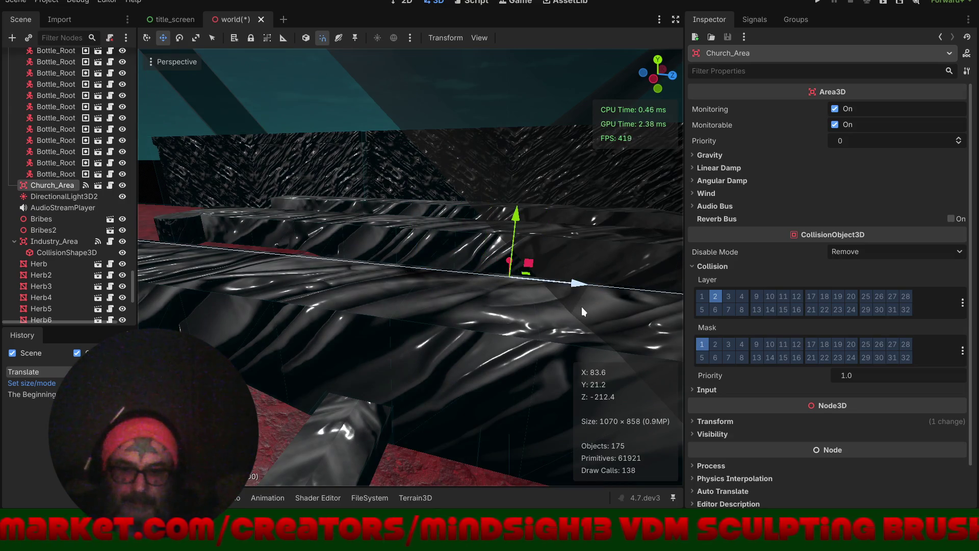
{"action": "mouse_move", "coordinate": [578, 307]}
{"action": "left_mouse_down"}
{"action": "mouse_move", "coordinate": [369, 259]}
{"action": "mouse_move", "coordinate": [302, 270]}
{"action": "mouse_move", "coordinate": [264, 236]}
{"action": "mouse_move", "coordinate": [339, 184]}
{"action": "left_mouse_up"}
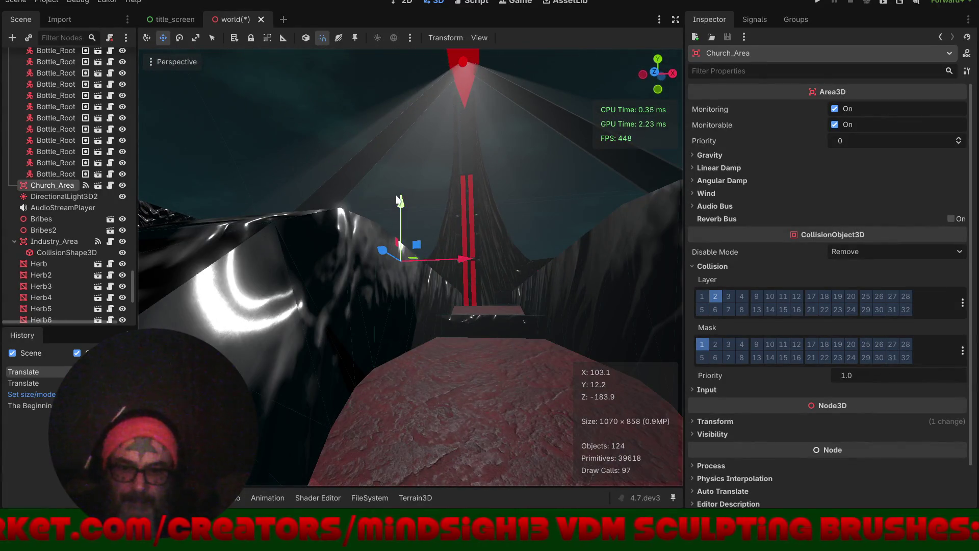
- Lower the trigger slightly, save the world scene, and run the game
{"action": "left_click_drag", "start_coordinate": [381, 229], "coordinate": [388, 230]}
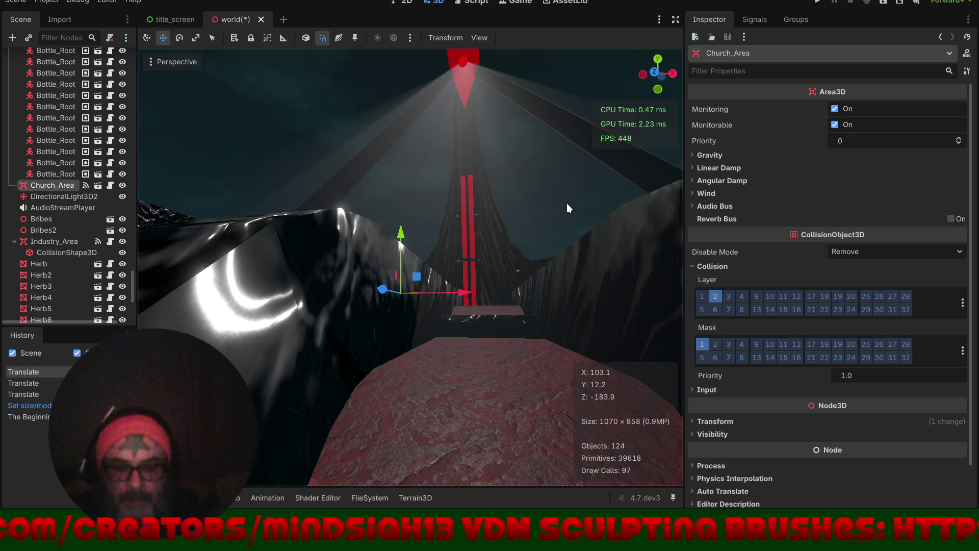
{"action": "key", "text": "ctrl+s"}
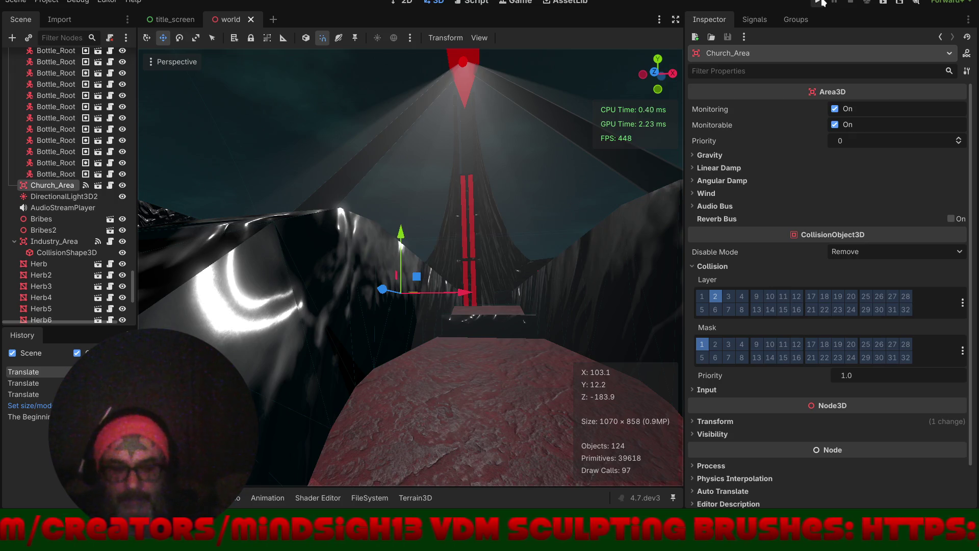
{"action": "left_click", "coordinate": [821, 3]}
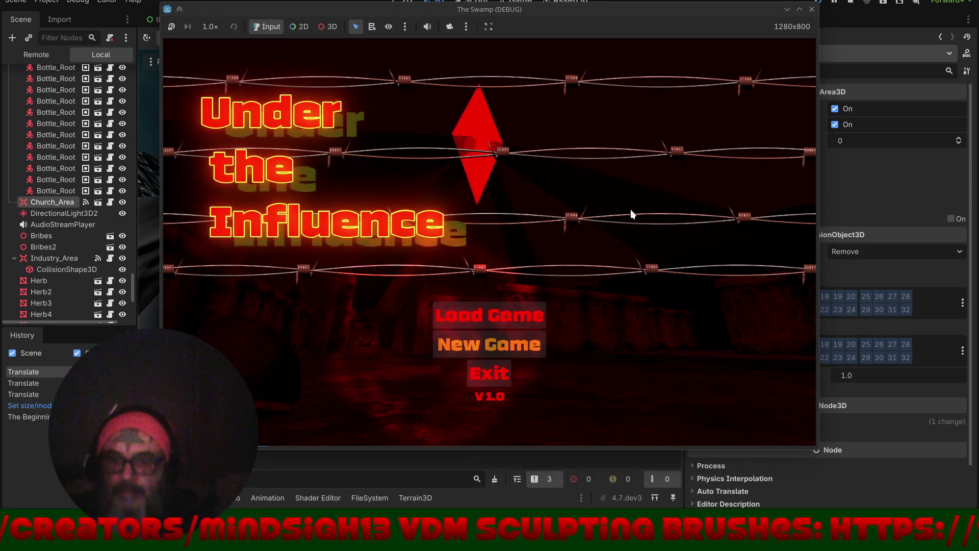
{"action": "left_click", "coordinate": [495, 344]}
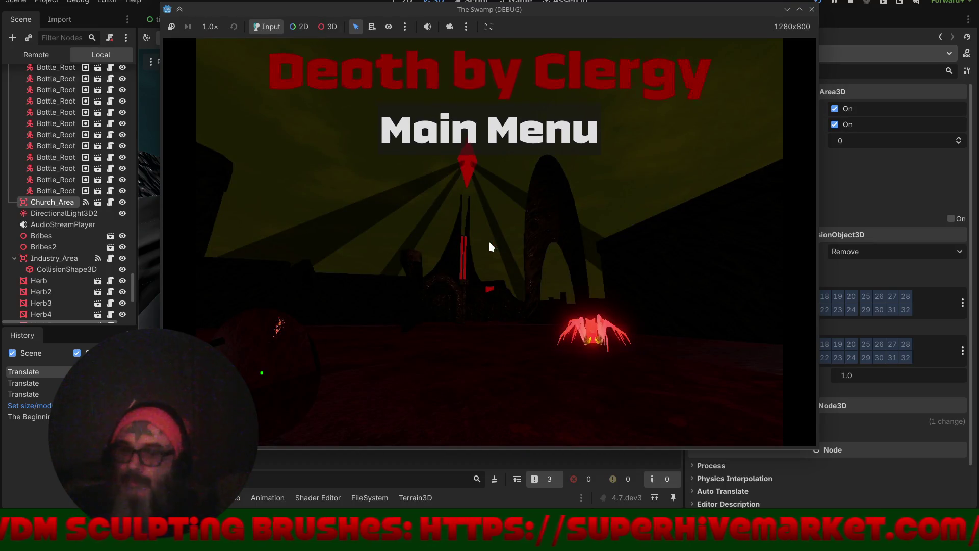
{"action": "left_click", "coordinate": [507, 140]}
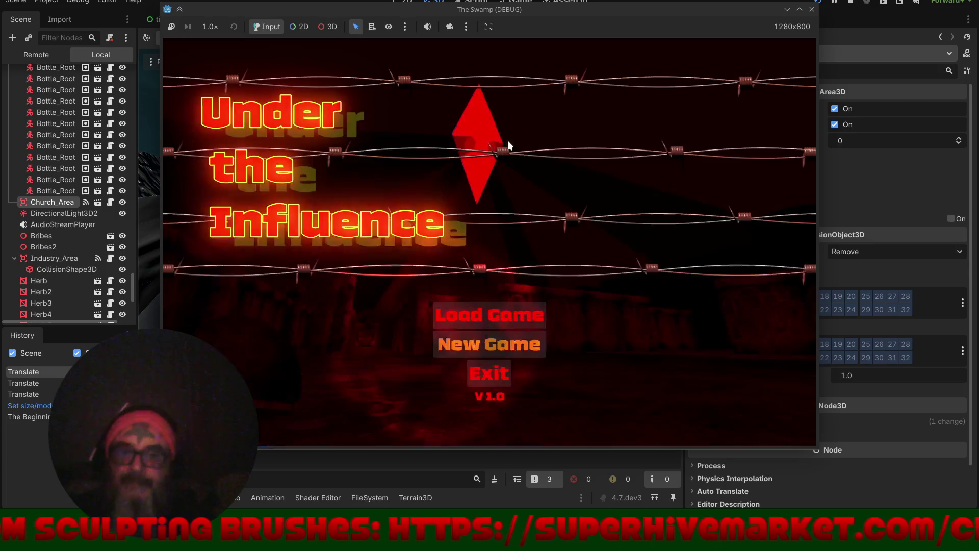
{"action": "left_click", "coordinate": [507, 346]}
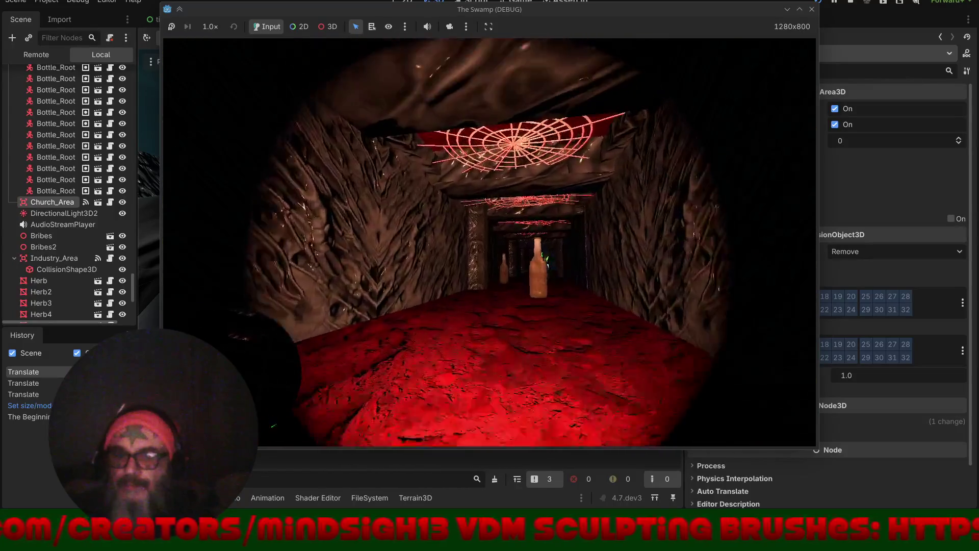
{"action": "key", "text": "F8"}
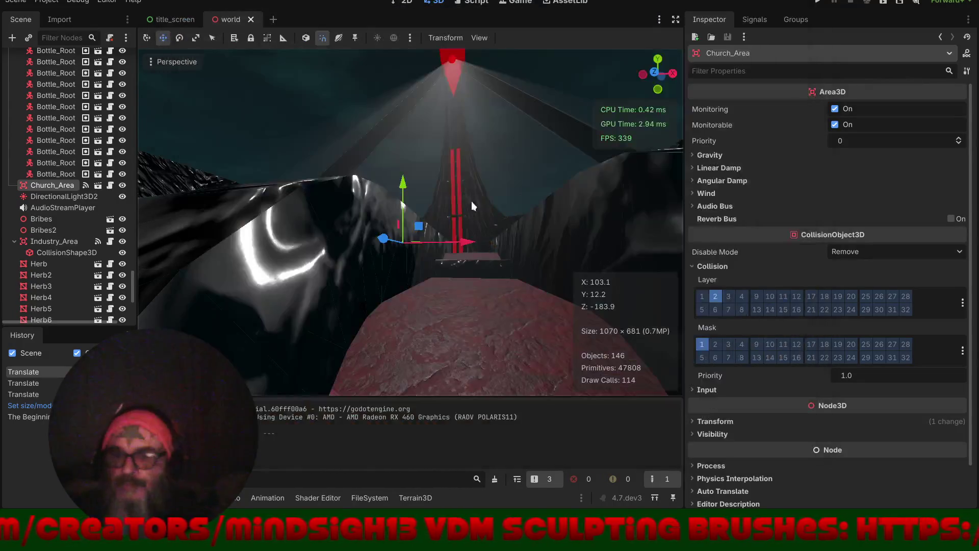
- Select the SpiderWebFrozen9 web and add a StaticBody3D child node to it
{"action": "mouse_move", "coordinate": [446, 203]}
{"action": "left_mouse_down"}
{"action": "mouse_move", "coordinate": [563, 293]}
{"action": "mouse_move", "coordinate": [510, 271]}
{"action": "mouse_move", "coordinate": [408, 259]}
{"action": "mouse_move", "coordinate": [486, 193]}
{"action": "mouse_move", "coordinate": [412, 204]}
{"action": "mouse_move", "coordinate": [448, 179]}
{"action": "mouse_move", "coordinate": [411, 173]}
{"action": "mouse_move", "coordinate": [403, 237]}
{"action": "mouse_move", "coordinate": [366, 248]}
{"action": "left_mouse_up"}
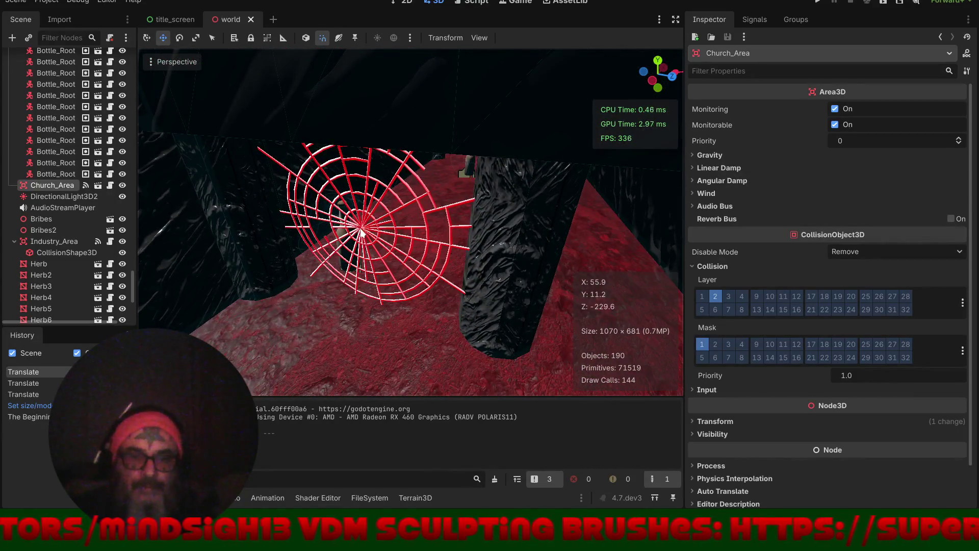
{"action": "left_click", "coordinate": [361, 233]}
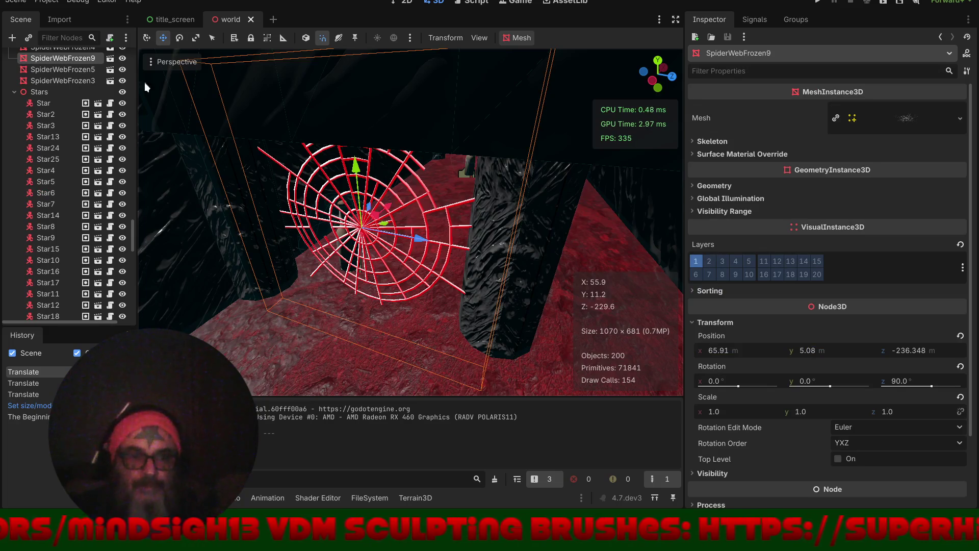
{"action": "left_click", "coordinate": [10, 39]}
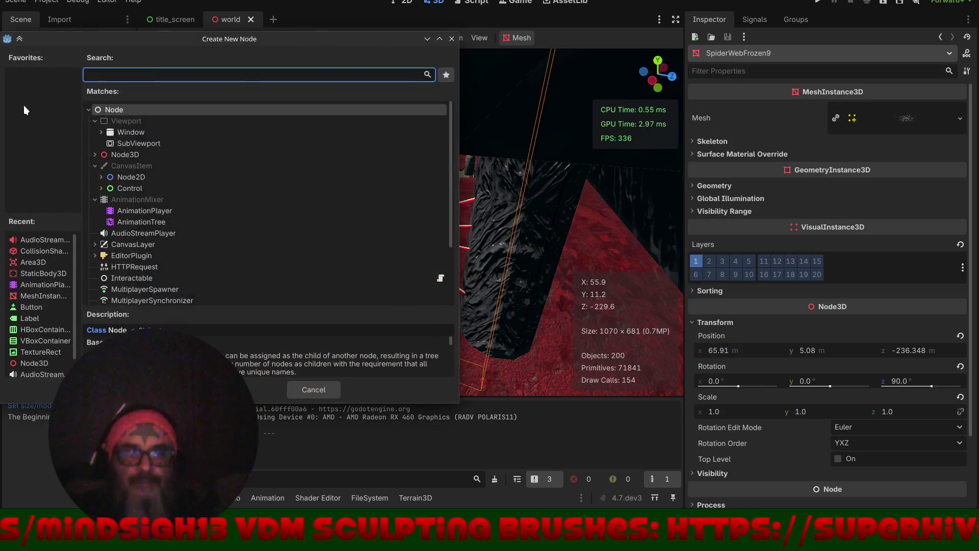
{"action": "left_click", "coordinate": [38, 275]}
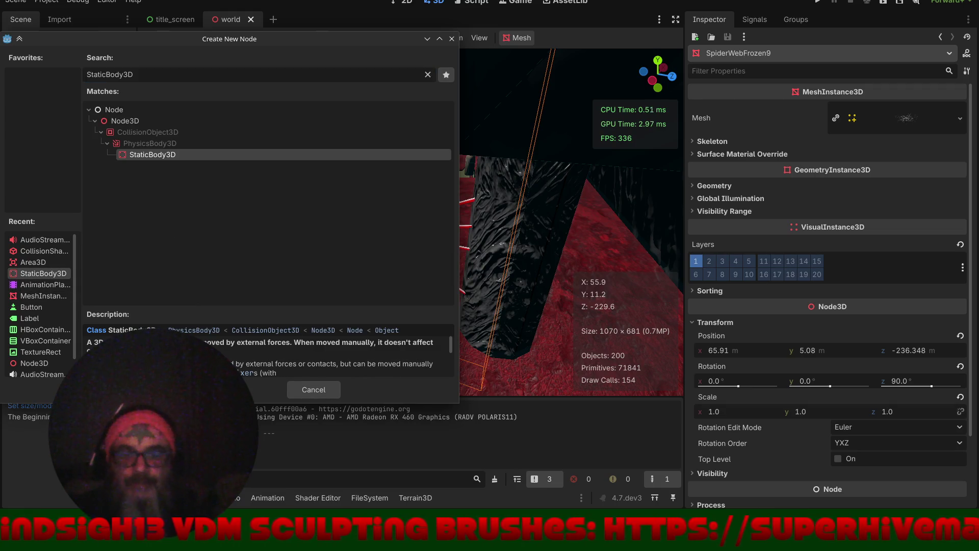
{"action": "key", "text": "Return"}
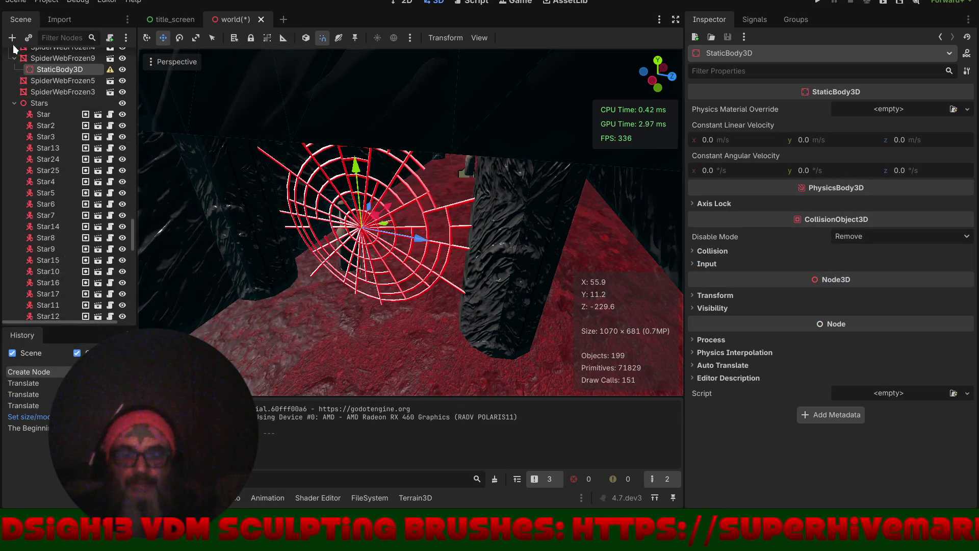
{"action": "left_click", "coordinate": [12, 39]}
- Add a CollisionShape3D under the StaticBody3D and give it a BoxShape3D
{"action": "left_click", "coordinate": [46, 262]}
{"action": "double_click", "coordinate": [46, 262]}
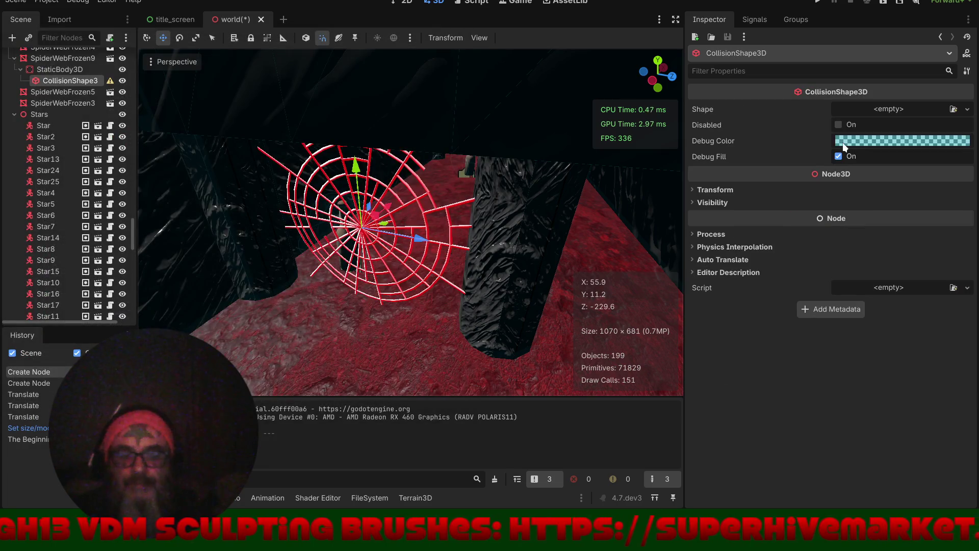
{"action": "left_click", "coordinate": [890, 110]}
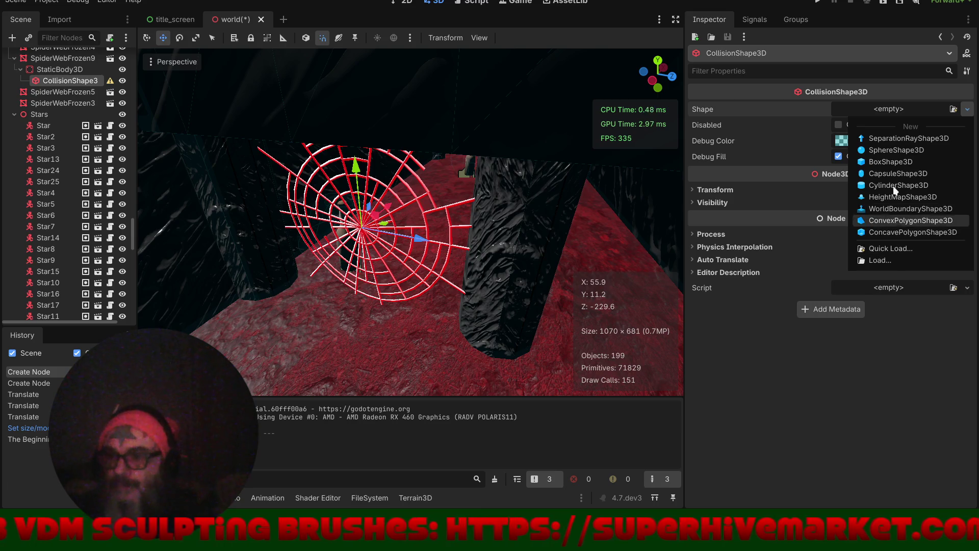
{"action": "left_click", "coordinate": [897, 161]}
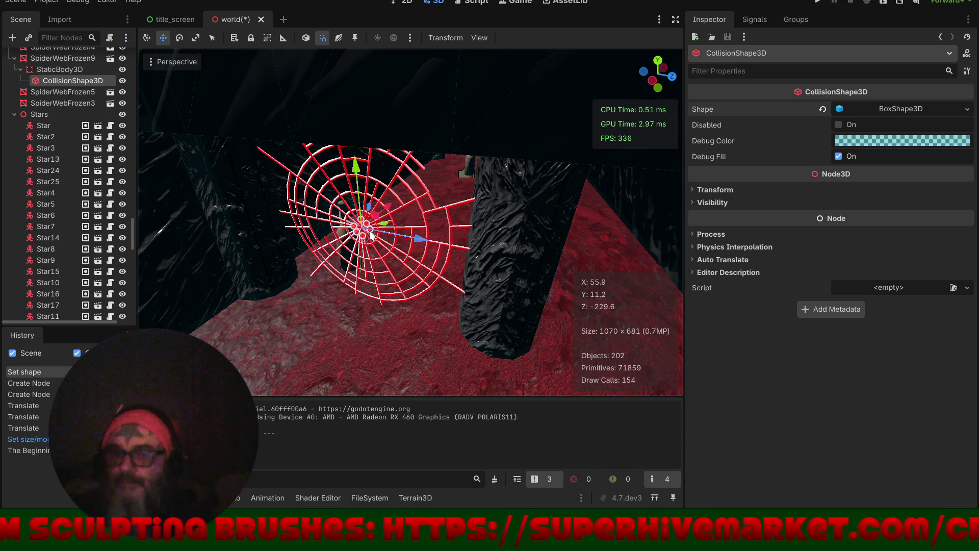
- Stretch the box to cover the web, then show the StaticBody3D's collision layer and mask settings
{"action": "left_click_drag", "start_coordinate": [456, 261], "coordinate": [457, 261]}
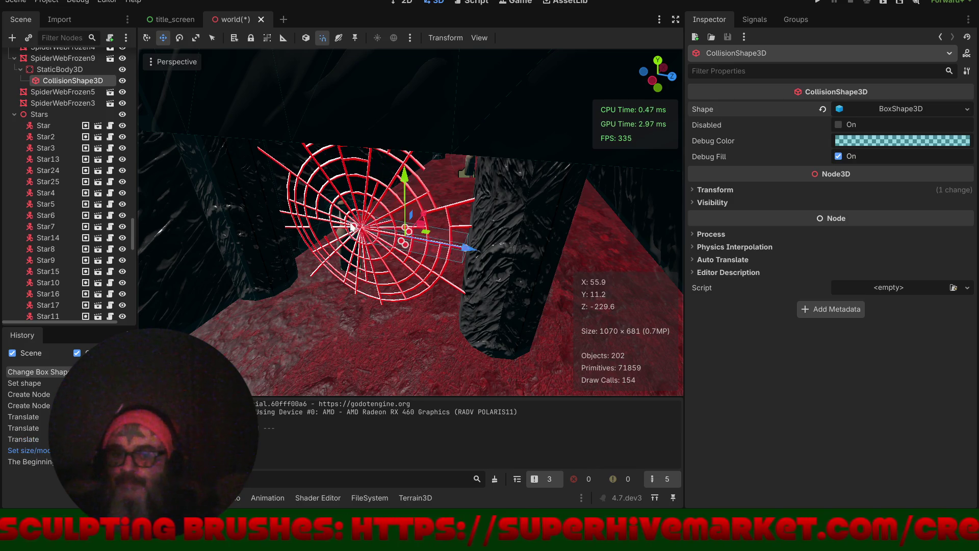
{"action": "left_click", "coordinate": [271, 212]}
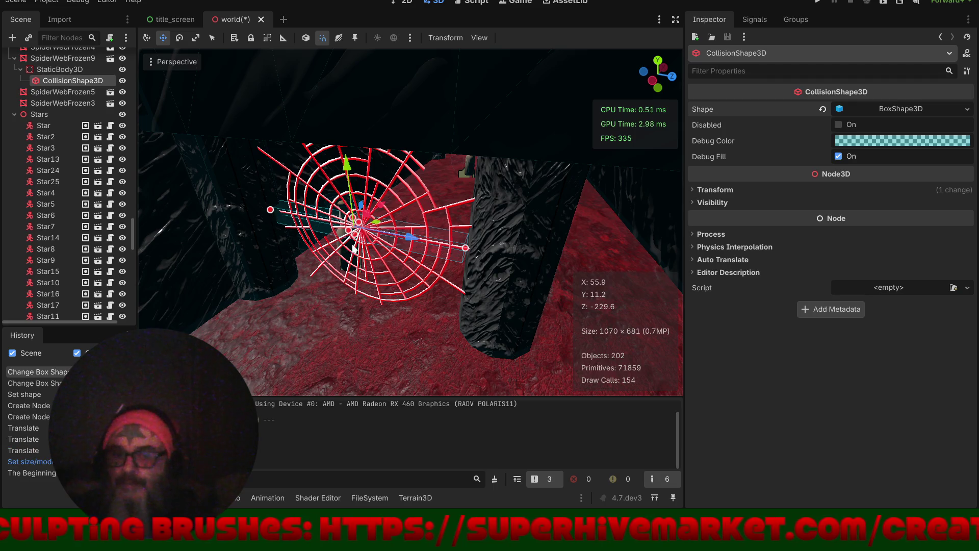
{"action": "left_click_drag", "start_coordinate": [360, 310], "coordinate": [360, 311]}
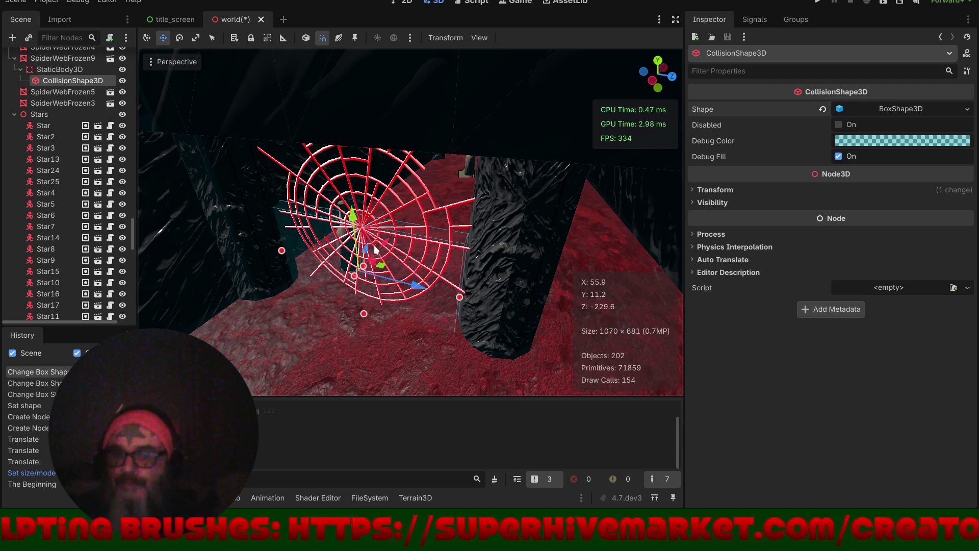
{"action": "scroll", "coordinate": [406, 273], "scroll_direction": "up", "scroll_amount": 5}
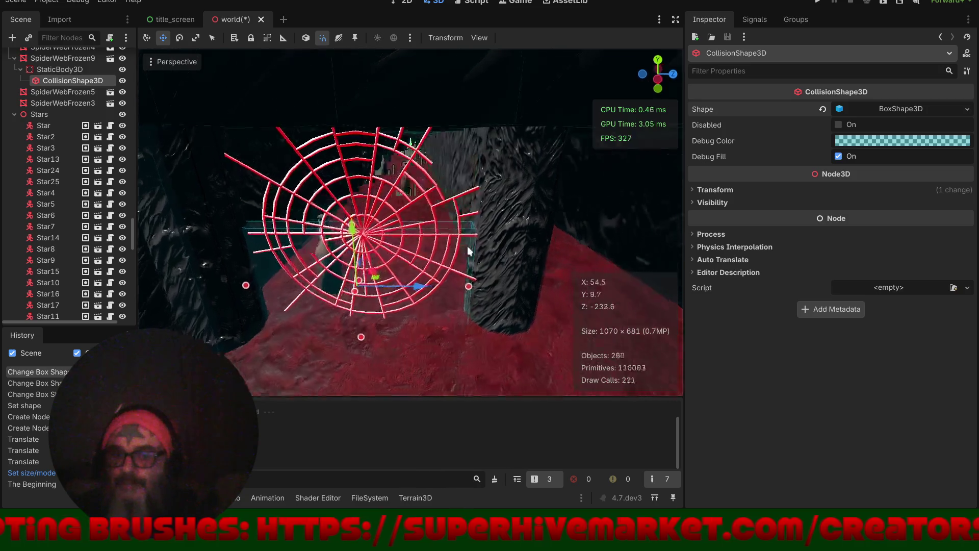
{"action": "left_click_drag", "start_coordinate": [367, 221], "coordinate": [381, 90]}
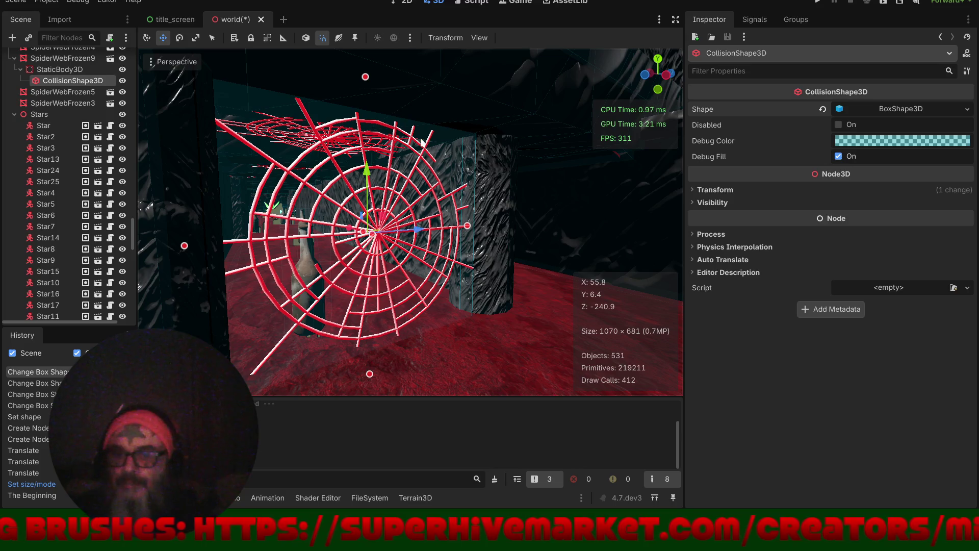
{"action": "key", "text": "f"}
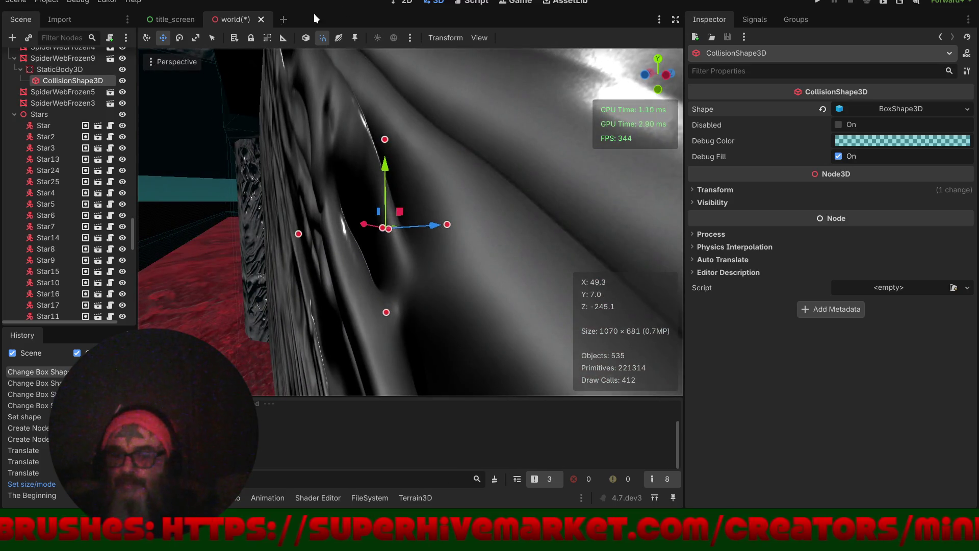
{"action": "left_click", "coordinate": [74, 72]}
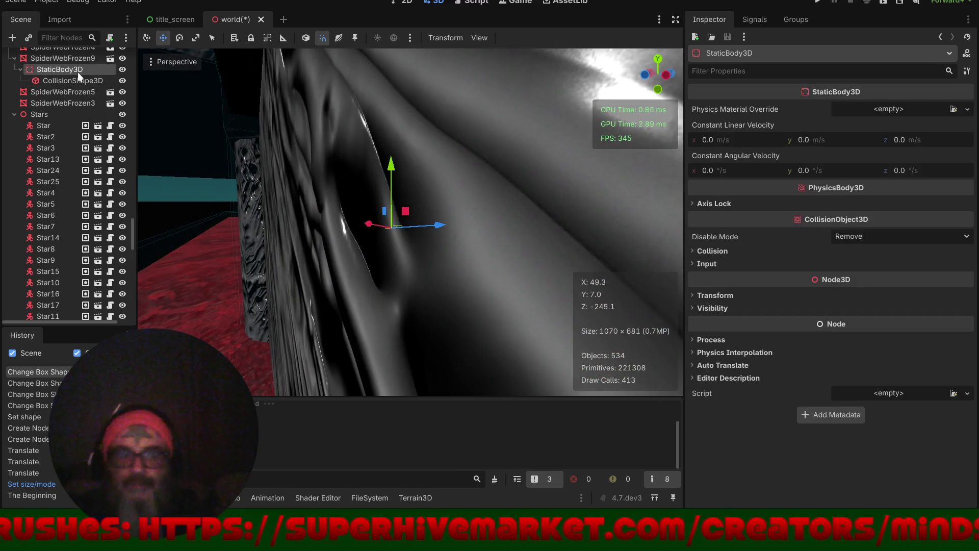
{"action": "left_click", "coordinate": [781, 250]}
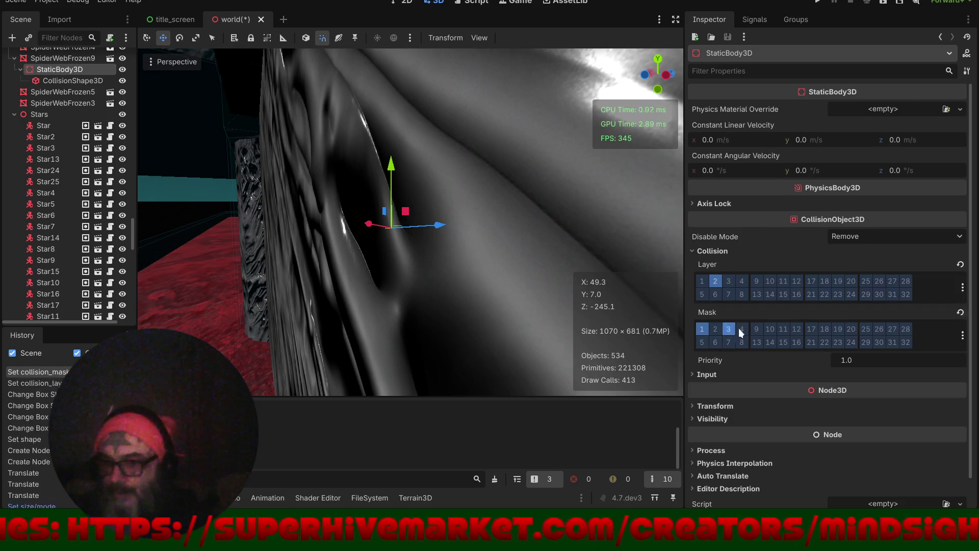
- Enable mask layer 13 on the spider web's StaticBody3D
{"action": "left_click", "coordinate": [755, 341]}
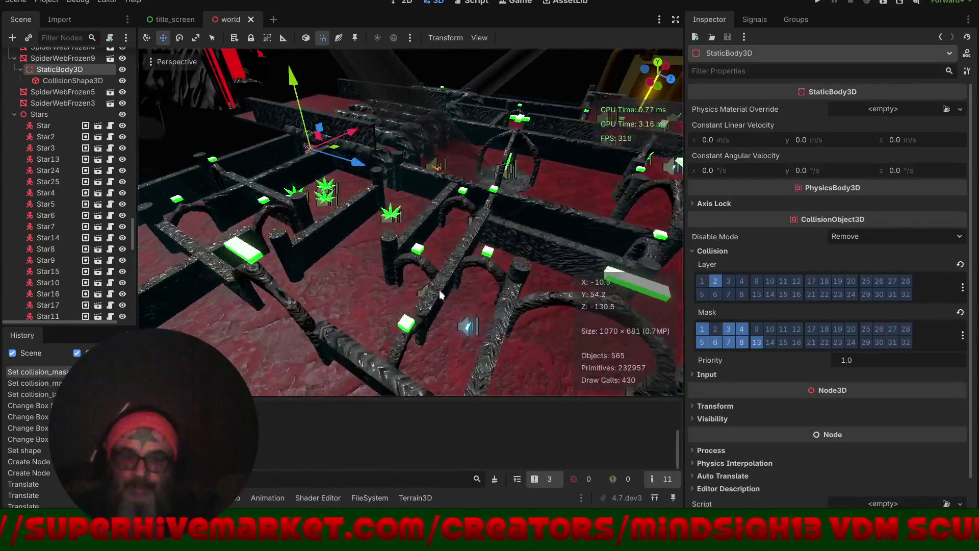
{"action": "mouse_move", "coordinate": [460, 279]}
{"action": "left_mouse_down"}
{"action": "mouse_move", "coordinate": [405, 280]}
{"action": "mouse_move", "coordinate": [376, 265]}
{"action": "left_mouse_up"}
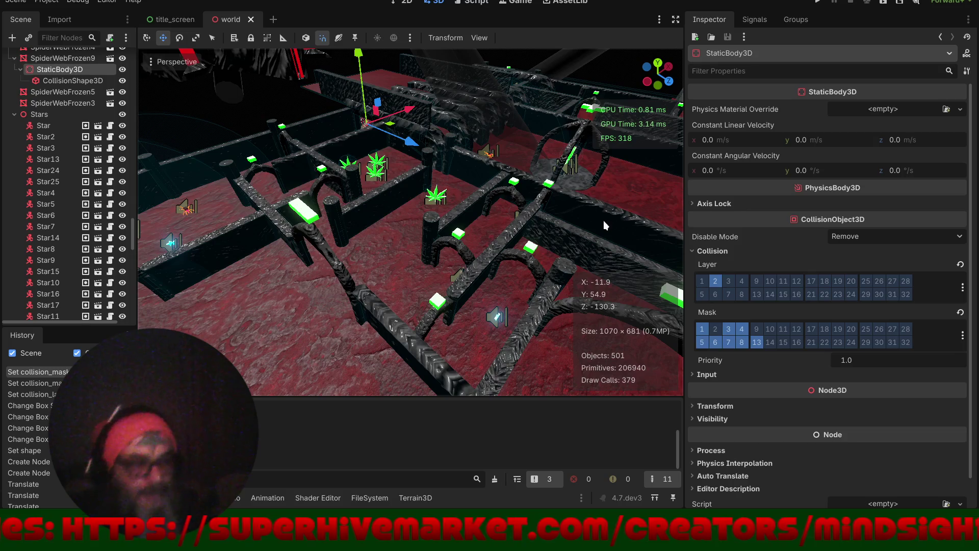
- Collapse the Output panel, survey the maze from several angles, and select Star6
{"action": "scroll", "coordinate": [505, 209], "scroll_direction": "down", "scroll_amount": 5}
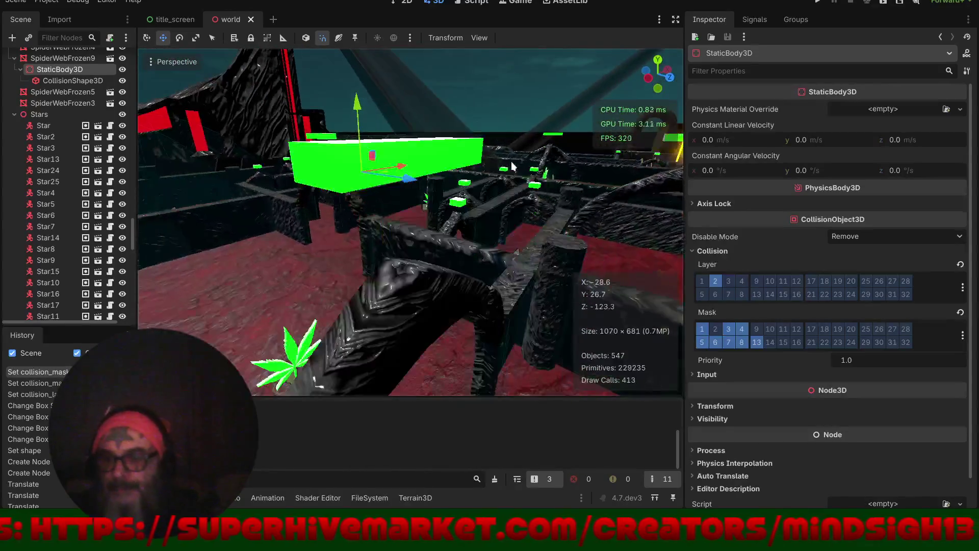
{"action": "scroll", "coordinate": [487, 177], "scroll_direction": "up", "scroll_amount": 5}
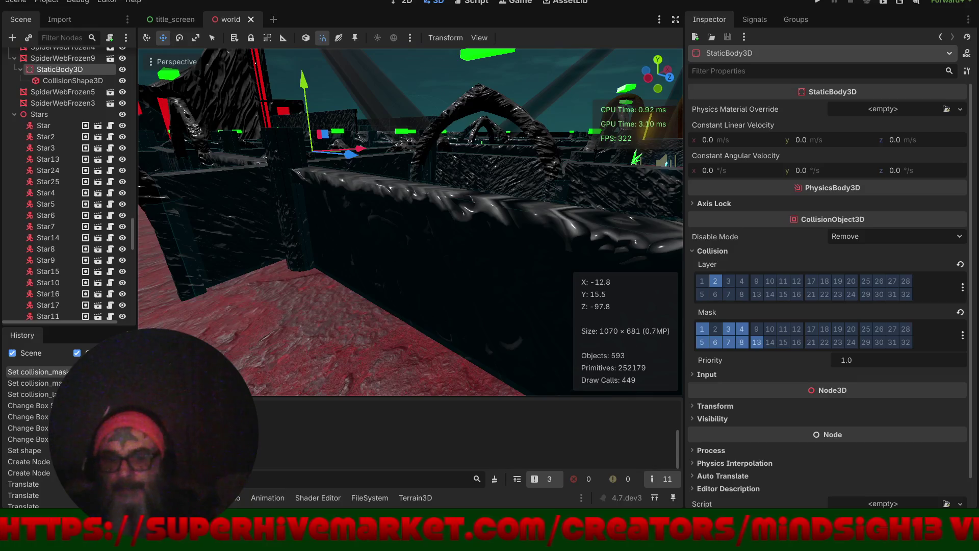
{"action": "left_click", "coordinate": [224, 498]}
{"action": "scroll", "coordinate": [403, 398], "scroll_direction": "down", "scroll_amount": 5}
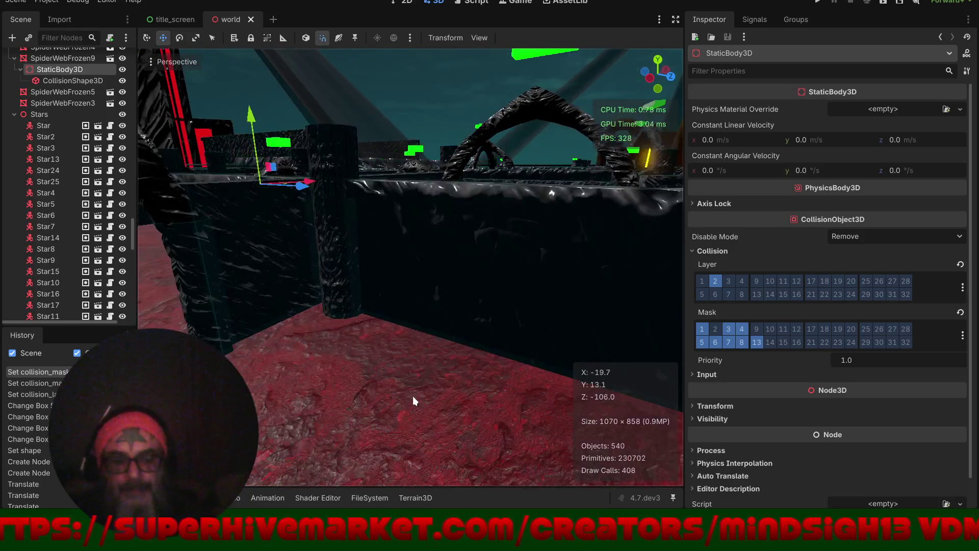
{"action": "mouse_move", "coordinate": [396, 370]}
{"action": "left_mouse_down"}
{"action": "mouse_move", "coordinate": [324, 365]}
{"action": "mouse_move", "coordinate": [383, 280]}
{"action": "mouse_move", "coordinate": [568, 305]}
{"action": "mouse_move", "coordinate": [535, 322]}
{"action": "mouse_move", "coordinate": [449, 419]}
{"action": "mouse_move", "coordinate": [411, 441]}
{"action": "mouse_move", "coordinate": [401, 374]}
{"action": "mouse_move", "coordinate": [455, 272]}
{"action": "mouse_move", "coordinate": [366, 278]}
{"action": "mouse_move", "coordinate": [390, 267]}
{"action": "mouse_move", "coordinate": [537, 284]}
{"action": "mouse_move", "coordinate": [554, 301]}
{"action": "mouse_move", "coordinate": [516, 274]}
{"action": "mouse_move", "coordinate": [417, 406]}
{"action": "left_mouse_up"}
{"action": "scroll", "coordinate": [418, 406], "scroll_direction": "up", "scroll_amount": 6}
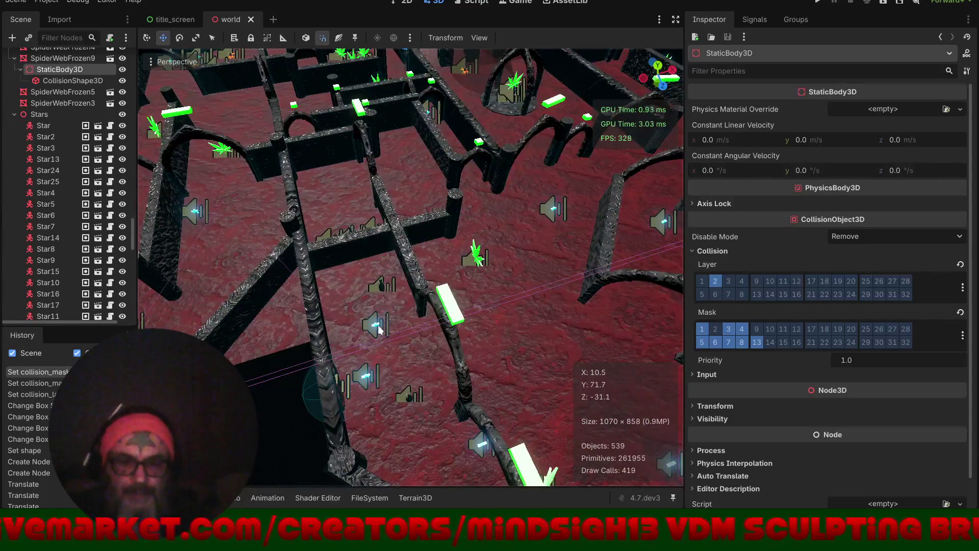
{"action": "left_click", "coordinate": [377, 328]}
{"action": "mouse_move", "coordinate": [358, 298]}
{"action": "left_mouse_down"}
{"action": "mouse_move", "coordinate": [494, 283]}
{"action": "mouse_move", "coordinate": [405, 297]}
{"action": "mouse_move", "coordinate": [447, 326]}
{"action": "left_mouse_up"}
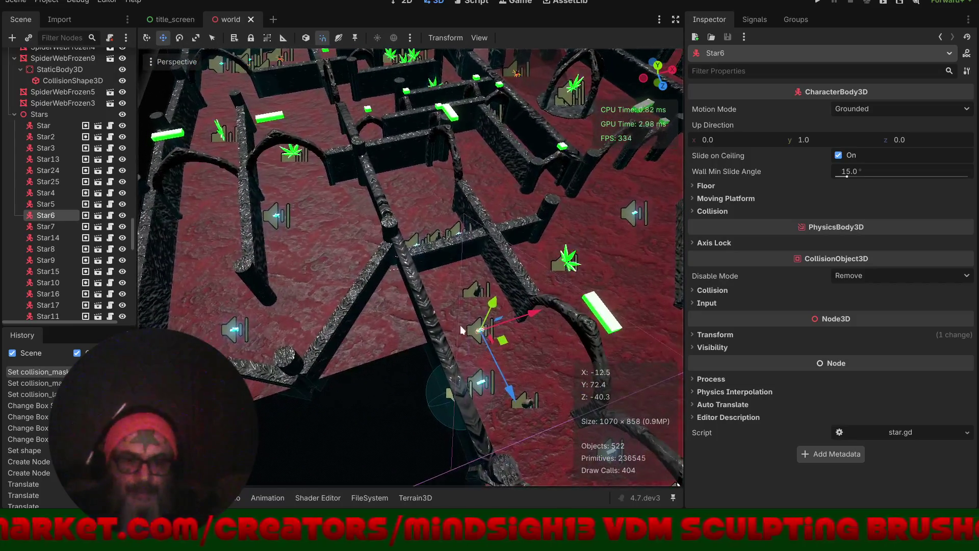
- Move Star6 and the sphere collision shape to new spots in the maze
{"action": "left_click_drag", "start_coordinate": [502, 339], "coordinate": [216, 199]}
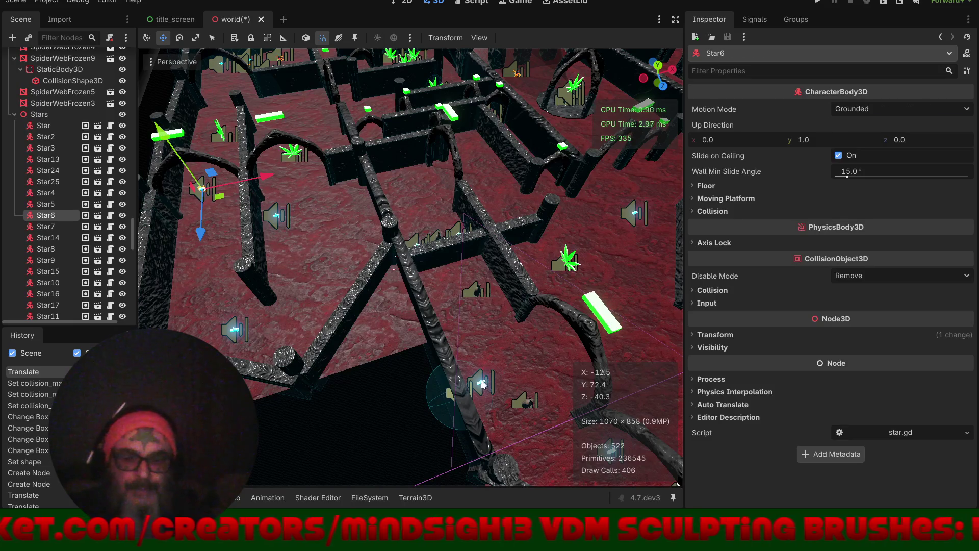
{"action": "left_click", "coordinate": [484, 384]}
{"action": "mouse_move", "coordinate": [485, 388]}
{"action": "left_mouse_down"}
{"action": "mouse_move", "coordinate": [587, 339]}
{"action": "mouse_move", "coordinate": [396, 274]}
{"action": "mouse_move", "coordinate": [421, 265]}
{"action": "mouse_move", "coordinate": [449, 294]}
{"action": "mouse_move", "coordinate": [432, 316]}
{"action": "mouse_move", "coordinate": [378, 318]}
{"action": "mouse_move", "coordinate": [307, 295]}
{"action": "mouse_move", "coordinate": [365, 222]}
{"action": "mouse_move", "coordinate": [423, 286]}
{"action": "mouse_move", "coordinate": [267, 198]}
{"action": "mouse_move", "coordinate": [279, 262]}
{"action": "mouse_move", "coordinate": [489, 286]}
{"action": "mouse_move", "coordinate": [408, 274]}
{"action": "mouse_move", "coordinate": [418, 354]}
{"action": "left_mouse_up"}
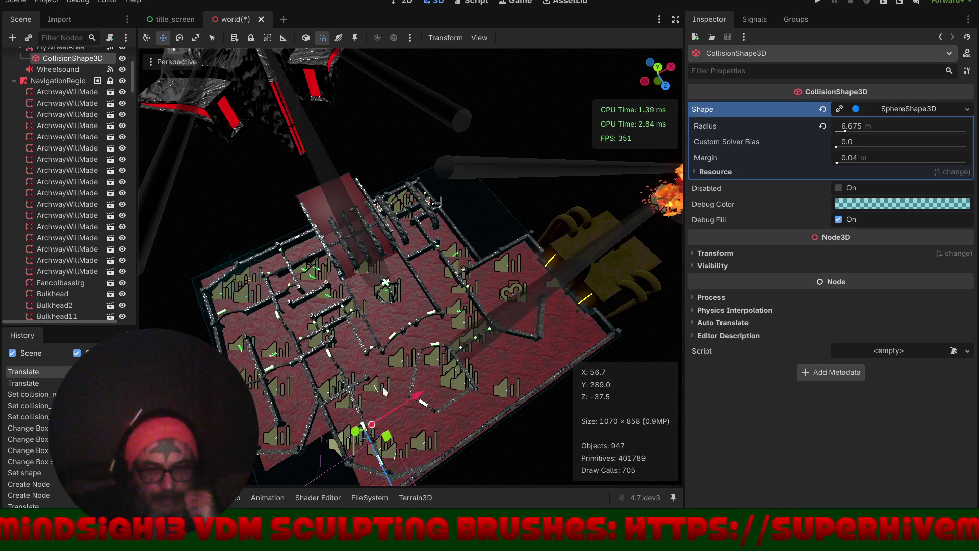
- Orbit and zoom out over the whole level, then select the left dollar-sign bribe, Bribes2
{"action": "left_click_drag", "start_coordinate": [386, 353], "coordinate": [488, 249]}
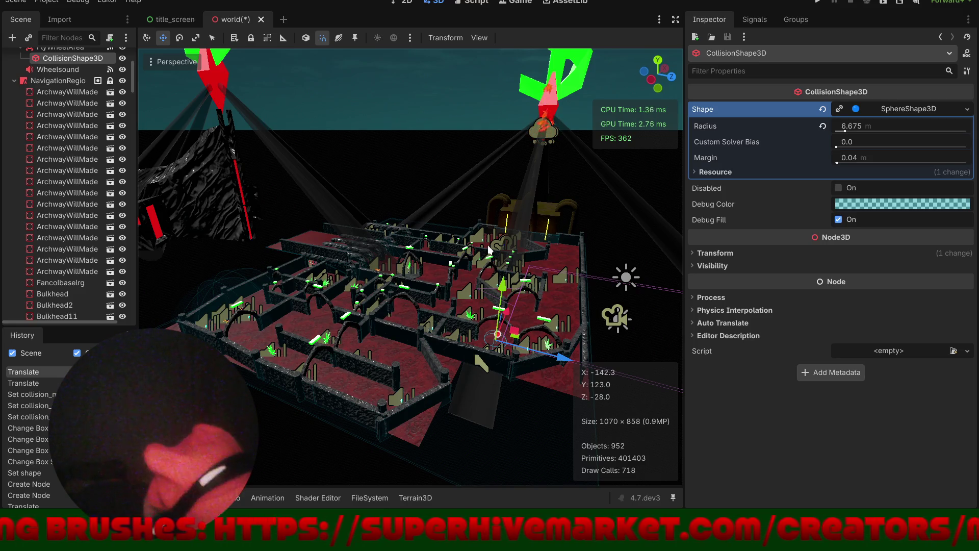
{"action": "mouse_move", "coordinate": [471, 285]}
{"action": "left_mouse_down"}
{"action": "mouse_move", "coordinate": [396, 317]}
{"action": "mouse_move", "coordinate": [619, 238]}
{"action": "mouse_move", "coordinate": [628, 245]}
{"action": "mouse_move", "coordinate": [487, 294]}
{"action": "mouse_move", "coordinate": [436, 324]}
{"action": "left_mouse_up"}
{"action": "scroll", "coordinate": [474, 300], "scroll_direction": "down", "scroll_amount": 3}
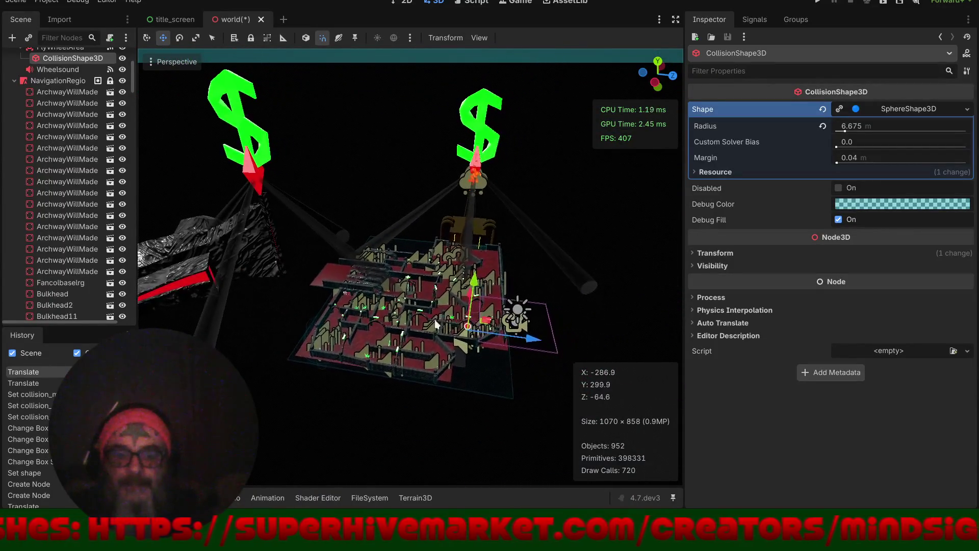
{"action": "left_click", "coordinate": [251, 135]}
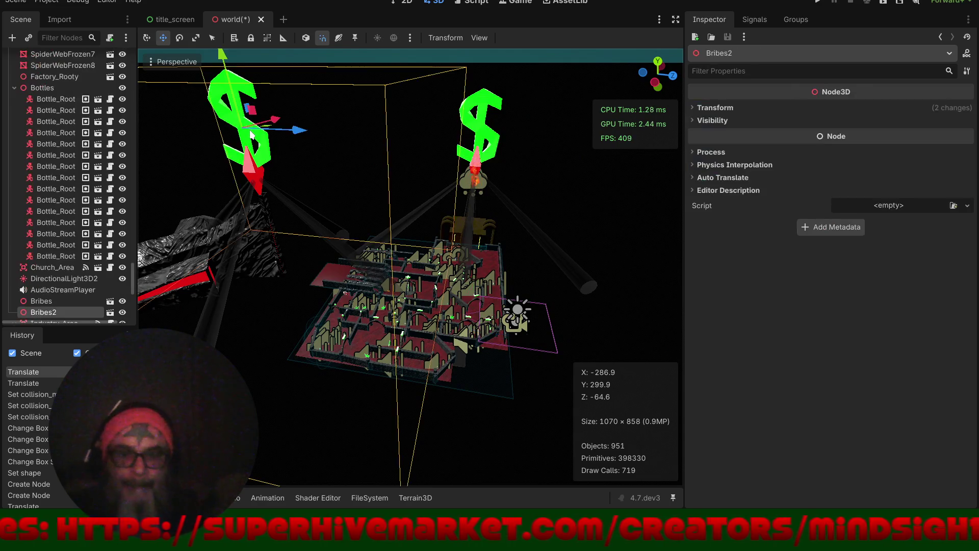
- Duplicate Bribes2 as Bribes3 and move the copy over to the right side
{"action": "key", "text": "ctrl+d"}
{"action": "mouse_move", "coordinate": [302, 133]}
{"action": "left_mouse_down"}
{"action": "mouse_move", "coordinate": [547, 161]}
{"action": "mouse_move", "coordinate": [372, 240]}
{"action": "mouse_move", "coordinate": [212, 278]}
{"action": "mouse_move", "coordinate": [200, 276]}
{"action": "mouse_move", "coordinate": [234, 264]}
{"action": "mouse_move", "coordinate": [192, 240]}
{"action": "left_mouse_up"}
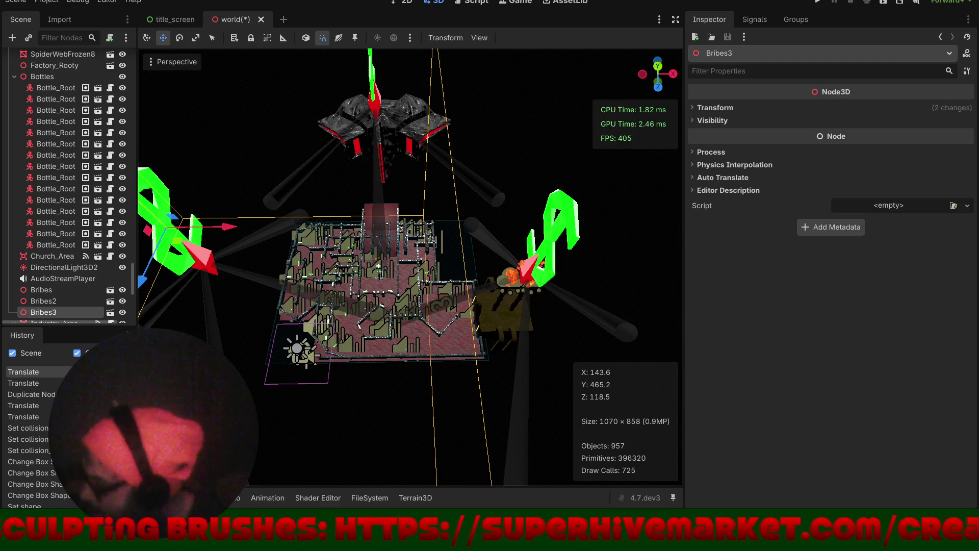
{"action": "scroll", "coordinate": [401, 314], "scroll_direction": "up", "scroll_amount": 5}
{"action": "scroll", "coordinate": [376, 325], "scroll_direction": "up", "scroll_amount": 5}
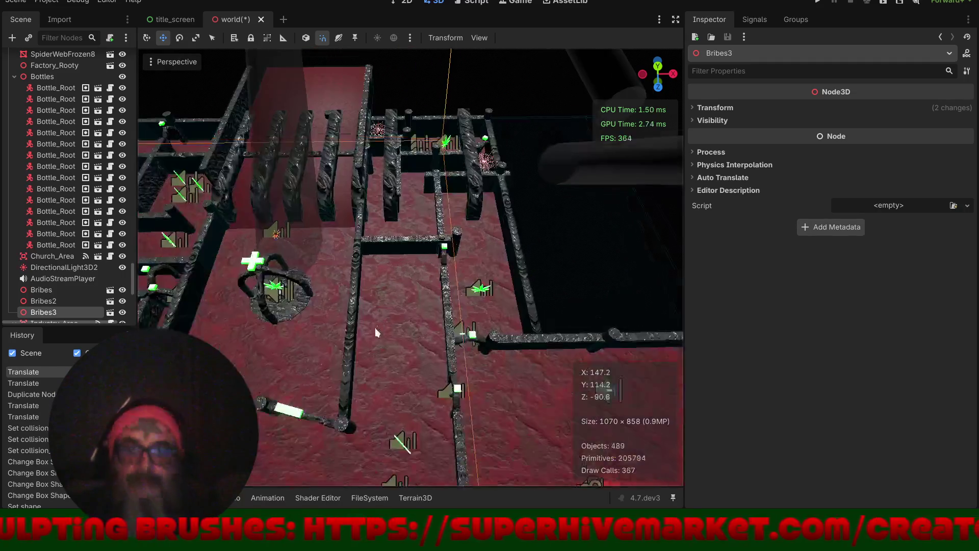
{"action": "mouse_move", "coordinate": [380, 339]}
{"action": "left_mouse_down"}
{"action": "mouse_move", "coordinate": [436, 231]}
{"action": "mouse_move", "coordinate": [469, 237]}
{"action": "mouse_move", "coordinate": [400, 246]}
{"action": "mouse_move", "coordinate": [451, 274]}
{"action": "mouse_move", "coordinate": [469, 238]}
{"action": "mouse_move", "coordinate": [456, 278]}
{"action": "left_mouse_up"}
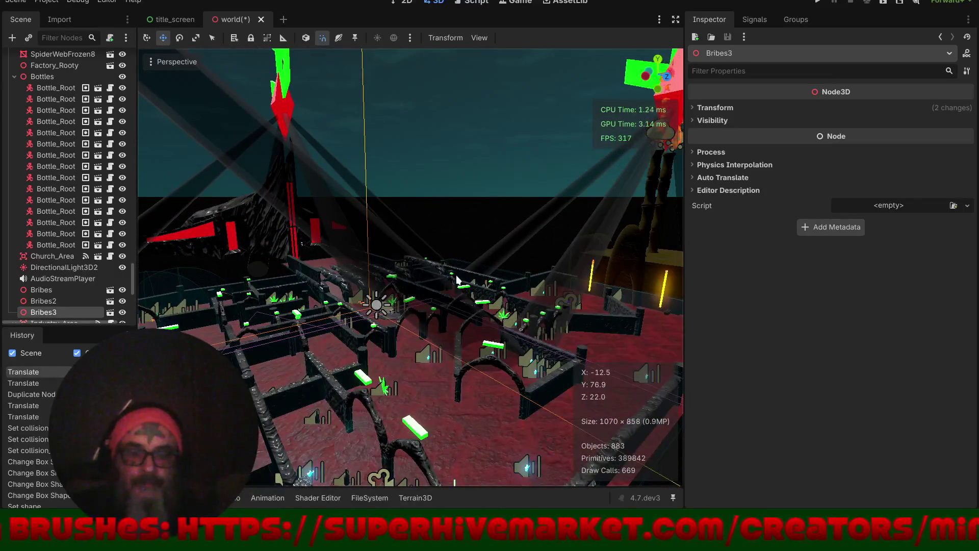
- Zoom out and open the FileSystem dock to show the Sounds folder files
{"action": "scroll", "coordinate": [456, 277], "scroll_direction": "down", "scroll_amount": 10}
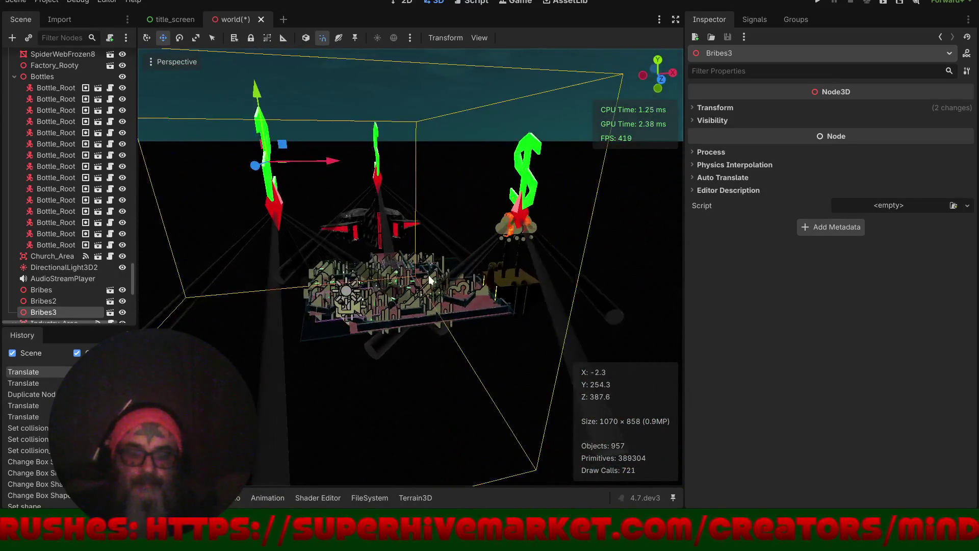
{"action": "scroll", "coordinate": [430, 280], "scroll_direction": "down", "scroll_amount": 3}
{"action": "left_click", "coordinate": [365, 495]}
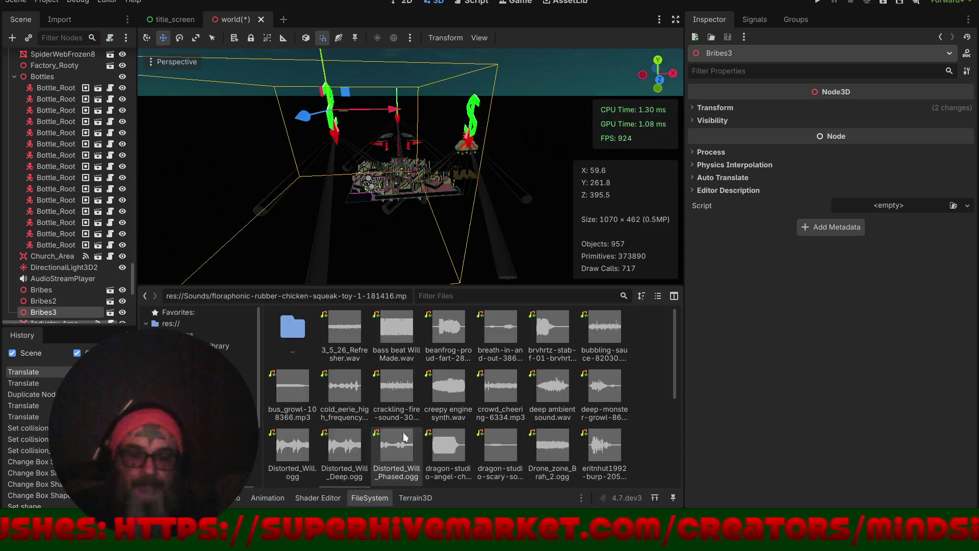
- Drag the Bruteye.obj model from res://Props_Lrg into the world scene
{"action": "scroll", "coordinate": [204, 326], "scroll_direction": "down", "scroll_amount": 3}
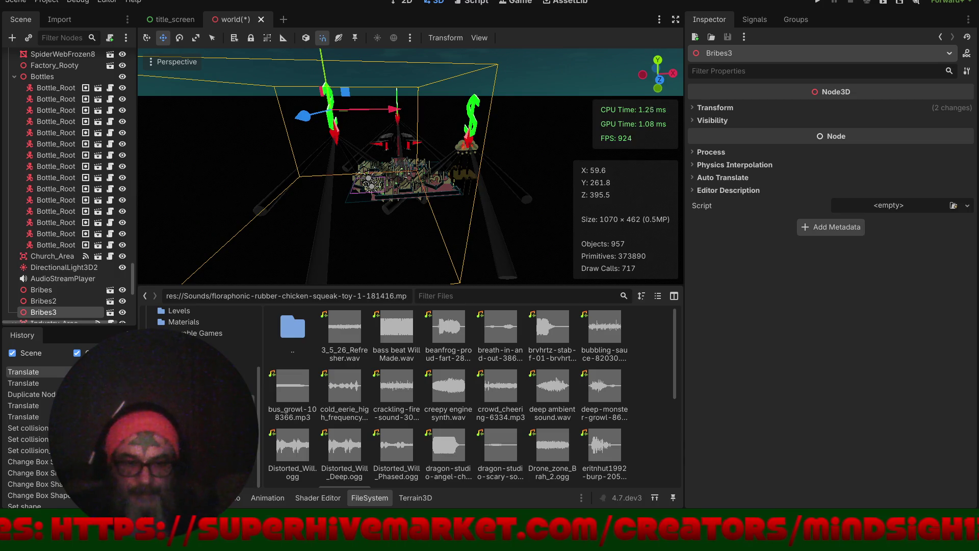
{"action": "left_click", "coordinate": [234, 359]}
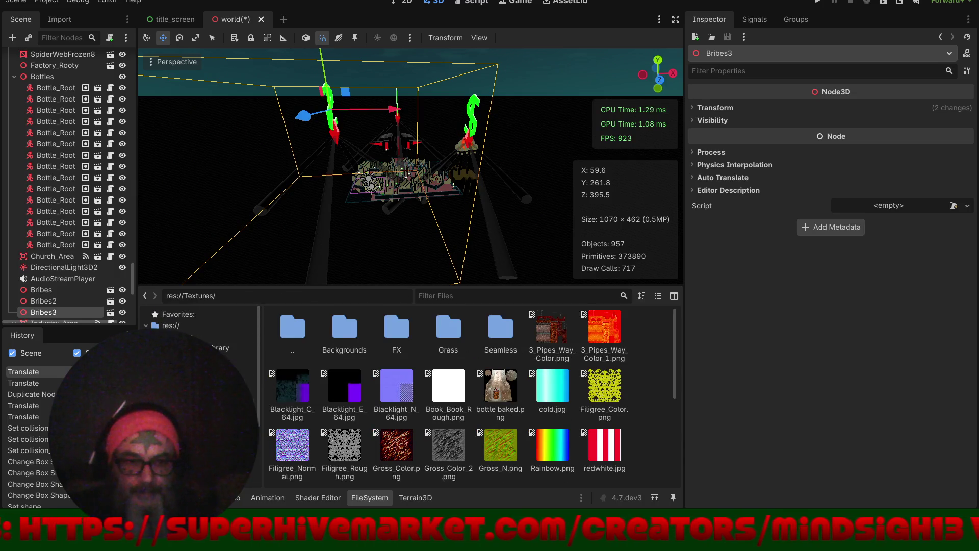
{"action": "left_click", "coordinate": [214, 383]}
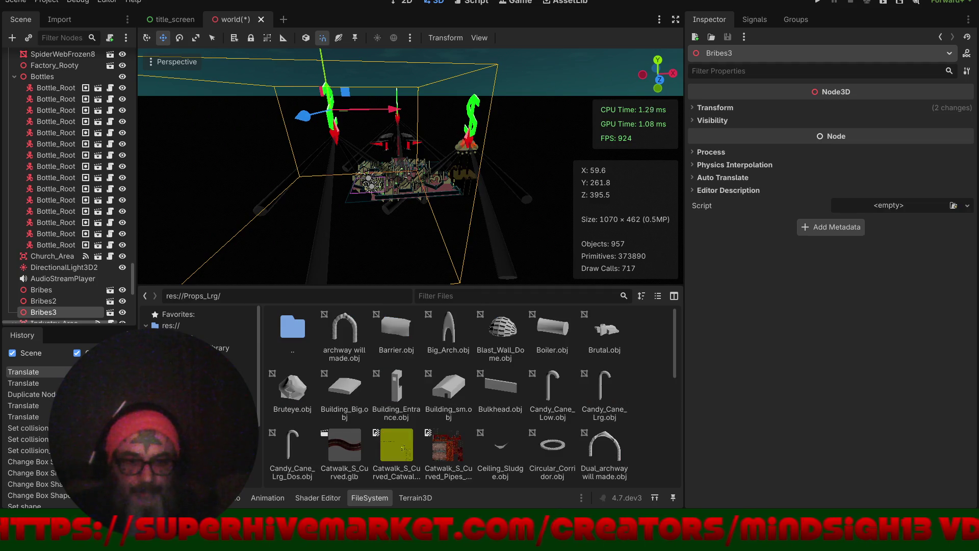
{"action": "mouse_move", "coordinate": [299, 392]}
{"action": "left_mouse_down"}
{"action": "mouse_move", "coordinate": [324, 190]}
{"action": "mouse_move", "coordinate": [356, 192]}
{"action": "left_mouse_up"}
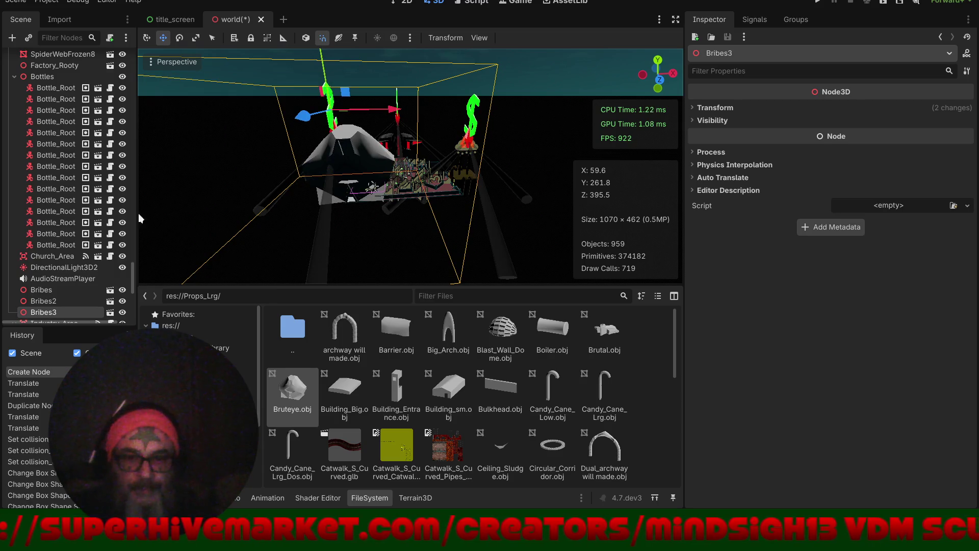
- Select the Bruteye node, switch to Top Orthogonal view, and hide the side panels
{"action": "scroll", "coordinate": [54, 270], "scroll_direction": "down", "scroll_amount": 8}
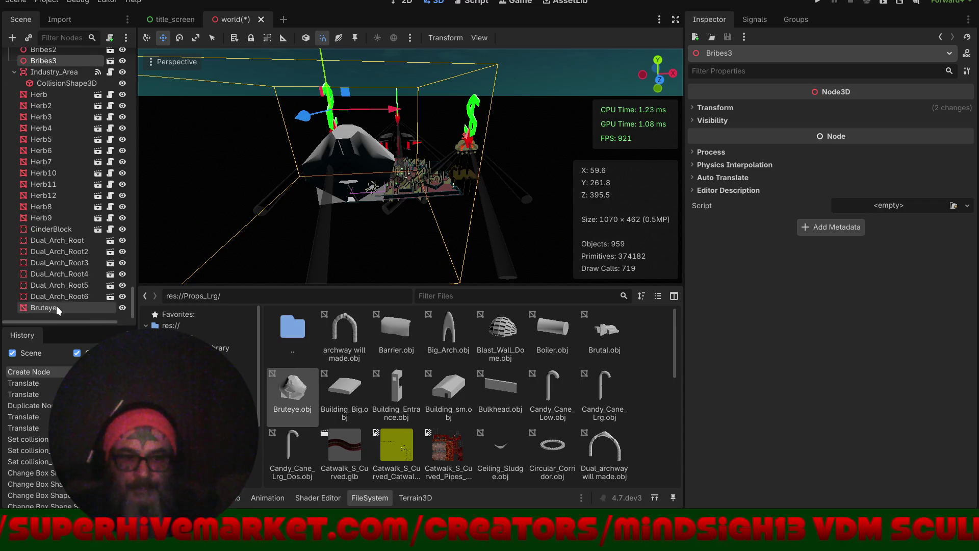
{"action": "left_click", "coordinate": [54, 307]}
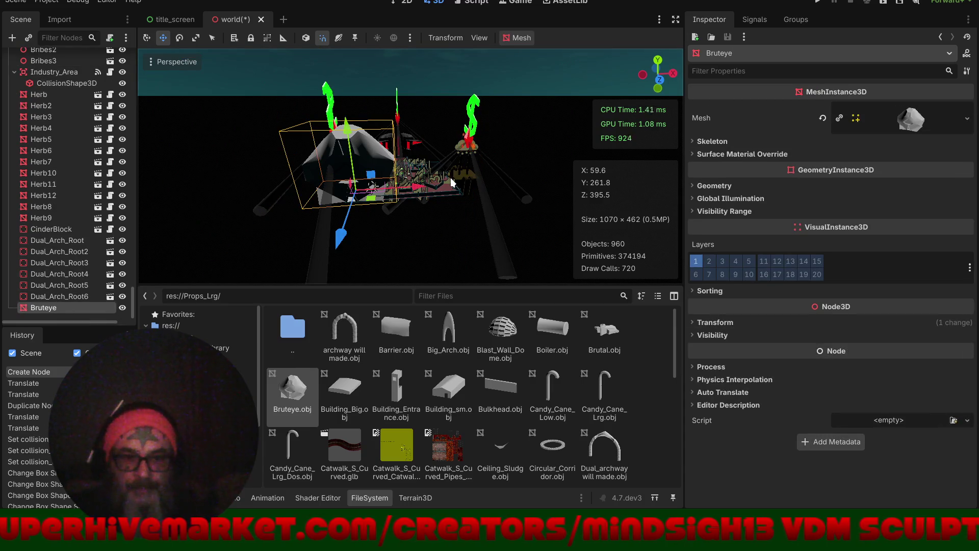
{"action": "key", "text": "KP_7"}
{"action": "key", "text": "KP_5"}
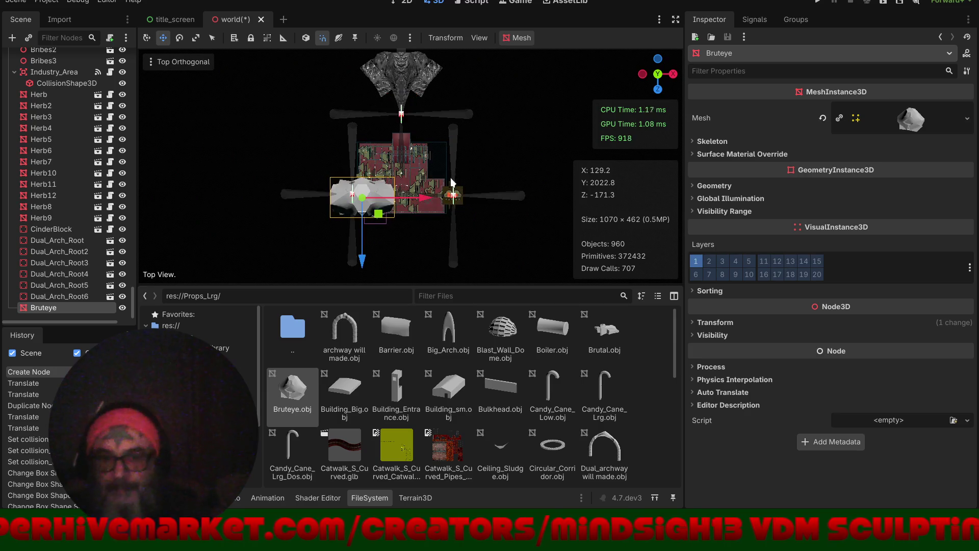
{"action": "left_click", "coordinate": [675, 20]}
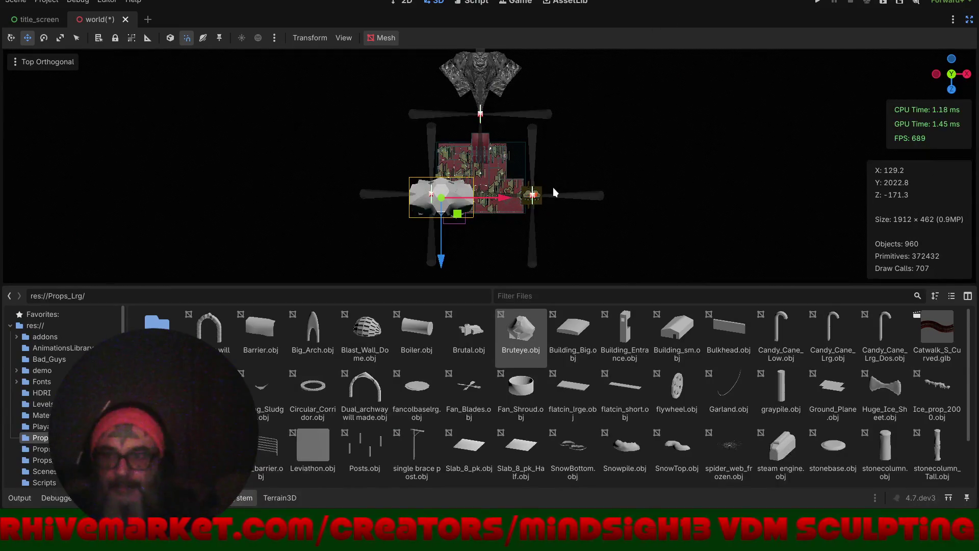
- Collapse the file browser and slide Bruteye left along the X axis
{"action": "left_click", "coordinate": [235, 498]}
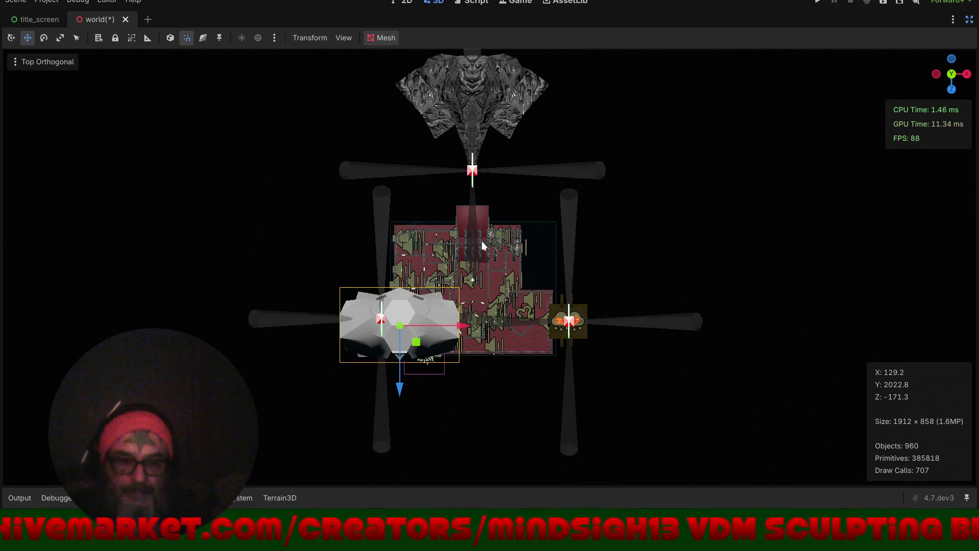
{"action": "scroll", "coordinate": [397, 333], "scroll_direction": "up", "scroll_amount": 3}
{"action": "scroll", "coordinate": [460, 346], "scroll_direction": "up", "scroll_amount": 1}
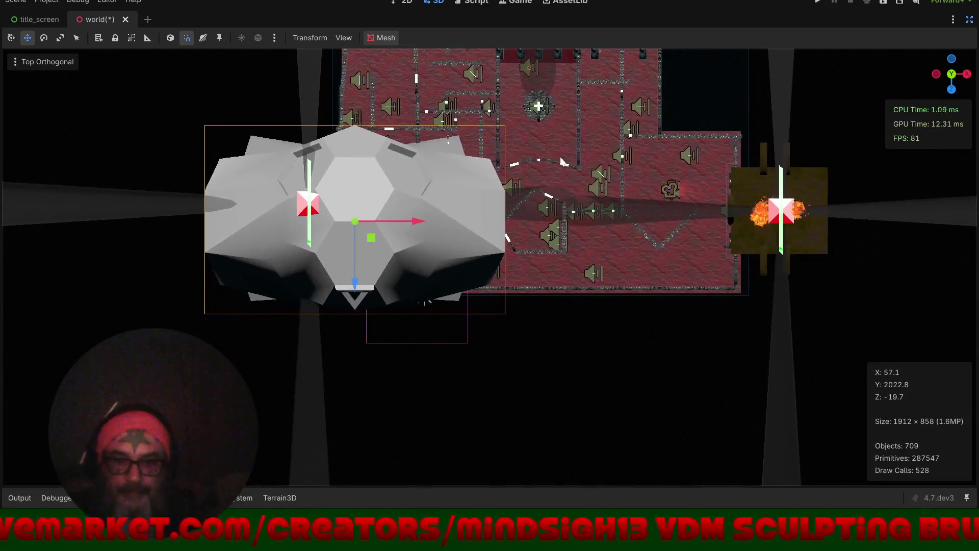
{"action": "mouse_move", "coordinate": [420, 218]}
{"action": "left_mouse_down"}
{"action": "mouse_move", "coordinate": [202, 271]}
{"action": "mouse_move", "coordinate": [307, 251]}
{"action": "mouse_move", "coordinate": [277, 225]}
{"action": "mouse_move", "coordinate": [210, 244]}
{"action": "mouse_move", "coordinate": [306, 258]}
{"action": "mouse_move", "coordinate": [441, 214]}
{"action": "mouse_move", "coordinate": [543, 231]}
{"action": "mouse_move", "coordinate": [583, 256]}
{"action": "mouse_move", "coordinate": [277, 212]}
{"action": "mouse_move", "coordinate": [320, 241]}
{"action": "mouse_move", "coordinate": [275, 230]}
{"action": "left_mouse_up"}
- In top view, rotate the Bruteye rock -45° and move it down and right beside the maze
{"action": "key", "text": "KP_7"}
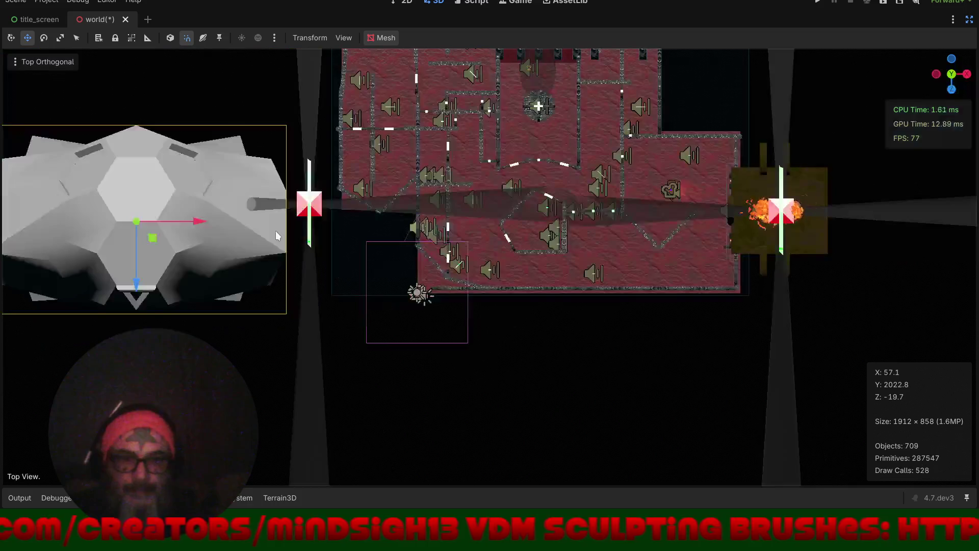
{"action": "key", "text": "e"}
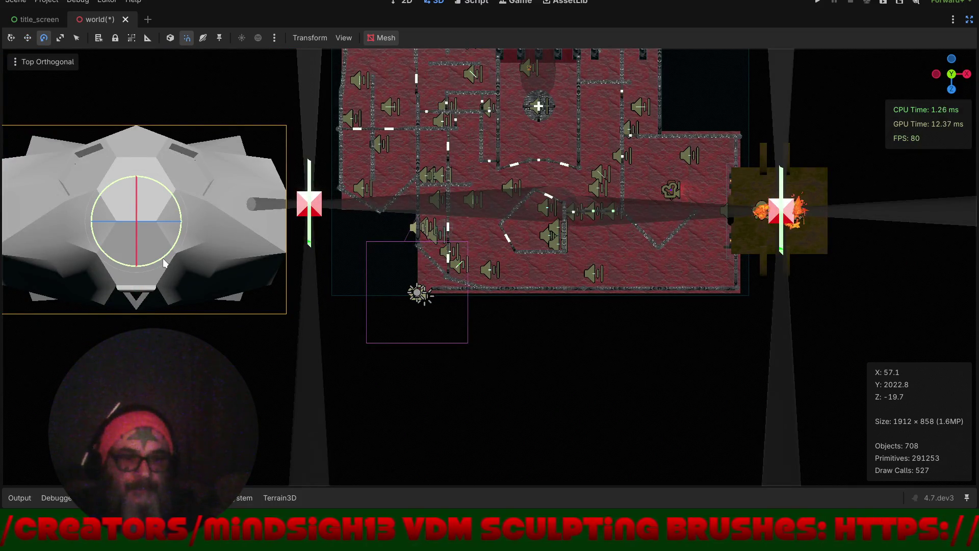
{"action": "left_click_drag", "start_coordinate": [163, 262], "coordinate": [119, 289]}
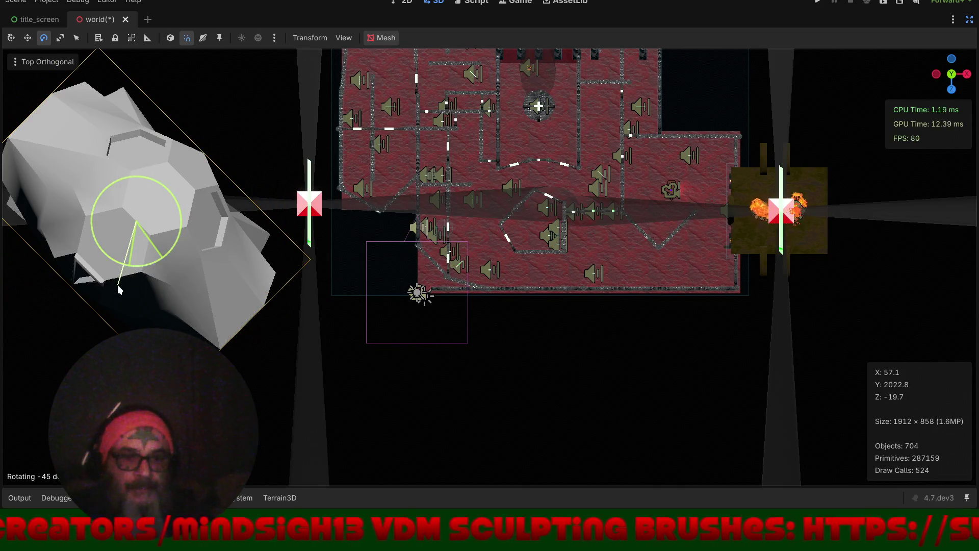
{"action": "key", "text": "w"}
{"action": "mouse_move", "coordinate": [144, 250]}
{"action": "left_mouse_down"}
{"action": "mouse_move", "coordinate": [175, 280]}
{"action": "mouse_move", "coordinate": [246, 306]}
{"action": "mouse_move", "coordinate": [251, 392]}
{"action": "mouse_move", "coordinate": [341, 312]}
{"action": "left_mouse_up"}
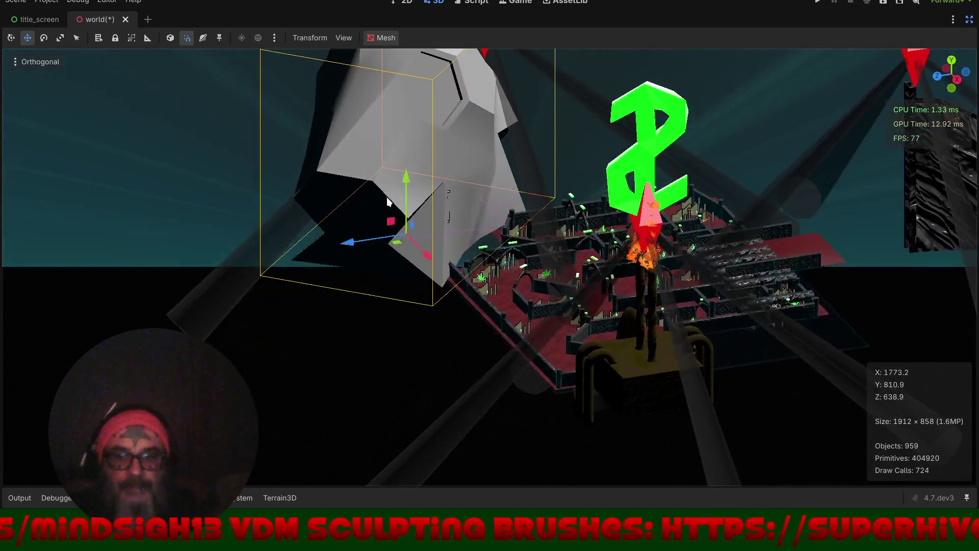
- Orbit to a lower angle and restore the scene tree and inspector docks
{"action": "mouse_move", "coordinate": [387, 196]}
{"action": "left_mouse_down"}
{"action": "mouse_move", "coordinate": [439, 241]}
{"action": "mouse_move", "coordinate": [265, 353]}
{"action": "mouse_move", "coordinate": [233, 341]}
{"action": "mouse_move", "coordinate": [304, 364]}
{"action": "mouse_move", "coordinate": [285, 382]}
{"action": "mouse_move", "coordinate": [347, 370]}
{"action": "mouse_move", "coordinate": [338, 377]}
{"action": "left_mouse_up"}
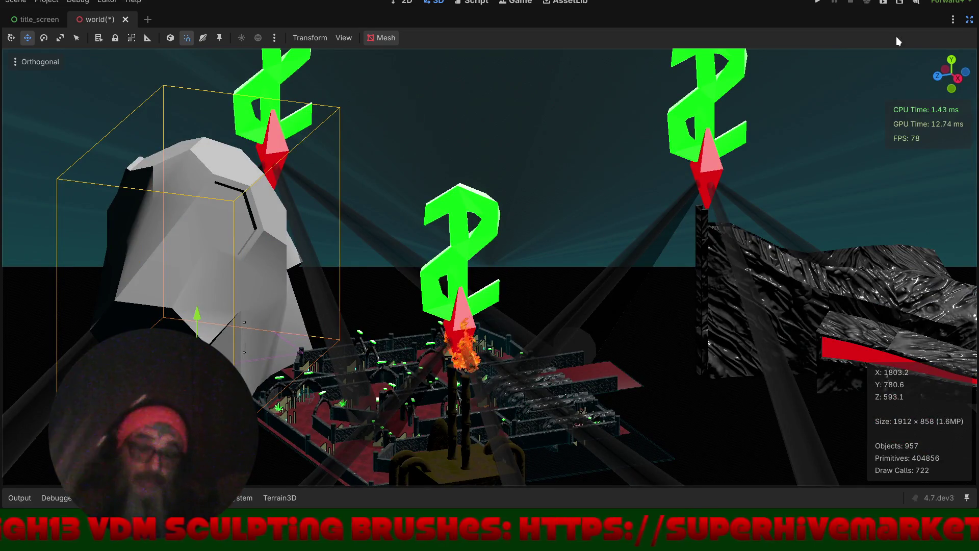
{"action": "left_click", "coordinate": [968, 20]}
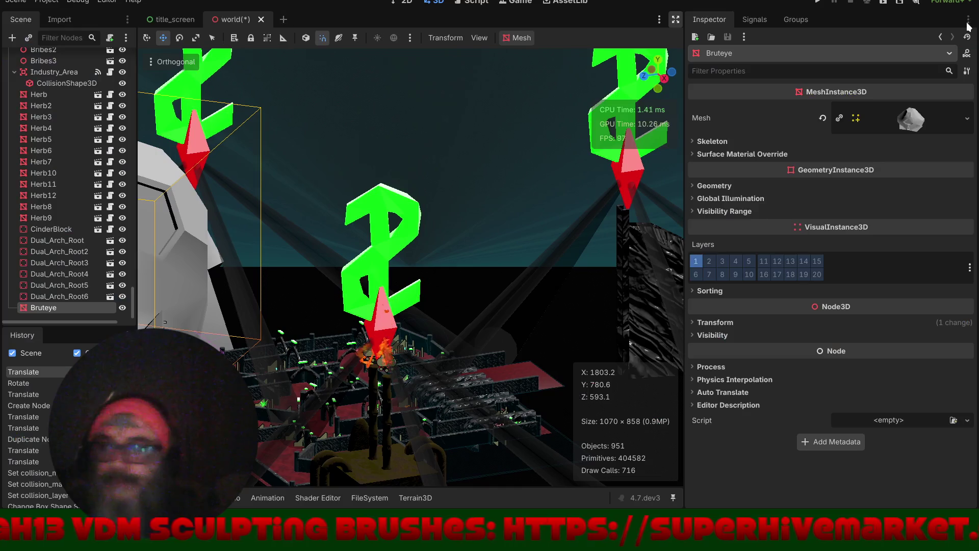
{"action": "right_click", "coordinate": [74, 308]}
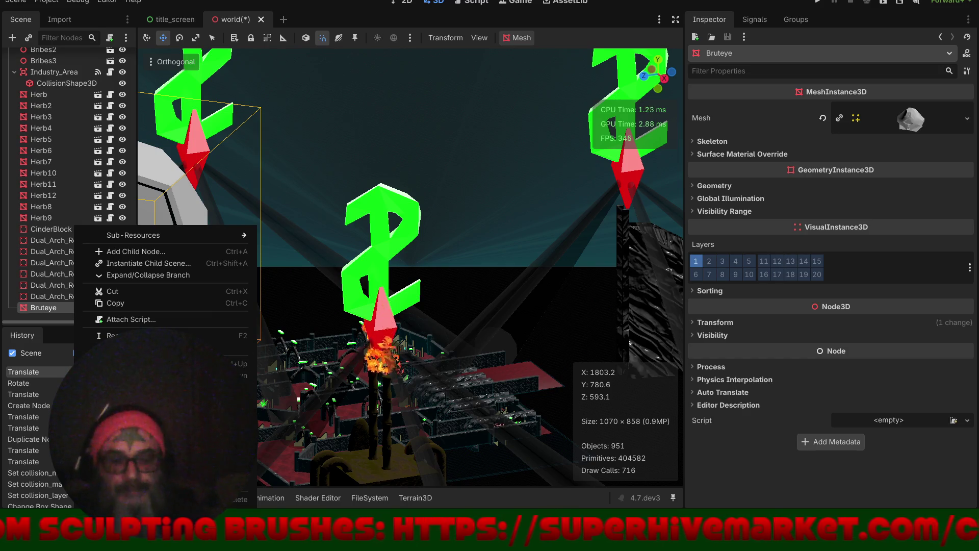
- Save the Bruteye branch as bruteye.tscn in the Scenes folder and open it in its own tab
{"action": "left_click", "coordinate": [148, 438]}
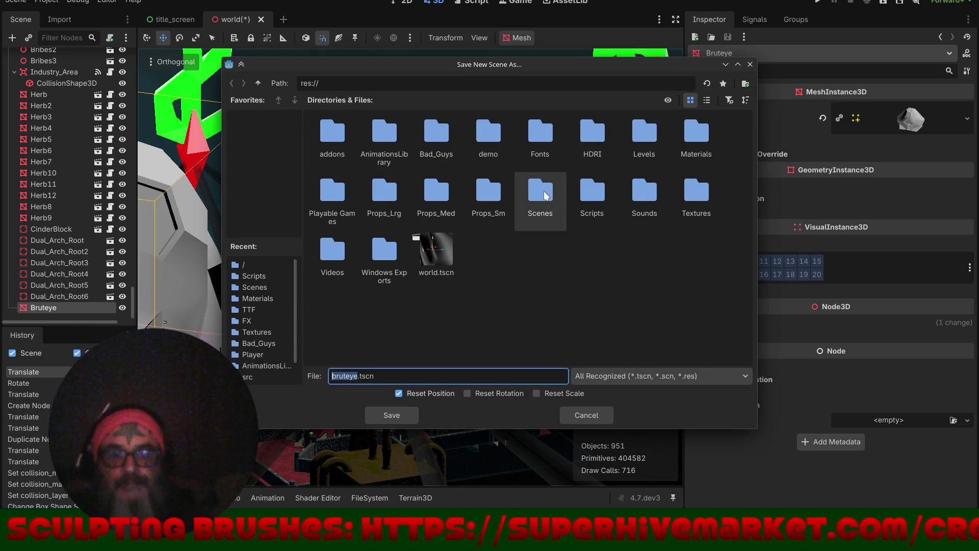
{"action": "left_click", "coordinate": [545, 196]}
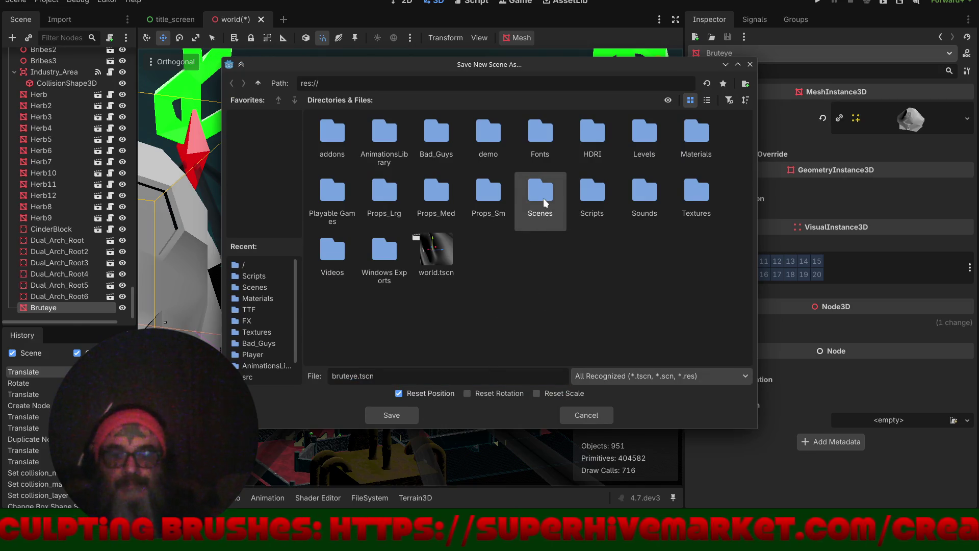
{"action": "double_click", "coordinate": [543, 198]}
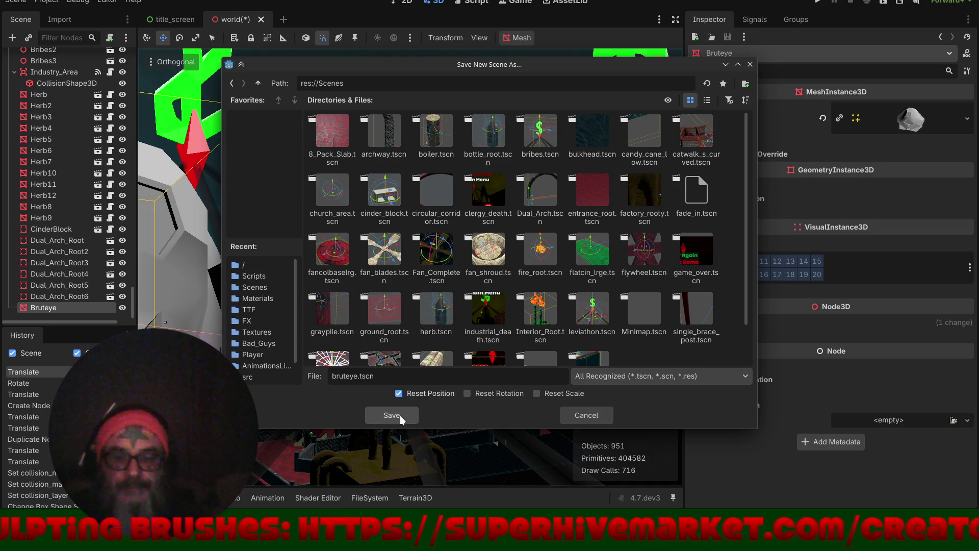
{"action": "left_click", "coordinate": [391, 415]}
{"action": "left_click", "coordinate": [109, 307]}
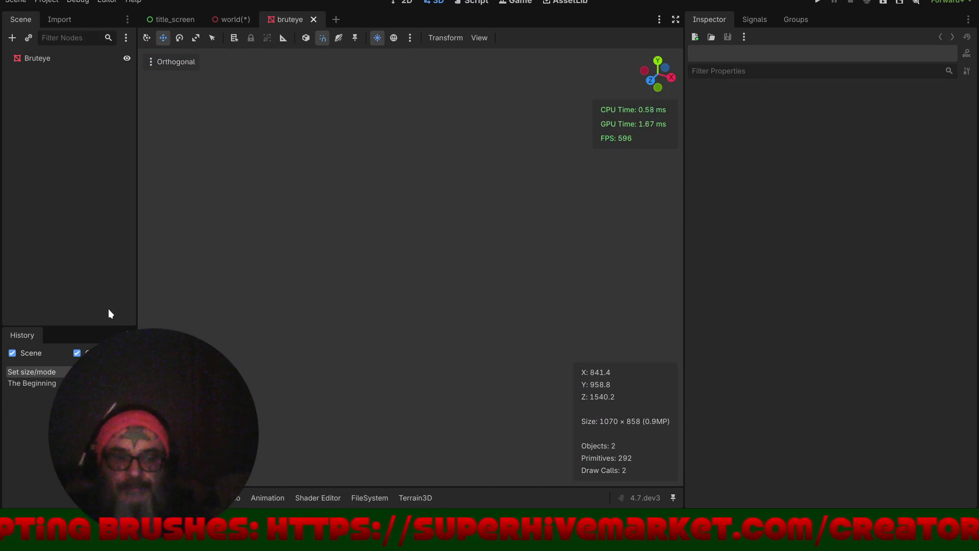
- Select Bruteye and try a 0.5 scale on its X and Y axes in Transform
{"action": "left_click", "coordinate": [43, 59]}
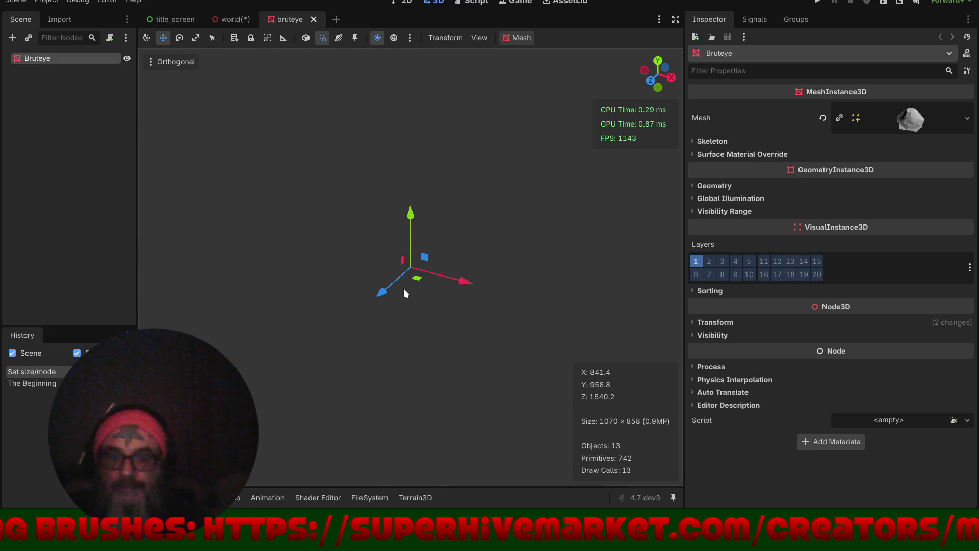
{"action": "scroll", "coordinate": [405, 291], "scroll_direction": "down", "scroll_amount": 5}
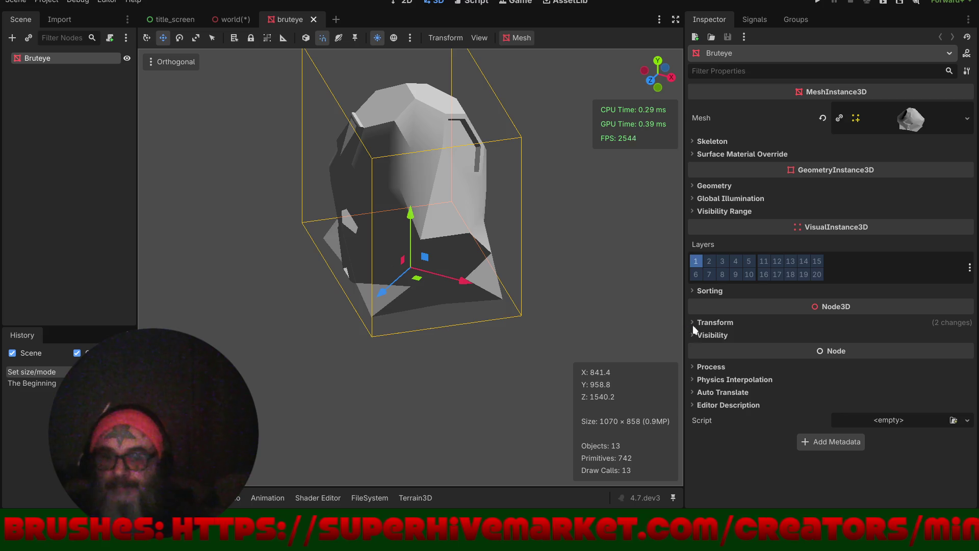
{"action": "left_click", "coordinate": [715, 323]}
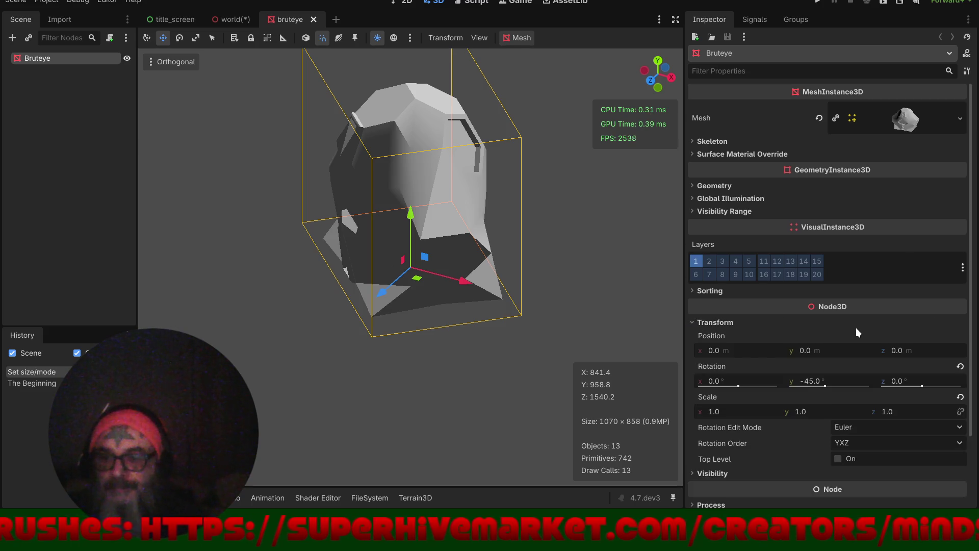
{"action": "left_click", "coordinate": [717, 414]}
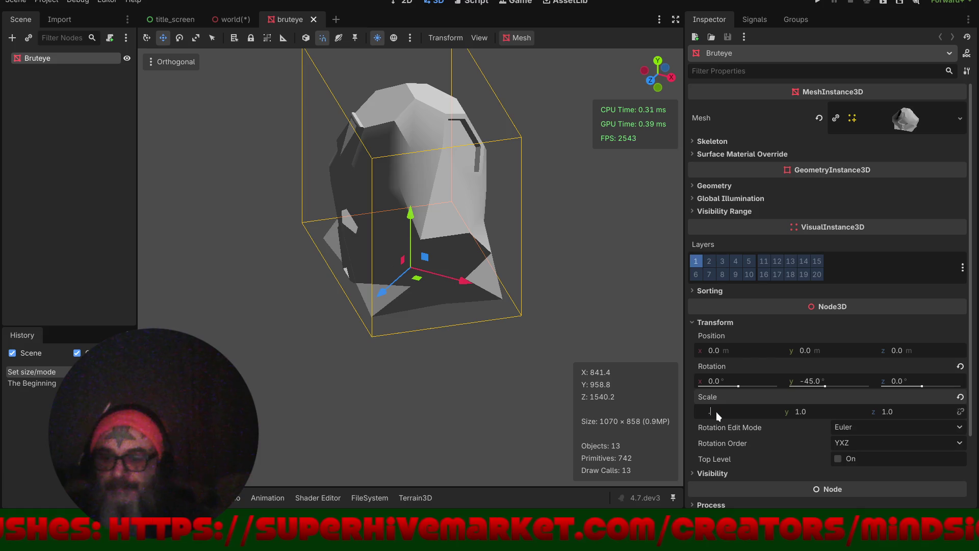
{"action": "type", "text": ".5"}
{"action": "key", "text": "Return"}
{"action": "mouse_move", "coordinate": [494, 247]}
{"action": "left_mouse_down"}
{"action": "mouse_move", "coordinate": [588, 250]}
{"action": "mouse_move", "coordinate": [545, 362]}
{"action": "left_mouse_up"}
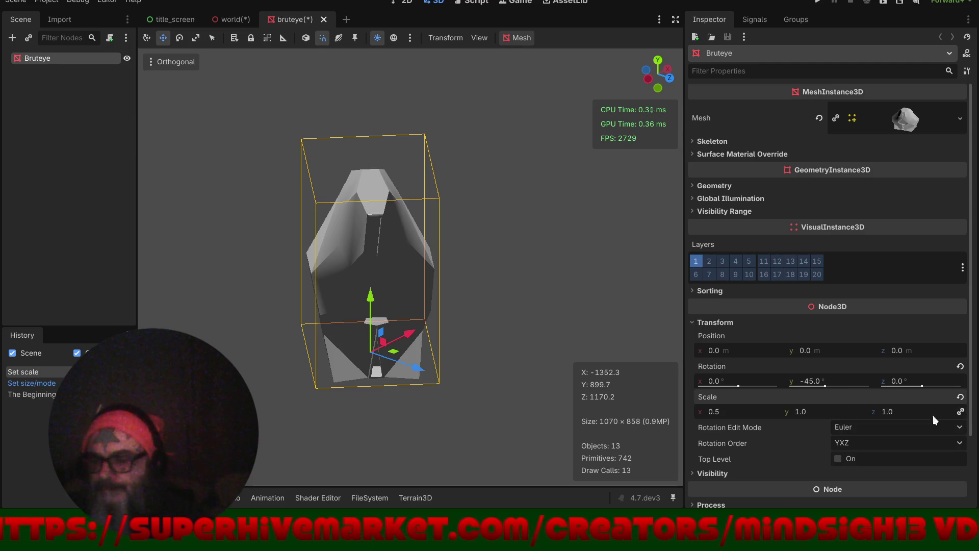
{"action": "type", "text": "0.5"}
{"action": "key", "text": "Return"}
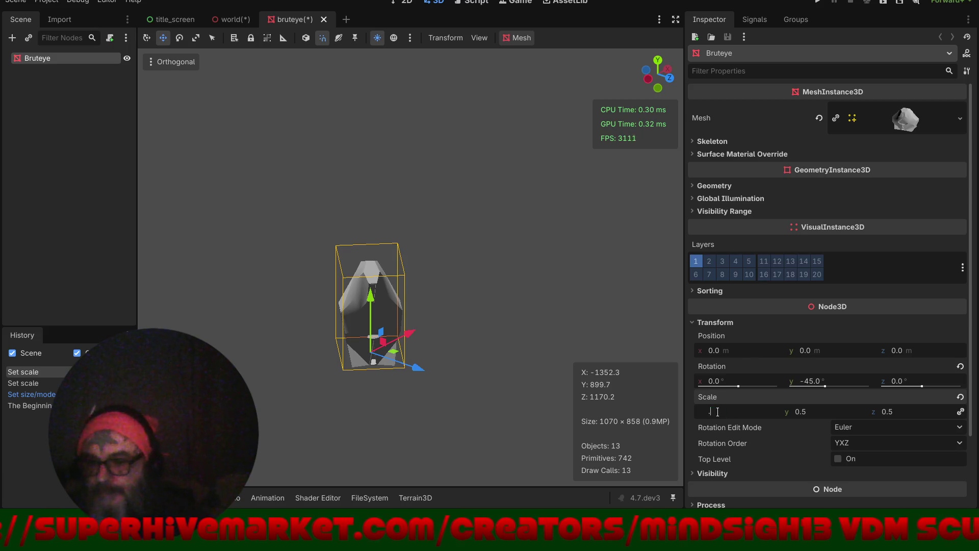
{"action": "key", "text": "Return"}
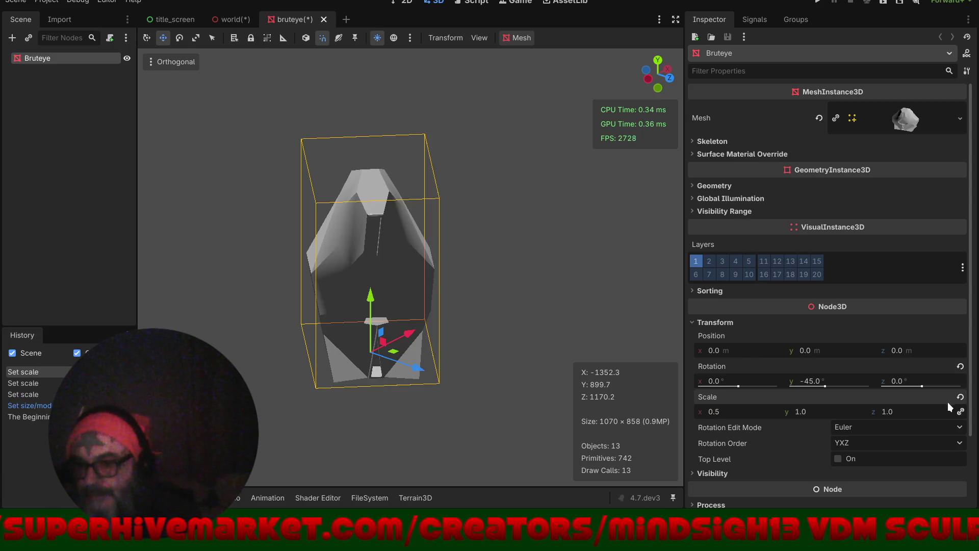
- Apply a uniform 0.5 scale on all axes and save bruteye.tscn
{"action": "left_click", "coordinate": [717, 411]}
{"action": "type", "text": "1"}
{"action": "key", "text": "Return"}
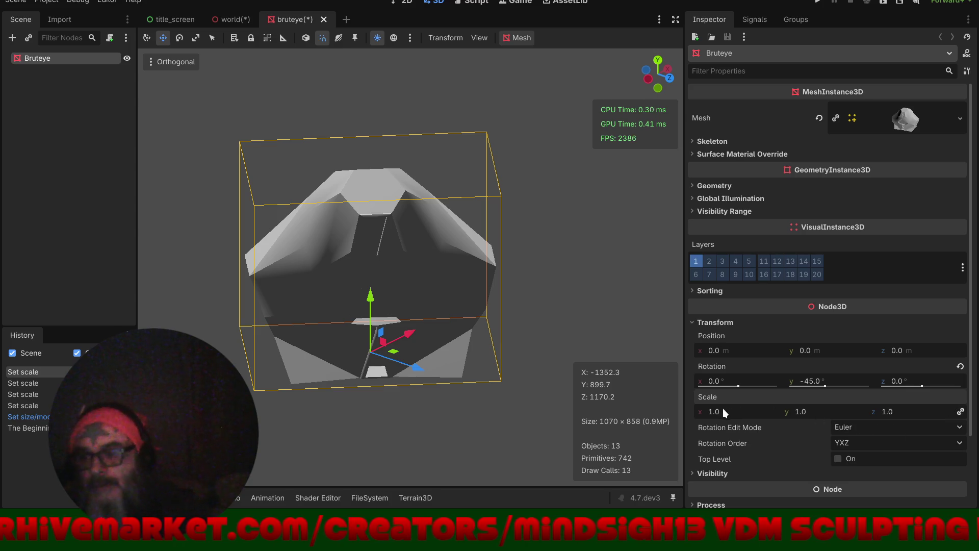
{"action": "type", "text": "5"}
{"action": "key", "text": "Return"}
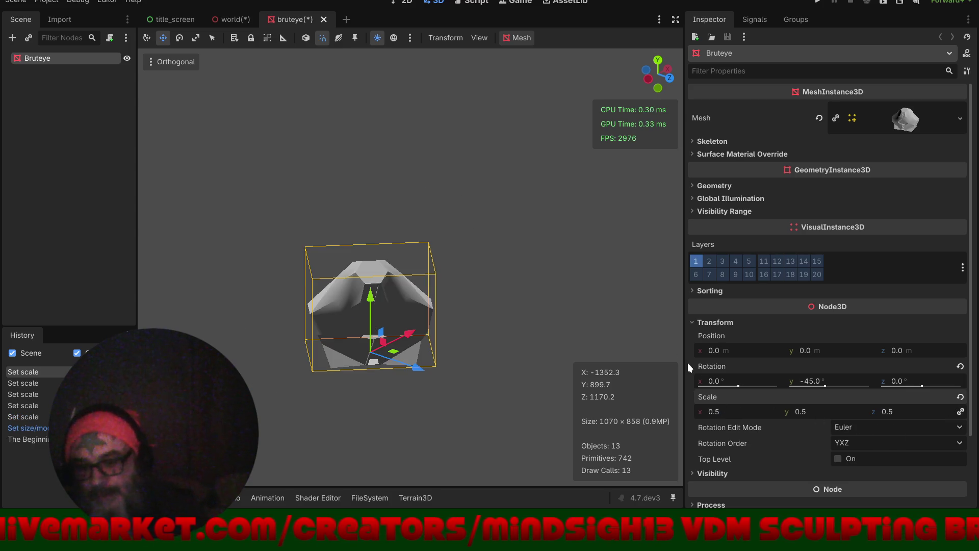
{"action": "scroll", "coordinate": [318, 337], "scroll_direction": "up", "scroll_amount": 5}
{"action": "key", "text": "ctrl+s"}
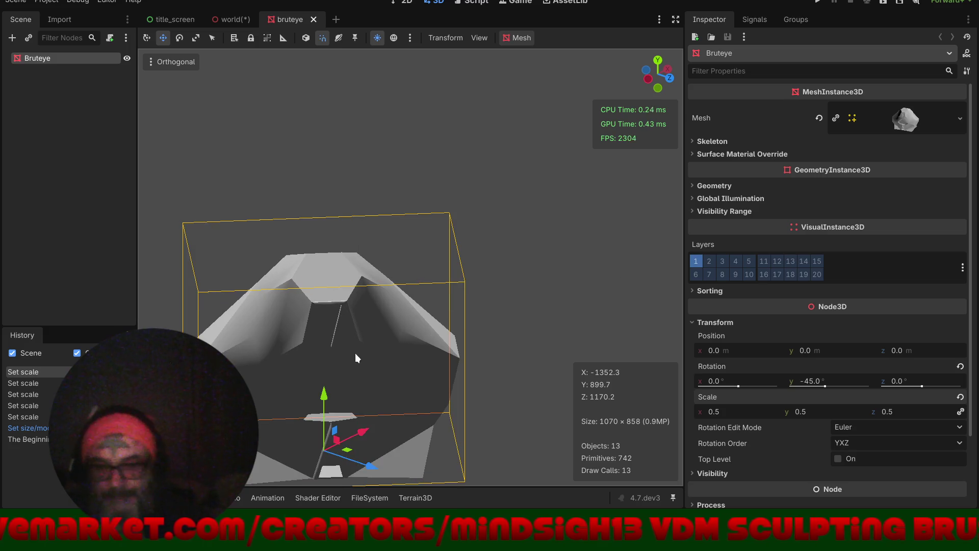
{"action": "key", "text": "f"}
{"action": "left_click_drag", "start_coordinate": [391, 298], "coordinate": [433, 300]}
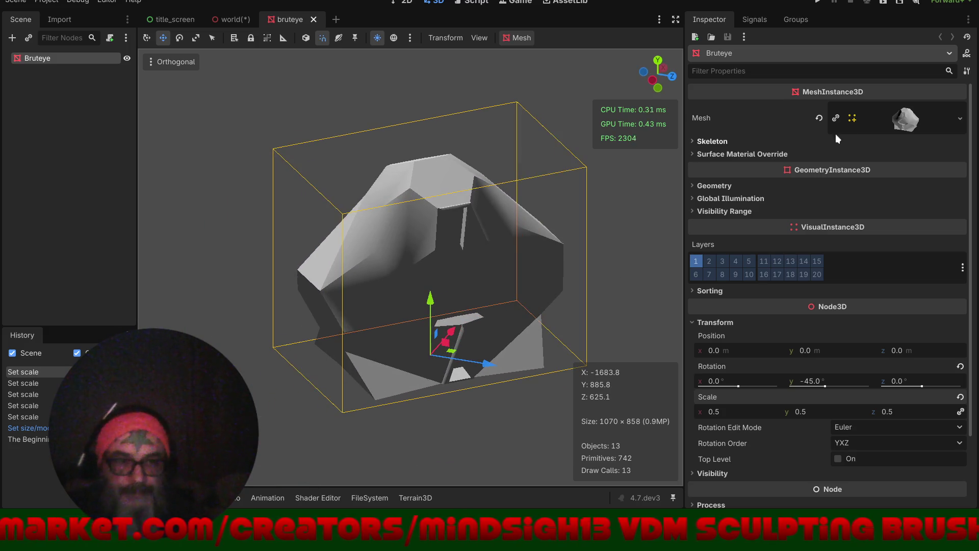
{"action": "left_click", "coordinate": [866, 153]}
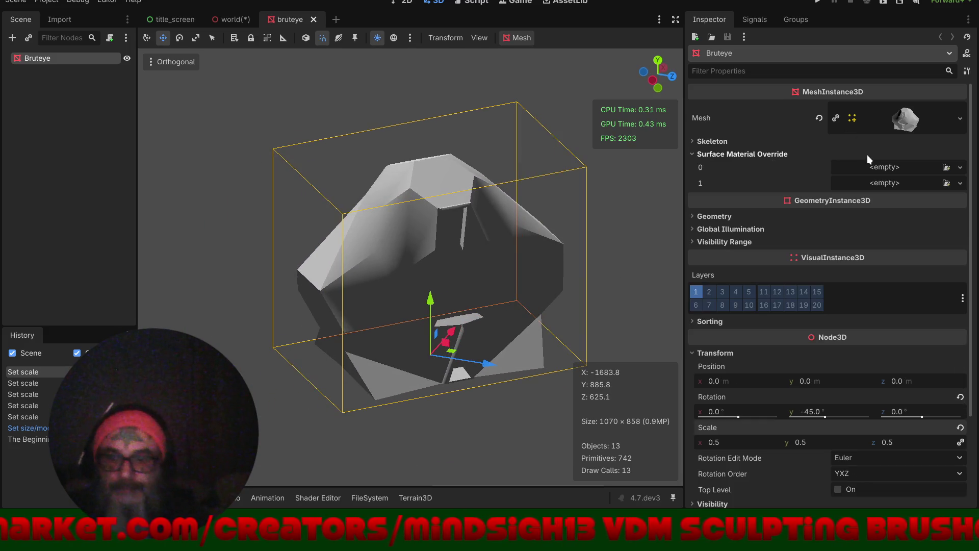
- Load Scratches.material into the first surface material override slot, replacing a green material tried first
{"action": "left_click", "coordinate": [959, 169]}
{"action": "left_click", "coordinate": [915, 245]}
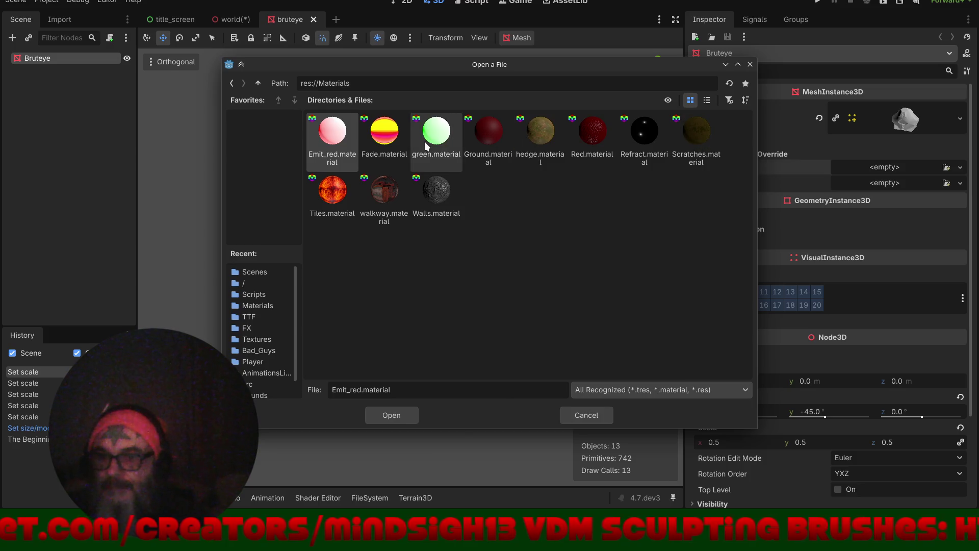
{"action": "double_click", "coordinate": [424, 142]}
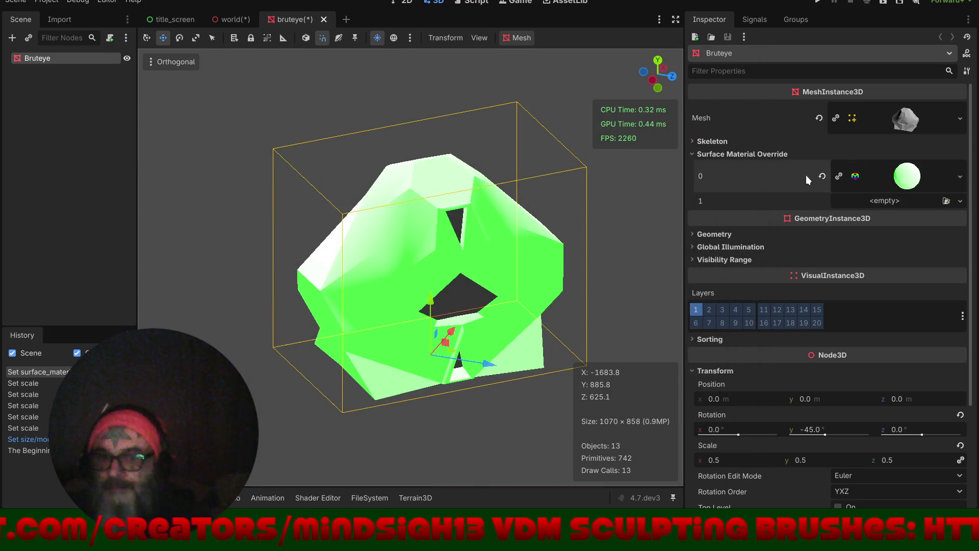
{"action": "left_click", "coordinate": [822, 175]}
{"action": "left_click", "coordinate": [959, 167]}
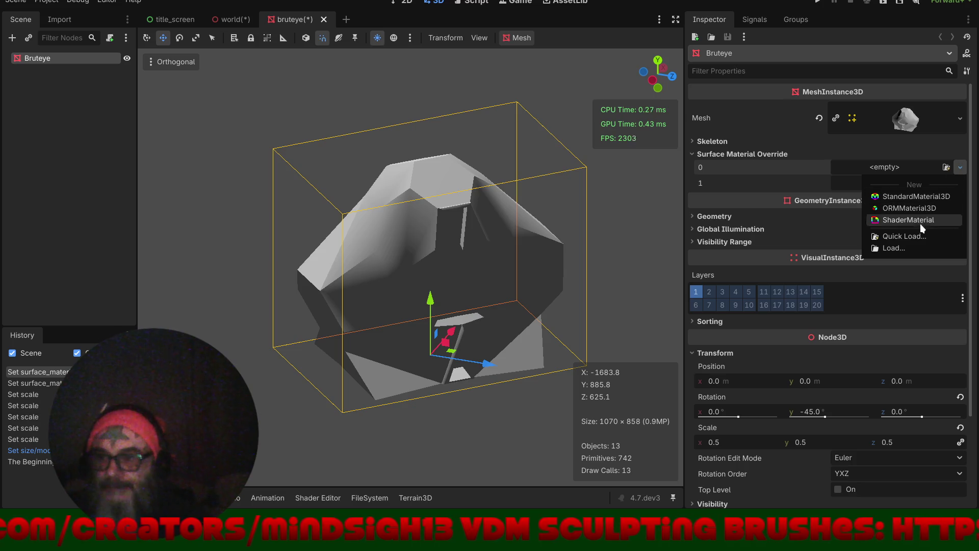
{"action": "left_click", "coordinate": [915, 246]}
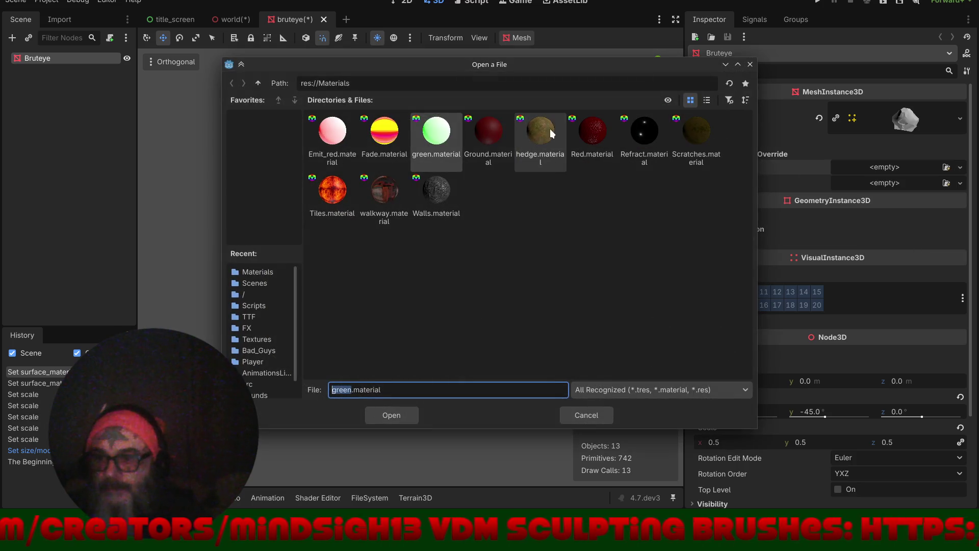
{"action": "double_click", "coordinate": [696, 136]}
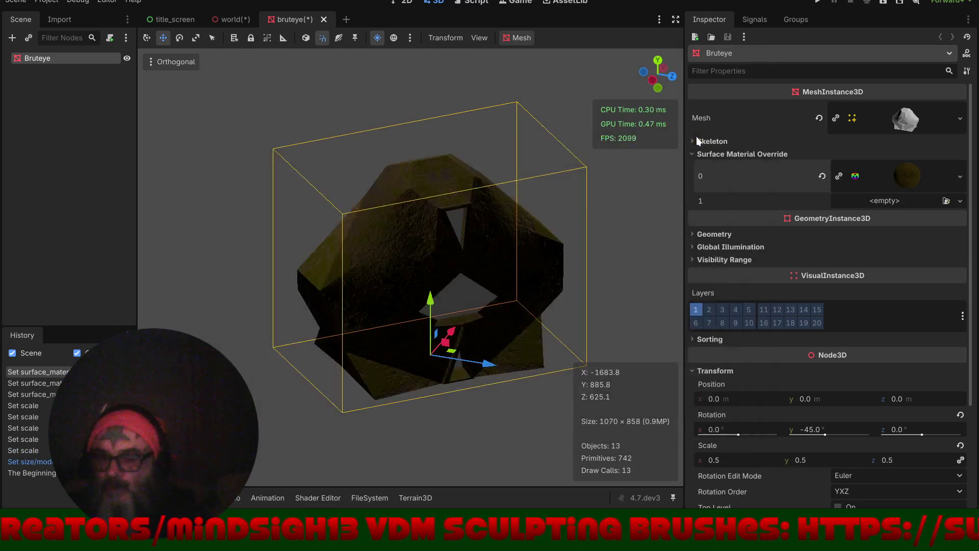
- Load Fade.material from the Materials folder into the second surface slot
{"action": "left_click", "coordinate": [960, 202]}
{"action": "left_click", "coordinate": [919, 277]}
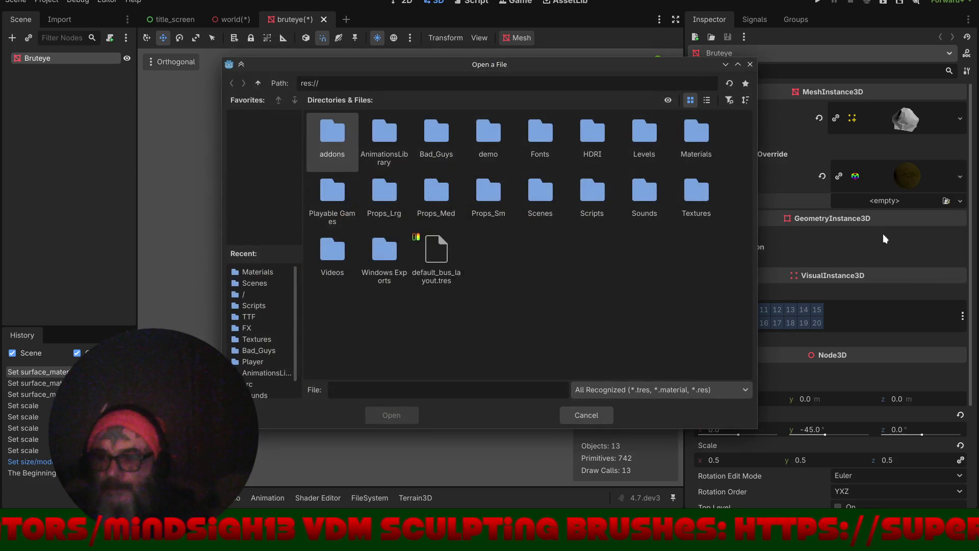
{"action": "double_click", "coordinate": [703, 135]}
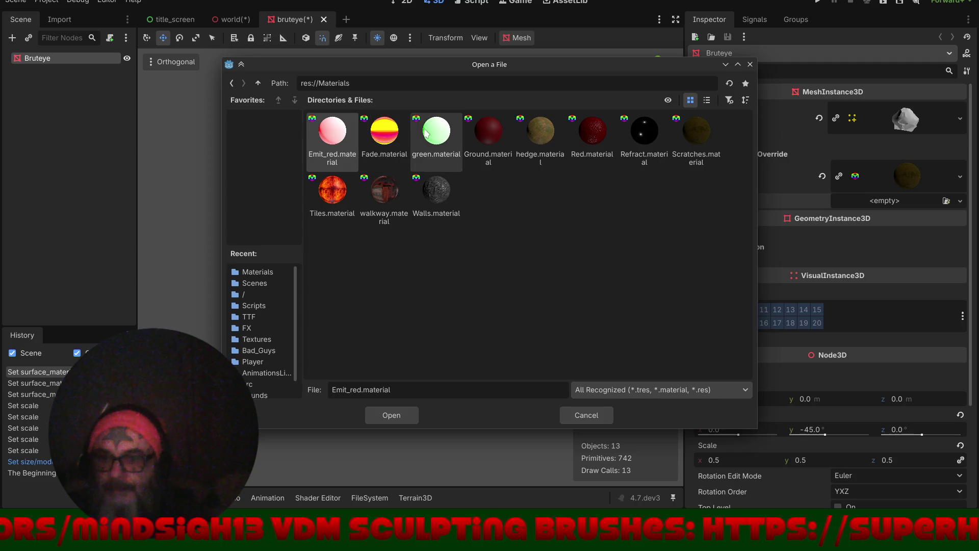
{"action": "double_click", "coordinate": [384, 130]}
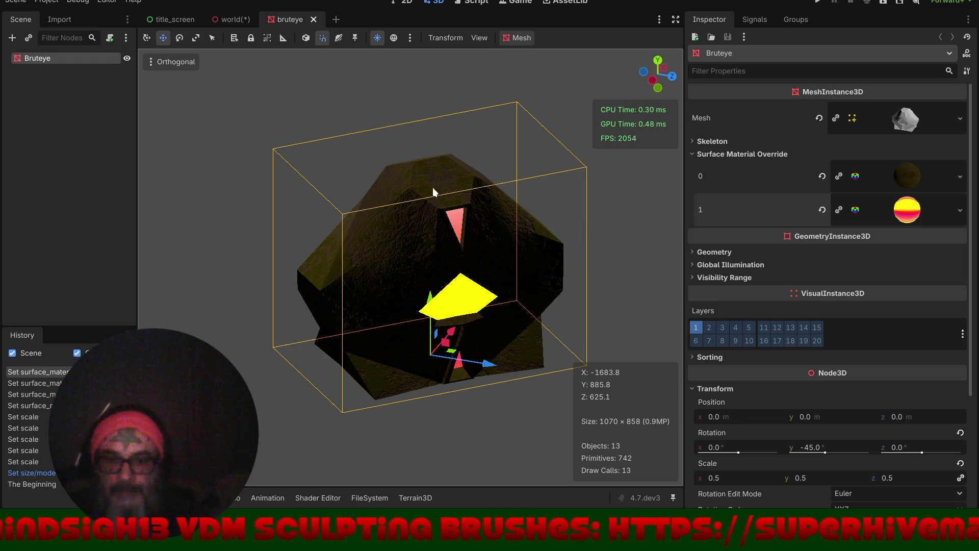
- In the world scene, halve Bruteye's scale and lower it along Y to -22
{"action": "left_click", "coordinate": [232, 20]}
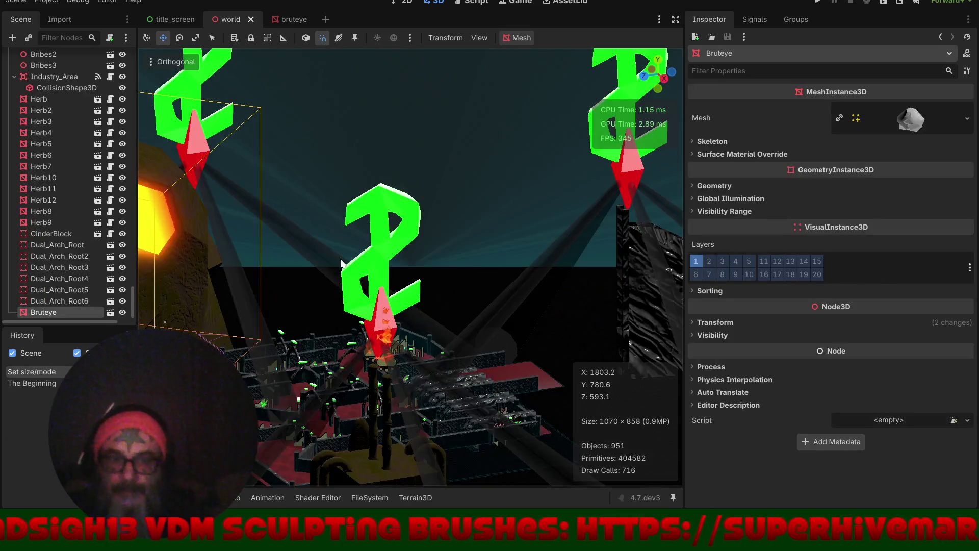
{"action": "scroll", "coordinate": [371, 251], "scroll_direction": "down", "scroll_amount": 3}
{"action": "mouse_move", "coordinate": [420, 280]}
{"action": "left_mouse_down"}
{"action": "mouse_move", "coordinate": [499, 292]}
{"action": "mouse_move", "coordinate": [433, 302]}
{"action": "mouse_move", "coordinate": [238, 268]}
{"action": "mouse_move", "coordinate": [325, 297]}
{"action": "left_mouse_up"}
{"action": "scroll", "coordinate": [375, 224], "scroll_direction": "up", "scroll_amount": 3}
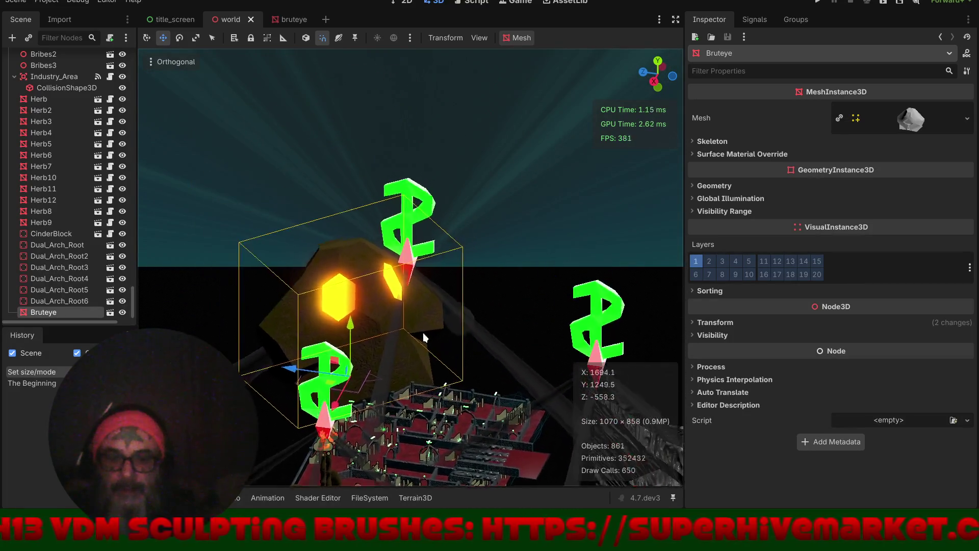
{"action": "scroll", "coordinate": [349, 278], "scroll_direction": "up", "scroll_amount": 3}
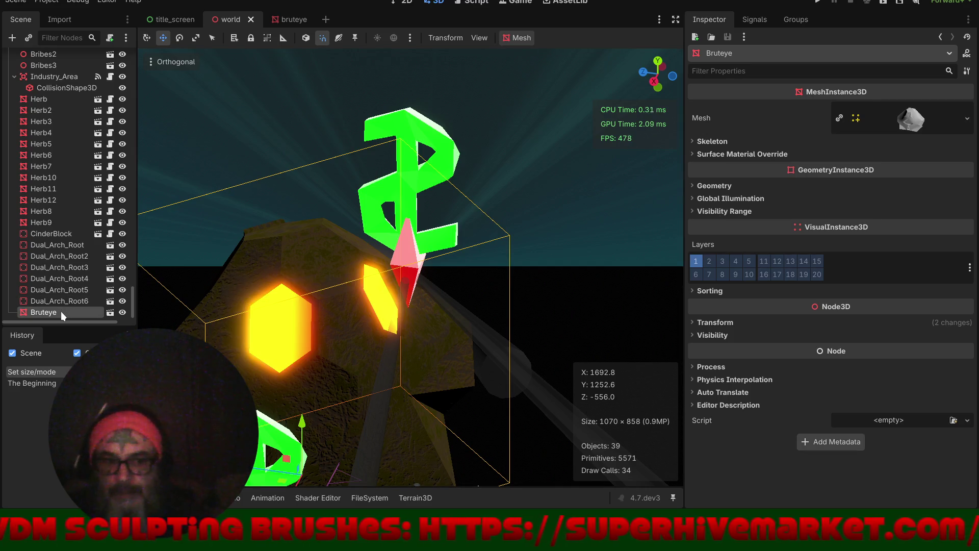
{"action": "left_click", "coordinate": [780, 321]}
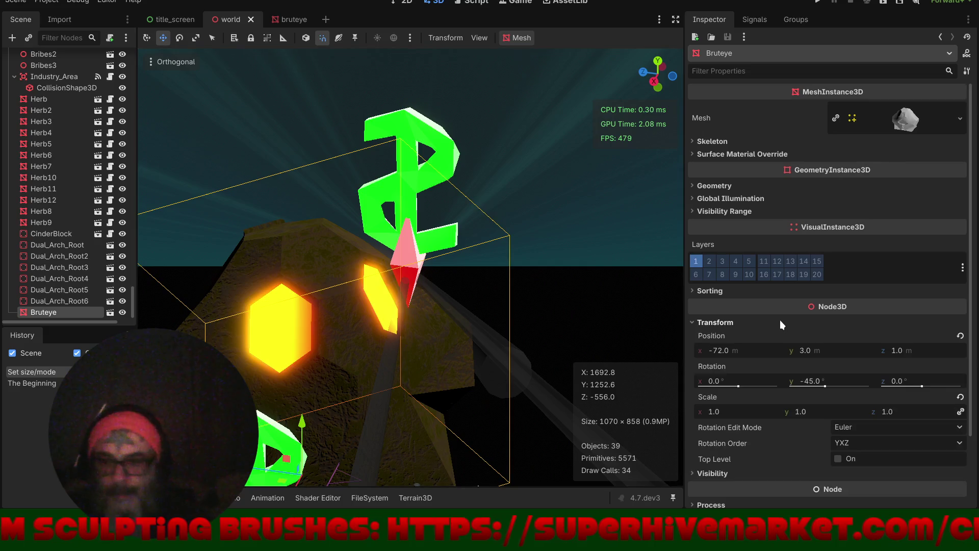
{"action": "scroll", "coordinate": [766, 334], "scroll_direction": "down", "scroll_amount": 3}
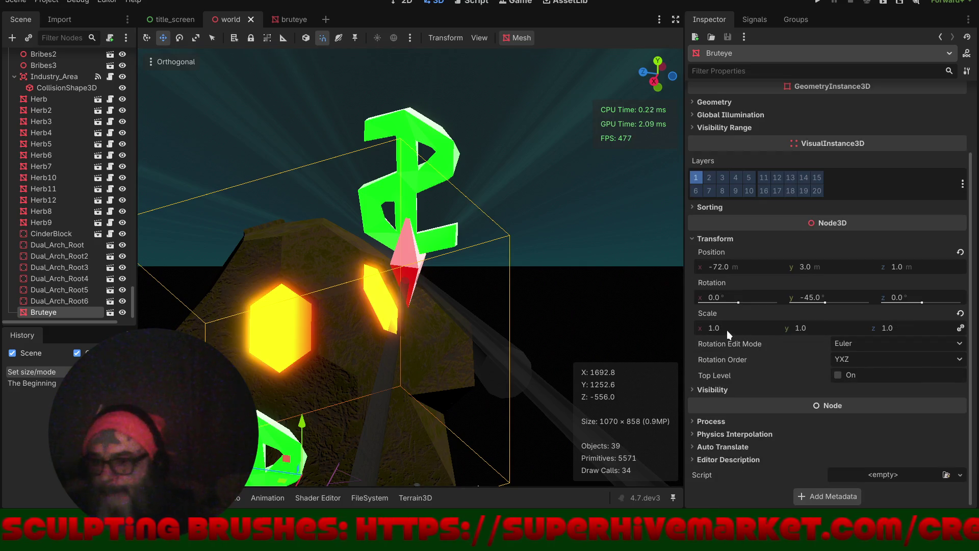
{"action": "left_click", "coordinate": [961, 313]}
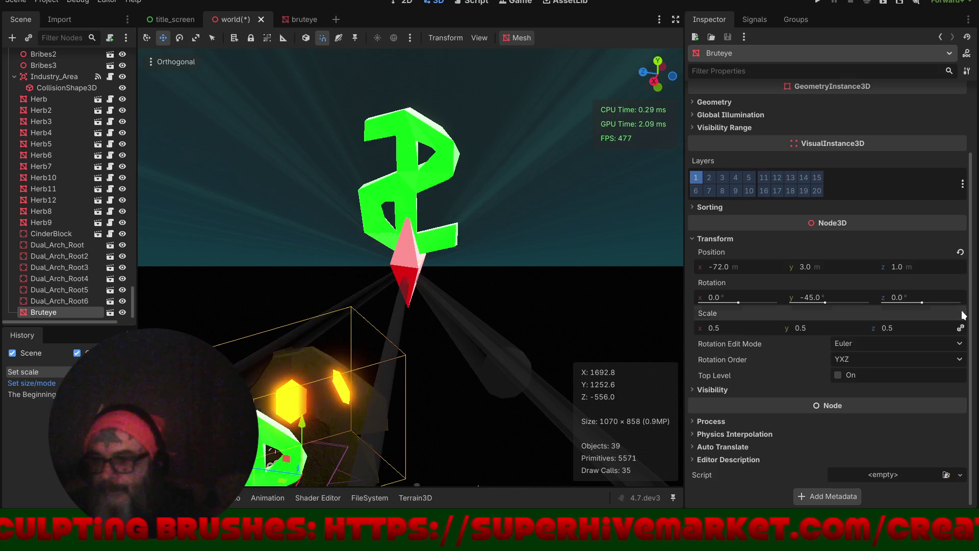
{"action": "scroll", "coordinate": [443, 347], "scroll_direction": "down", "scroll_amount": 5}
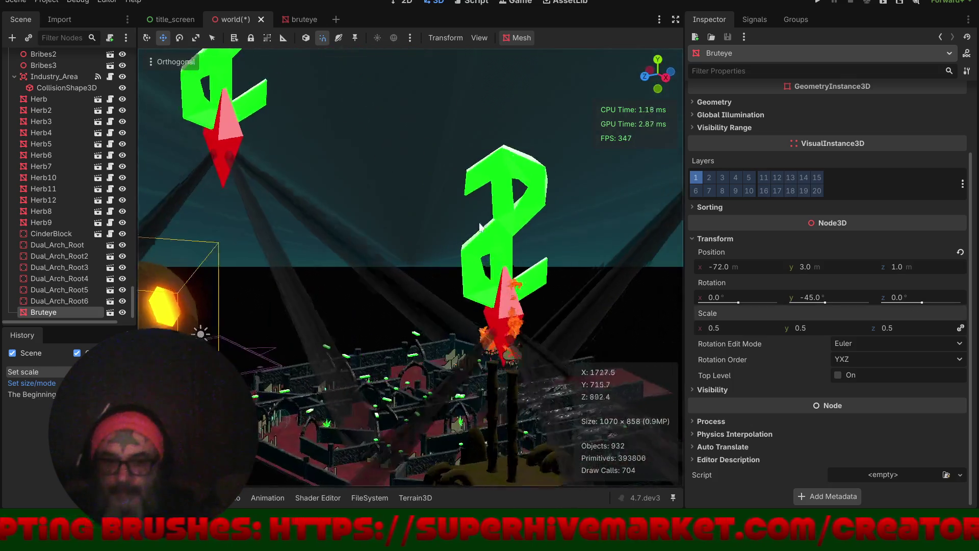
{"action": "mouse_move", "coordinate": [480, 227]}
{"action": "left_mouse_down"}
{"action": "mouse_move", "coordinate": [478, 300]}
{"action": "mouse_move", "coordinate": [478, 275]}
{"action": "mouse_move", "coordinate": [481, 288]}
{"action": "mouse_move", "coordinate": [457, 303]}
{"action": "mouse_move", "coordinate": [488, 267]}
{"action": "mouse_move", "coordinate": [392, 334]}
{"action": "left_mouse_up"}
{"action": "mouse_move", "coordinate": [332, 356]}
{"action": "left_mouse_down"}
{"action": "mouse_move", "coordinate": [302, 393]}
{"action": "mouse_move", "coordinate": [309, 390]}
{"action": "left_mouse_up"}
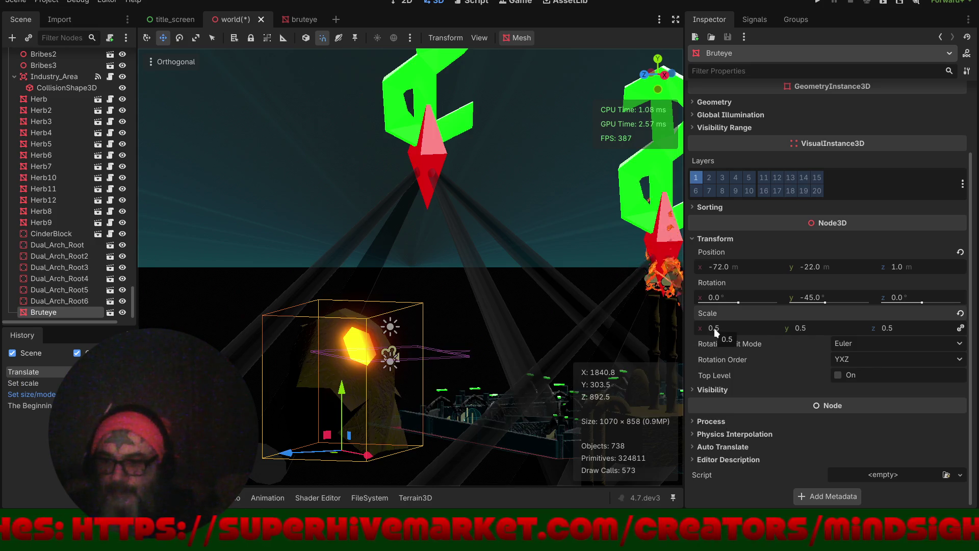
- Give the bruteye scene itself a uniform 0.2 scale, then return to world
{"action": "left_click", "coordinate": [311, 20]}
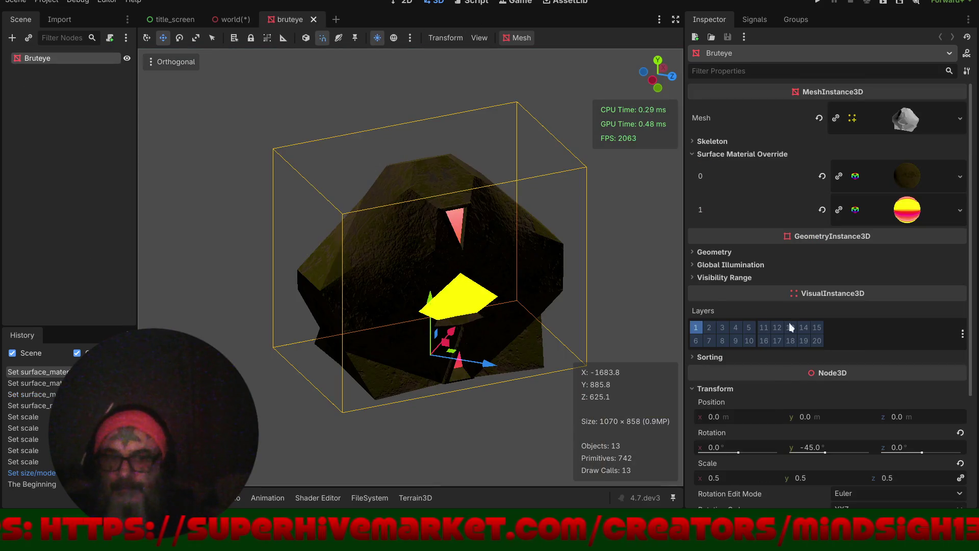
{"action": "scroll", "coordinate": [752, 406], "scroll_direction": "down", "scroll_amount": 3}
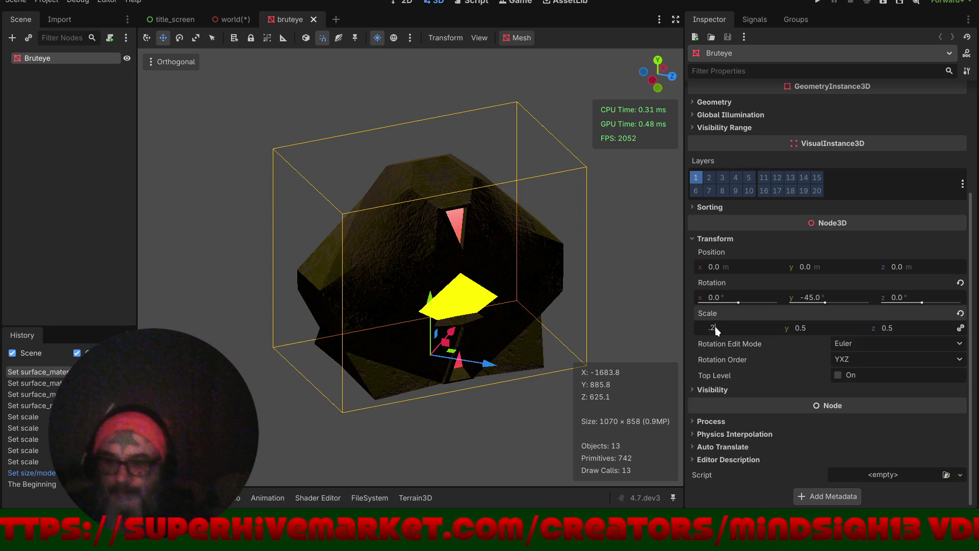
{"action": "key", "text": "Return"}
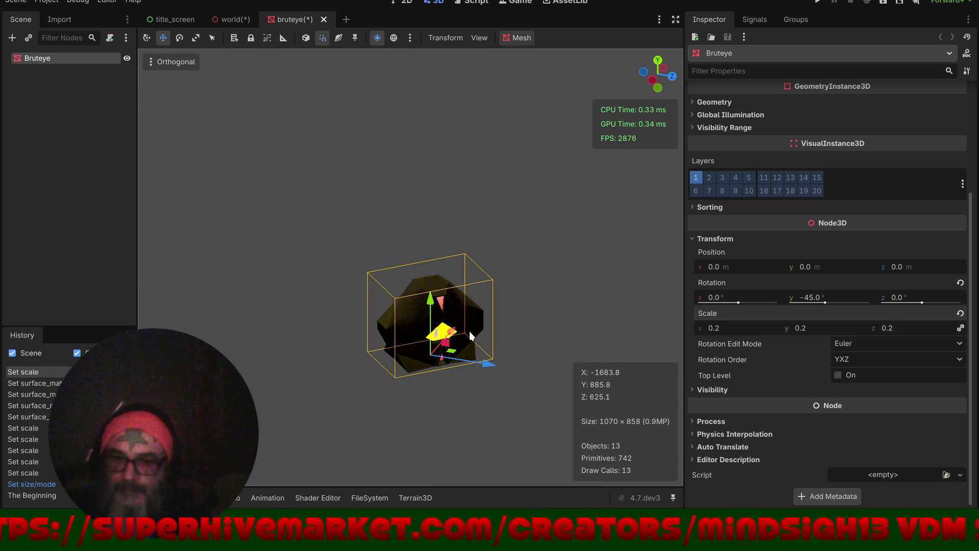
{"action": "left_click", "coordinate": [227, 25]}
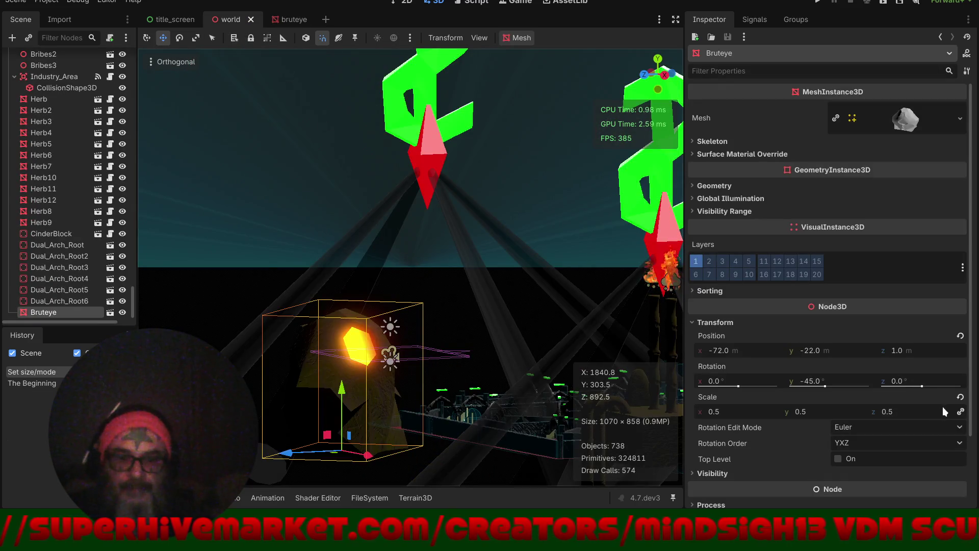
- Set the world's Bruteye to 0.2 scale and position it at 1, 1, -11 in the maze
{"action": "left_click", "coordinate": [961, 398]}
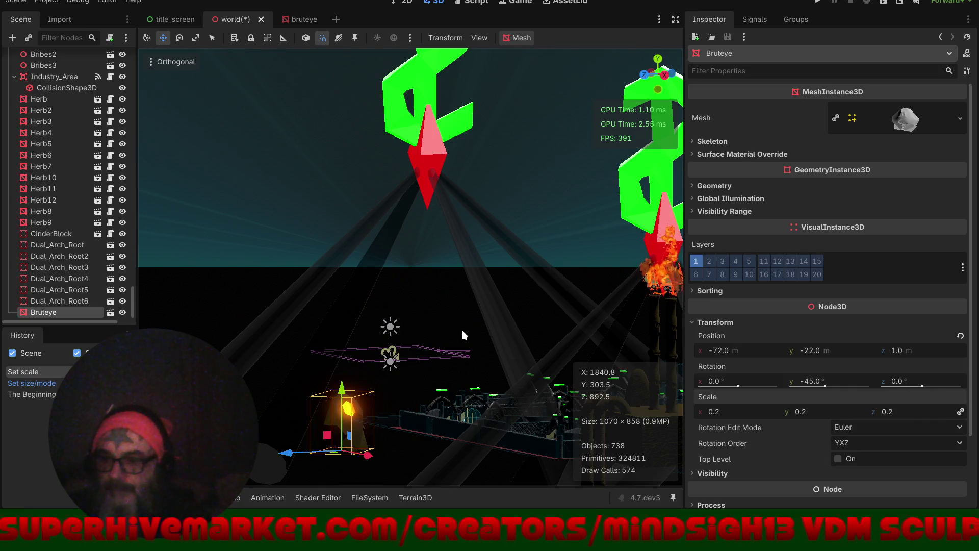
{"action": "scroll", "coordinate": [462, 332], "scroll_direction": "up", "scroll_amount": 3}
{"action": "key", "text": "f"}
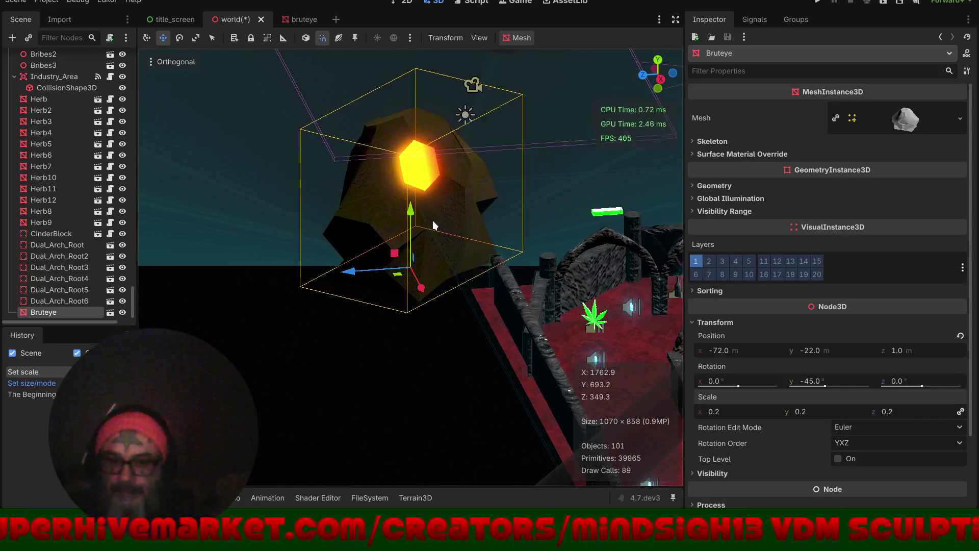
{"action": "mouse_move", "coordinate": [397, 279]}
{"action": "left_mouse_down"}
{"action": "mouse_move", "coordinate": [462, 285]}
{"action": "mouse_move", "coordinate": [479, 300]}
{"action": "mouse_move", "coordinate": [488, 331]}
{"action": "left_mouse_up"}
{"action": "left_click_drag", "start_coordinate": [501, 265], "coordinate": [502, 220]}
{"action": "left_click_drag", "start_coordinate": [523, 305], "coordinate": [527, 341]}
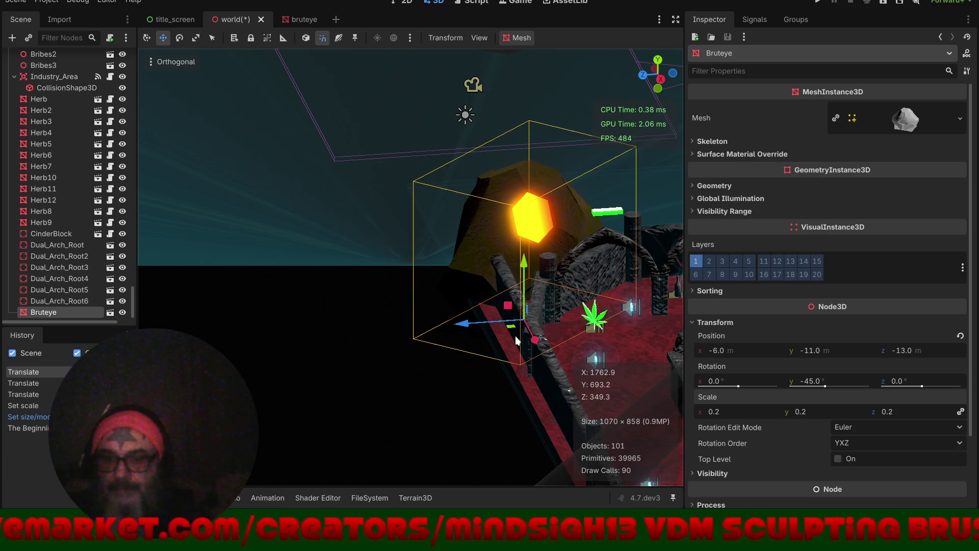
{"action": "scroll", "coordinate": [515, 336], "scroll_direction": "up", "scroll_amount": 5}
{"action": "scroll", "coordinate": [485, 225], "scroll_direction": "down", "scroll_amount": 8}
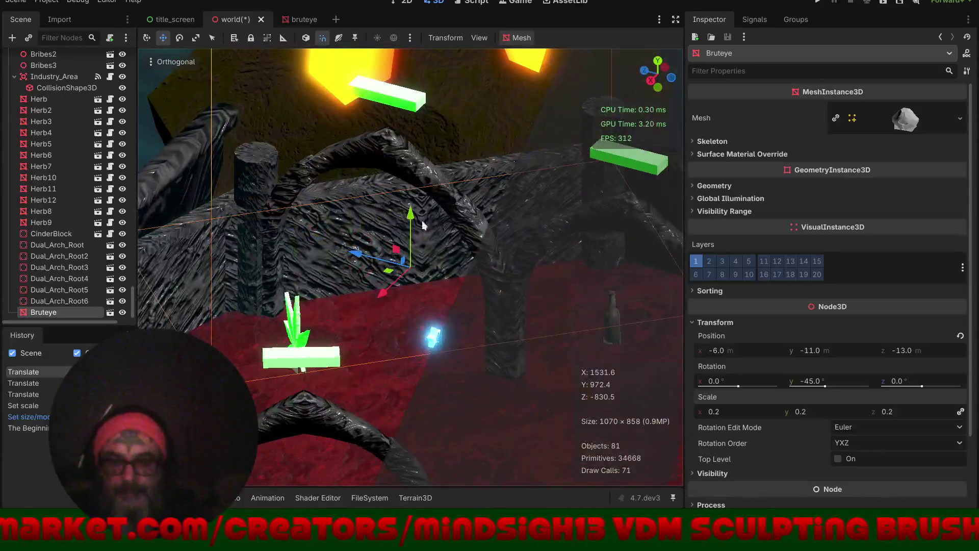
{"action": "mouse_move", "coordinate": [322, 367]}
{"action": "left_mouse_down"}
{"action": "mouse_move", "coordinate": [490, 360]}
{"action": "mouse_move", "coordinate": [425, 391]}
{"action": "mouse_move", "coordinate": [404, 454]}
{"action": "left_mouse_up"}
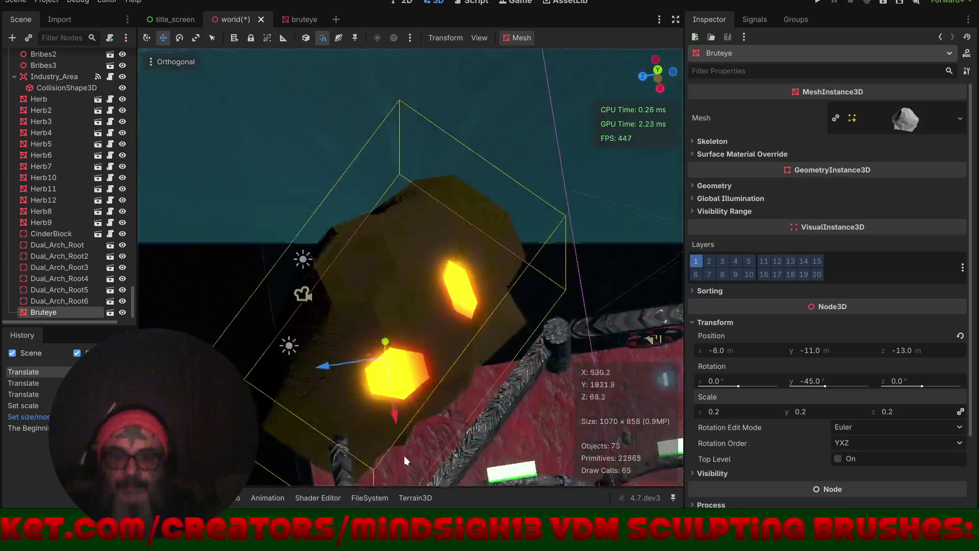
{"action": "key", "text": "KP_7"}
{"action": "mouse_move", "coordinate": [432, 335]}
{"action": "left_mouse_down"}
{"action": "mouse_move", "coordinate": [404, 249]}
{"action": "mouse_move", "coordinate": [368, 204]}
{"action": "mouse_move", "coordinate": [376, 272]}
{"action": "mouse_move", "coordinate": [379, 257]}
{"action": "mouse_move", "coordinate": [423, 287]}
{"action": "left_mouse_up"}
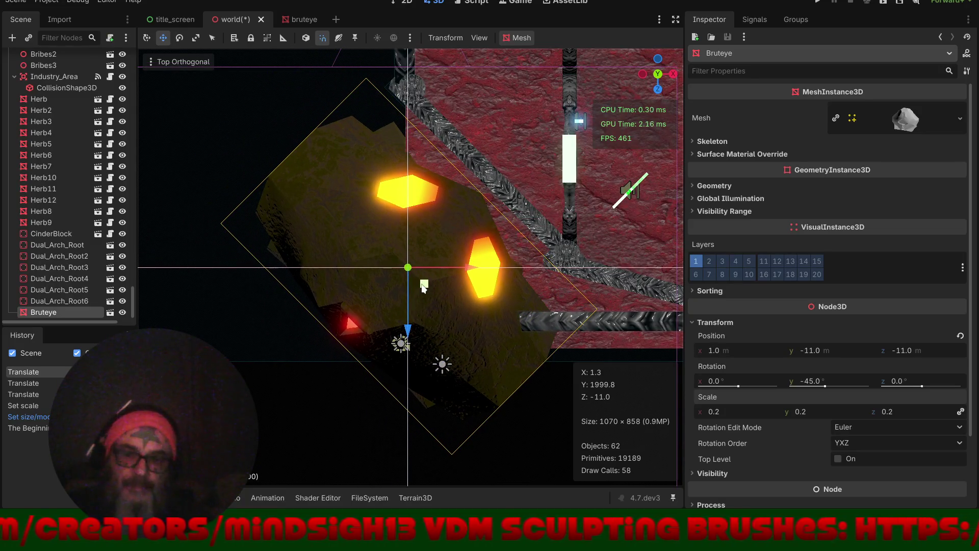
{"action": "scroll", "coordinate": [424, 287], "scroll_direction": "down", "scroll_amount": 5}
{"action": "mouse_move", "coordinate": [409, 377]}
{"action": "left_mouse_down"}
{"action": "mouse_move", "coordinate": [213, 225]}
{"action": "mouse_move", "coordinate": [295, 194]}
{"action": "mouse_move", "coordinate": [383, 197]}
{"action": "left_mouse_up"}
{"action": "mouse_move", "coordinate": [439, 210]}
{"action": "left_mouse_down"}
{"action": "mouse_move", "coordinate": [455, 201]}
{"action": "mouse_move", "coordinate": [377, 251]}
{"action": "mouse_move", "coordinate": [158, 240]}
{"action": "mouse_move", "coordinate": [668, 243]}
{"action": "mouse_move", "coordinate": [609, 271]}
{"action": "mouse_move", "coordinate": [593, 298]}
{"action": "mouse_move", "coordinate": [570, 286]}
{"action": "mouse_move", "coordinate": [650, 259]}
{"action": "mouse_move", "coordinate": [567, 242]}
{"action": "mouse_move", "coordinate": [485, 263]}
{"action": "mouse_move", "coordinate": [496, 297]}
{"action": "mouse_move", "coordinate": [441, 324]}
{"action": "mouse_move", "coordinate": [436, 274]}
{"action": "left_mouse_up"}
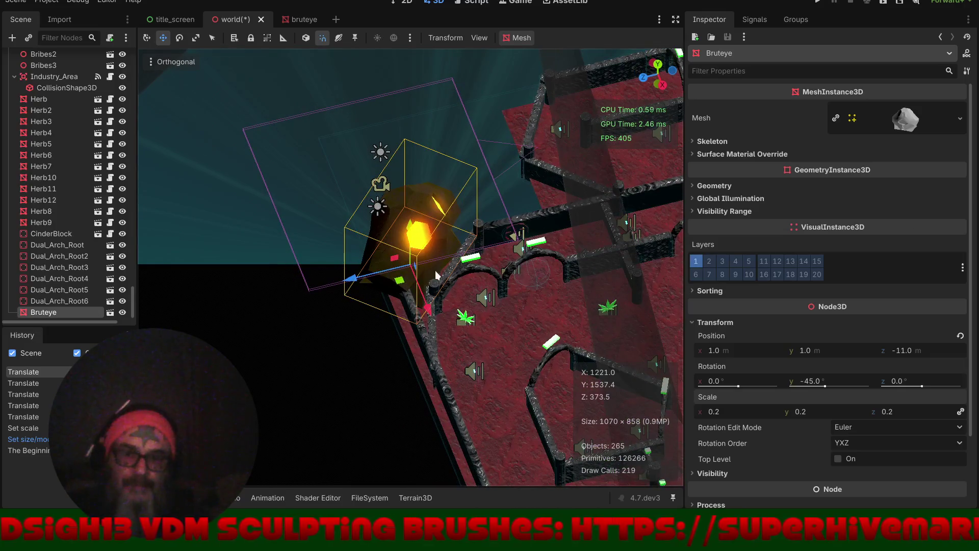
- Duplicate Bruteye as Bruteye2, shift the copy along Z and rotate it
{"action": "key", "text": "ctrl+d"}
{"action": "mouse_move", "coordinate": [355, 277]}
{"action": "left_mouse_down"}
{"action": "mouse_move", "coordinate": [474, 228]}
{"action": "mouse_move", "coordinate": [454, 235]}
{"action": "left_mouse_up"}
{"action": "key", "text": "e"}
{"action": "left_click_drag", "start_coordinate": [534, 277], "coordinate": [602, 188]}
{"action": "scroll", "coordinate": [314, 274], "scroll_direction": "down", "scroll_amount": 5}
{"action": "mouse_move", "coordinate": [206, 301]}
{"action": "left_mouse_down"}
{"action": "mouse_move", "coordinate": [219, 276]}
{"action": "mouse_move", "coordinate": [241, 280]}
{"action": "mouse_move", "coordinate": [214, 279]}
{"action": "left_mouse_up"}
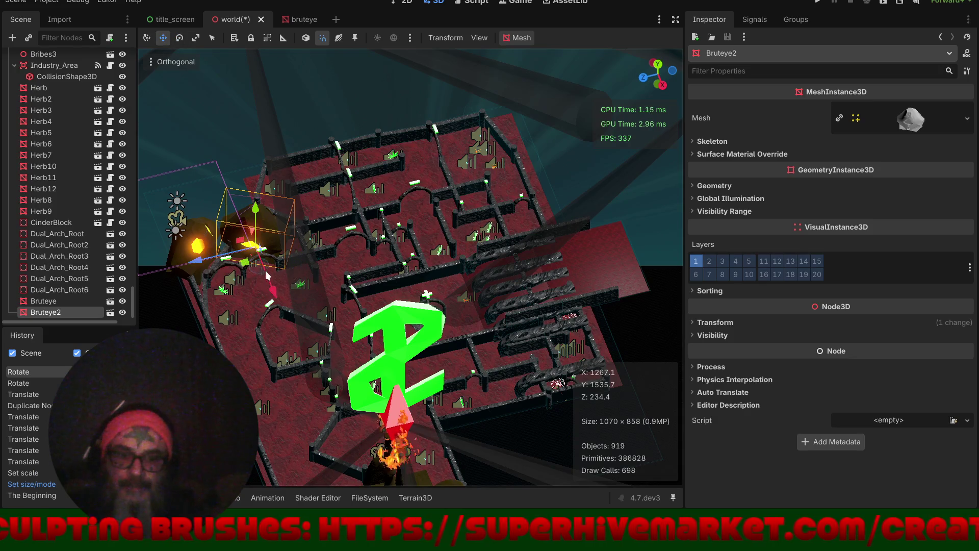
- Move Bruteye2 deeper into the maze, then delete it from the world scene
{"action": "mouse_move", "coordinate": [244, 262]}
{"action": "left_mouse_down"}
{"action": "mouse_move", "coordinate": [304, 193]}
{"action": "mouse_move", "coordinate": [520, 171]}
{"action": "mouse_move", "coordinate": [543, 191]}
{"action": "mouse_move", "coordinate": [384, 218]}
{"action": "left_mouse_up"}
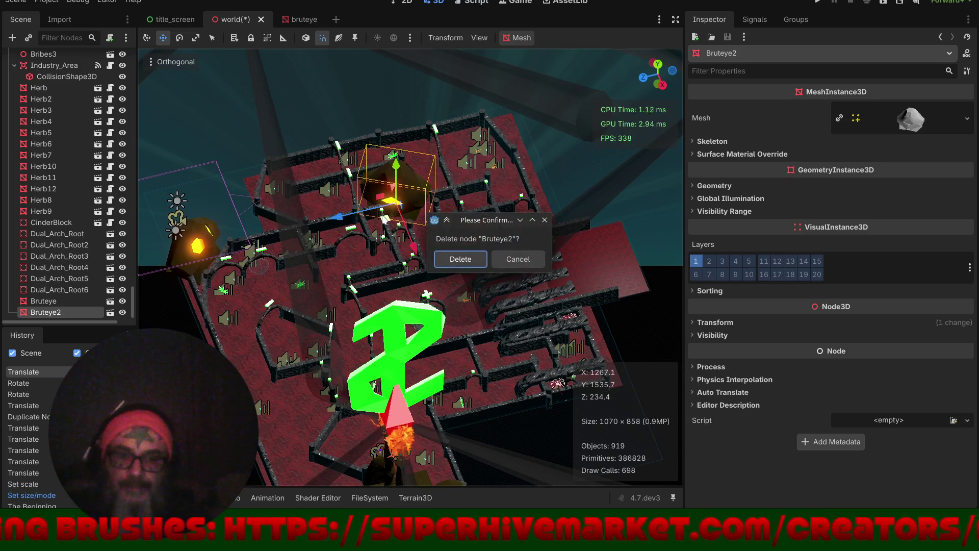
{"action": "left_click", "coordinate": [452, 260]}
{"action": "mouse_move", "coordinate": [288, 284]}
{"action": "left_mouse_down"}
{"action": "mouse_move", "coordinate": [436, 296]}
{"action": "mouse_move", "coordinate": [444, 283]}
{"action": "mouse_move", "coordinate": [429, 275]}
{"action": "left_mouse_up"}
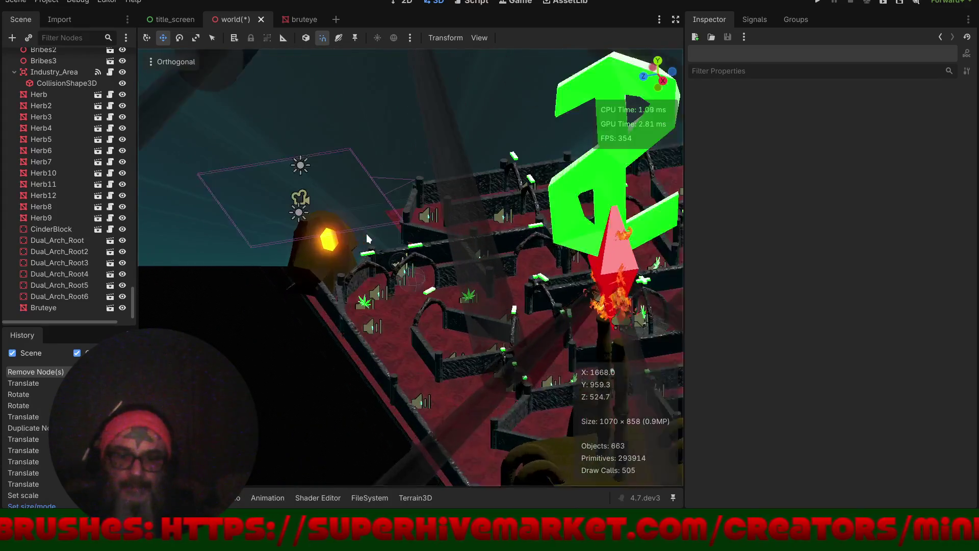
- Save the world scene and launch The Swamp with Run Project
{"action": "scroll", "coordinate": [366, 233], "scroll_direction": "up", "scroll_amount": 3}
{"action": "key", "text": "ctrl+s"}
{"action": "left_click", "coordinate": [819, 2]}
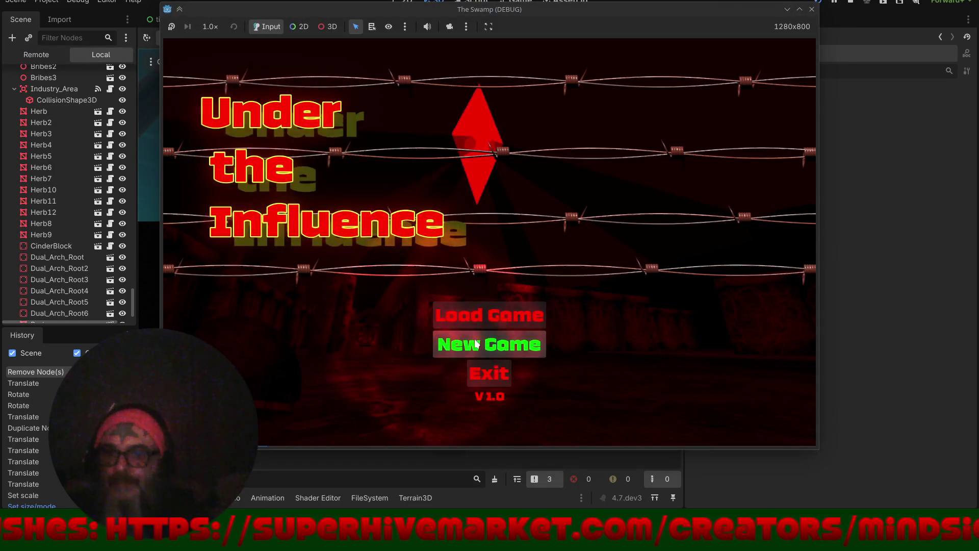
- Start a New Game in The Swamp, playtest the Bruteye level, then stop it with F8
{"action": "left_click", "coordinate": [475, 344]}
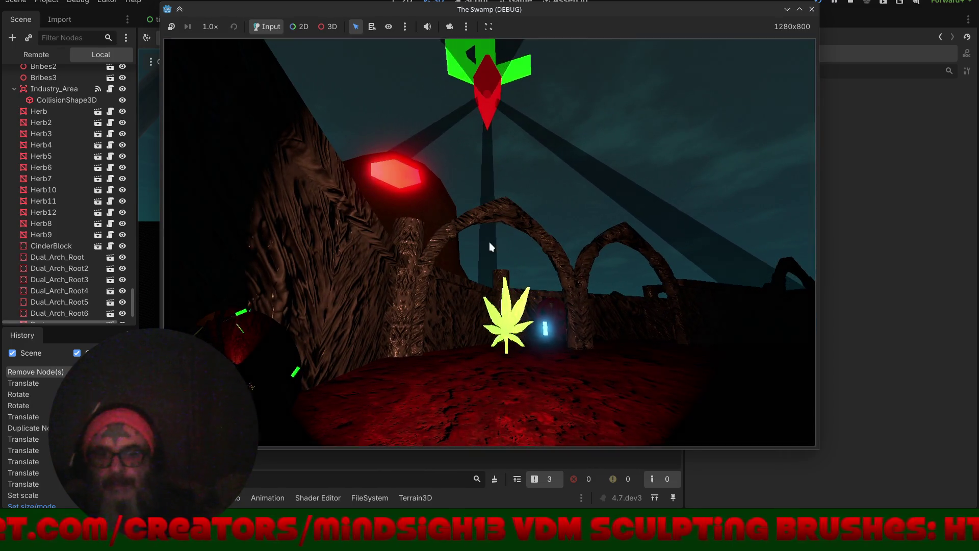
{"action": "key", "text": "F8"}
{"action": "scroll", "coordinate": [329, 208], "scroll_direction": "up", "scroll_amount": 3}
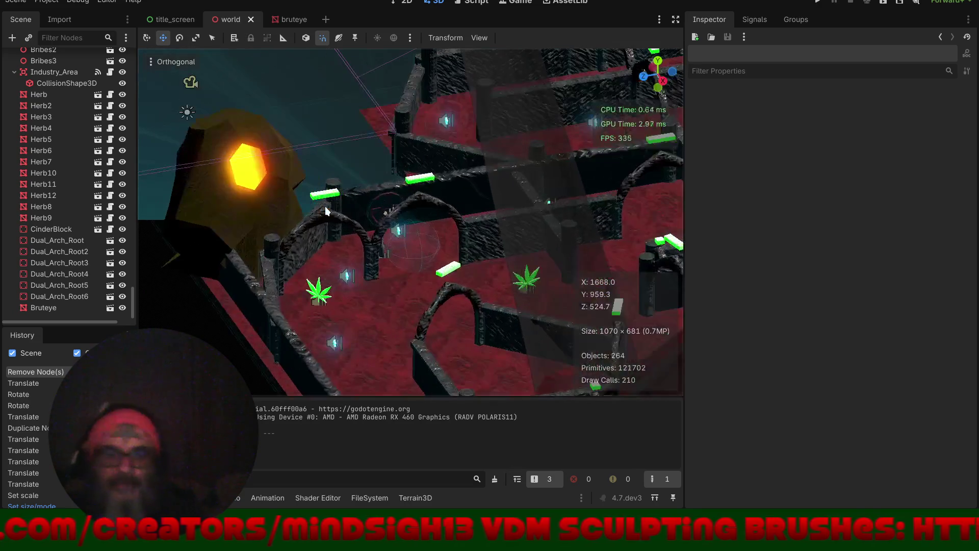
- Rotate Bruteye from -45° to 135° on Y, save the world, and rerun the game
{"action": "mouse_move", "coordinate": [286, 185]}
{"action": "left_mouse_down"}
{"action": "mouse_move", "coordinate": [460, 166]}
{"action": "mouse_move", "coordinate": [418, 183]}
{"action": "mouse_move", "coordinate": [389, 299]}
{"action": "left_mouse_up"}
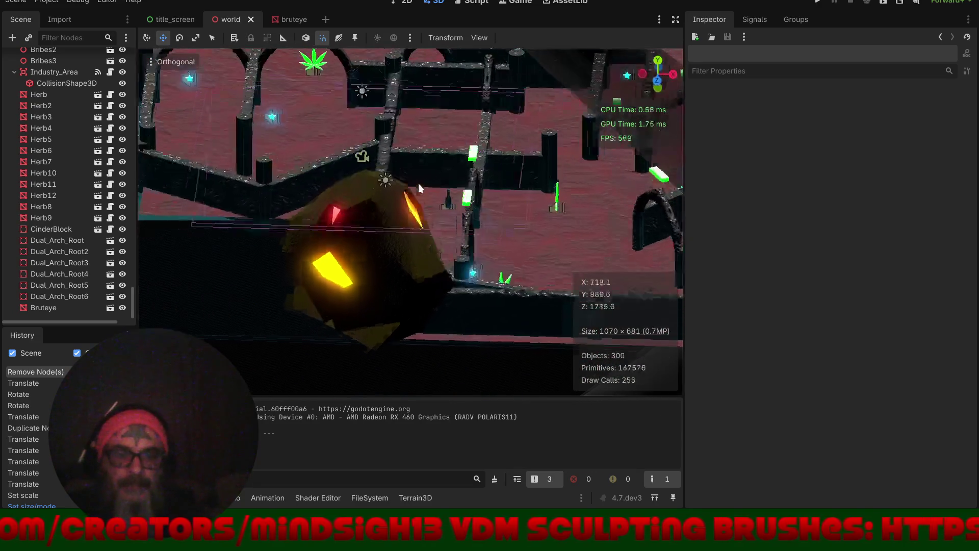
{"action": "left_click", "coordinate": [378, 307]}
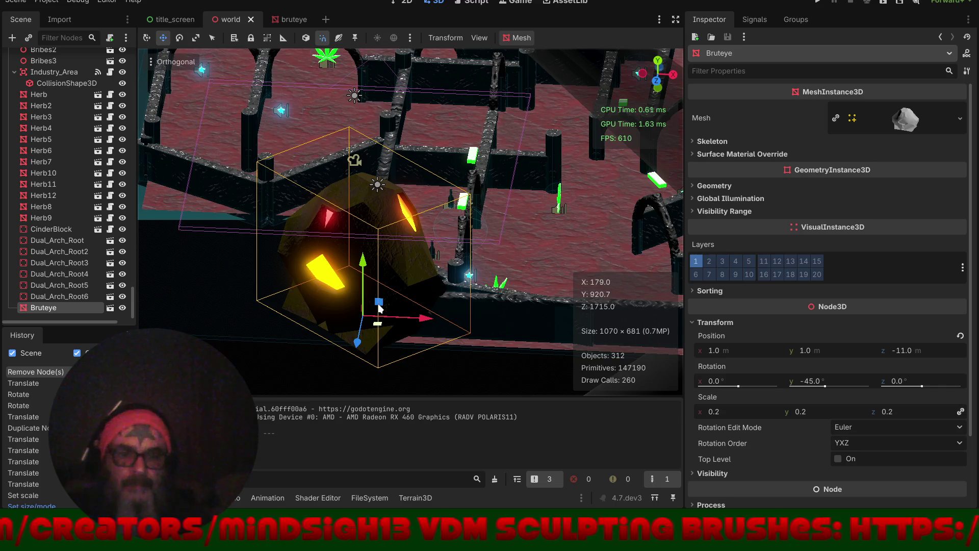
{"action": "mouse_move", "coordinate": [344, 334]}
{"action": "left_mouse_down"}
{"action": "mouse_move", "coordinate": [414, 232]}
{"action": "mouse_move", "coordinate": [427, 236]}
{"action": "left_mouse_up"}
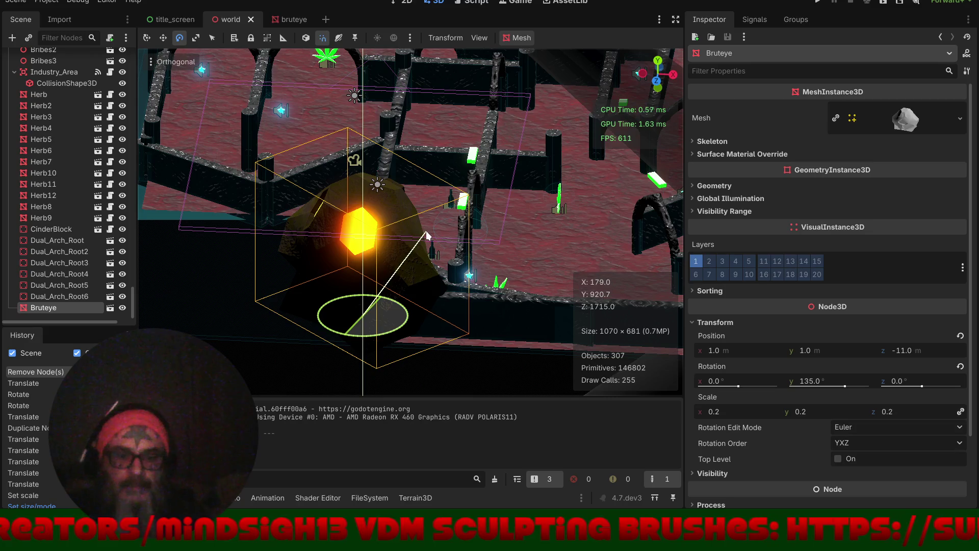
{"action": "key", "text": "ctrl+s"}
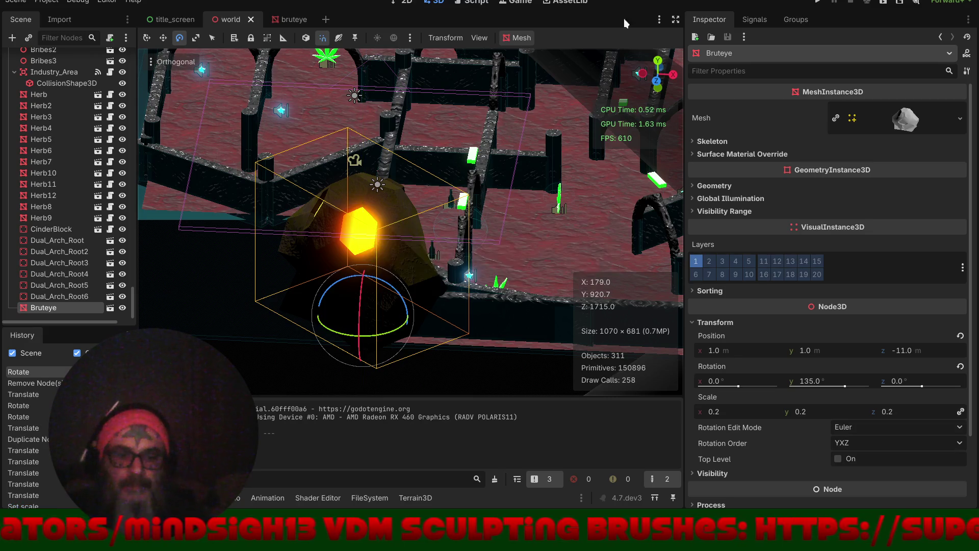
{"action": "left_click", "coordinate": [817, 3]}
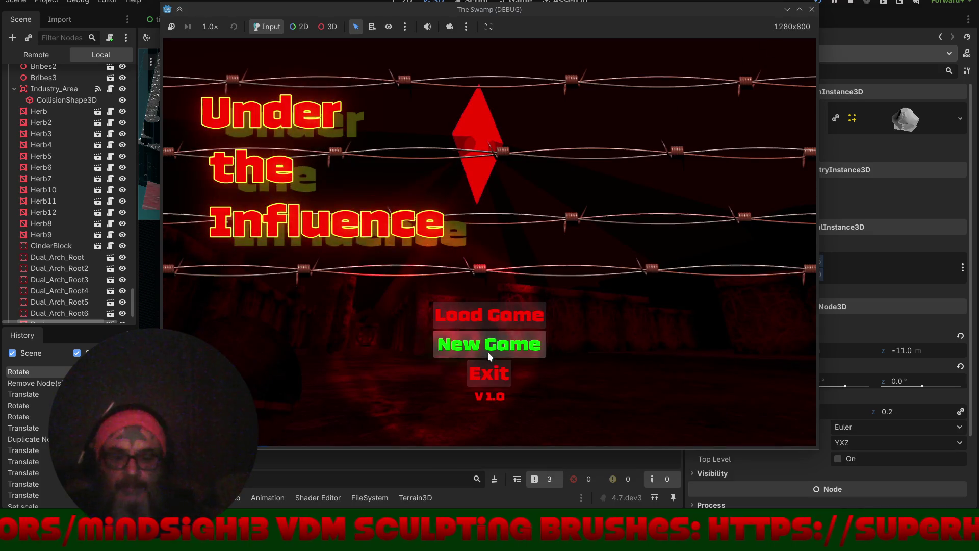
- Play a New Game until the Try Again / Exit Game menu, then choose Exit Game
{"action": "left_click", "coordinate": [483, 350]}
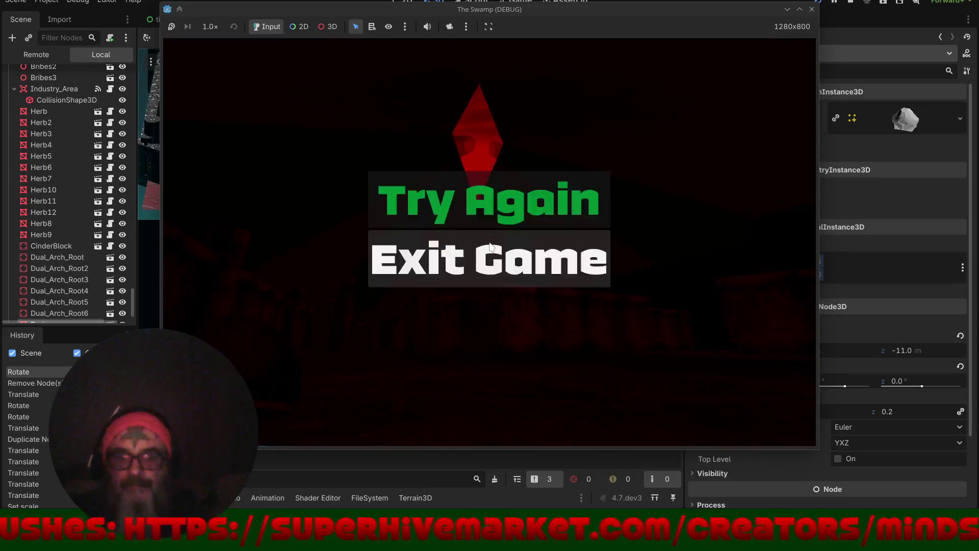
{"action": "left_click", "coordinate": [493, 267]}
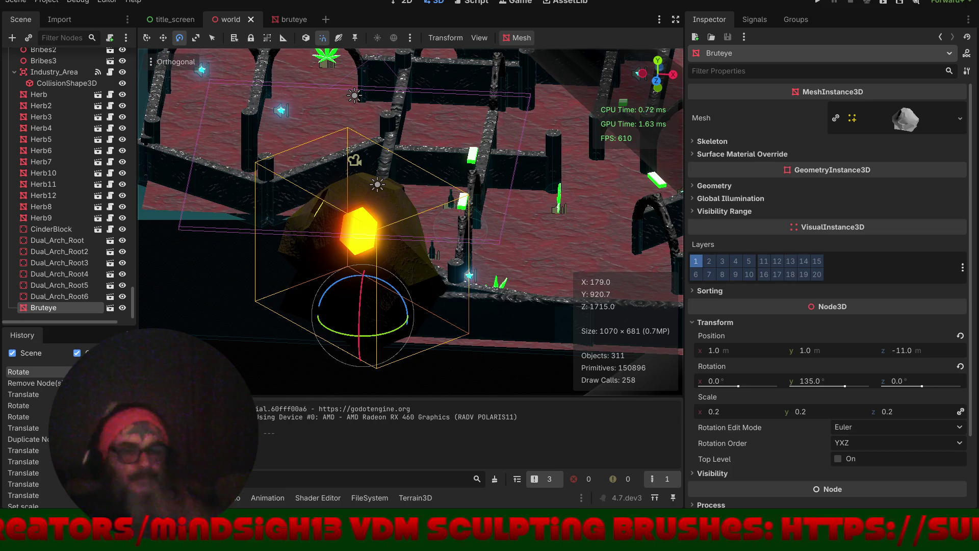
- Select Bribes3 and, from a top-down view, move it across the maze beside Bruteye
{"action": "mouse_move", "coordinate": [261, 368]}
{"action": "left_mouse_down"}
{"action": "mouse_move", "coordinate": [613, 258]}
{"action": "mouse_move", "coordinate": [487, 349]}
{"action": "mouse_move", "coordinate": [405, 384]}
{"action": "mouse_move", "coordinate": [530, 373]}
{"action": "mouse_move", "coordinate": [484, 390]}
{"action": "left_mouse_up"}
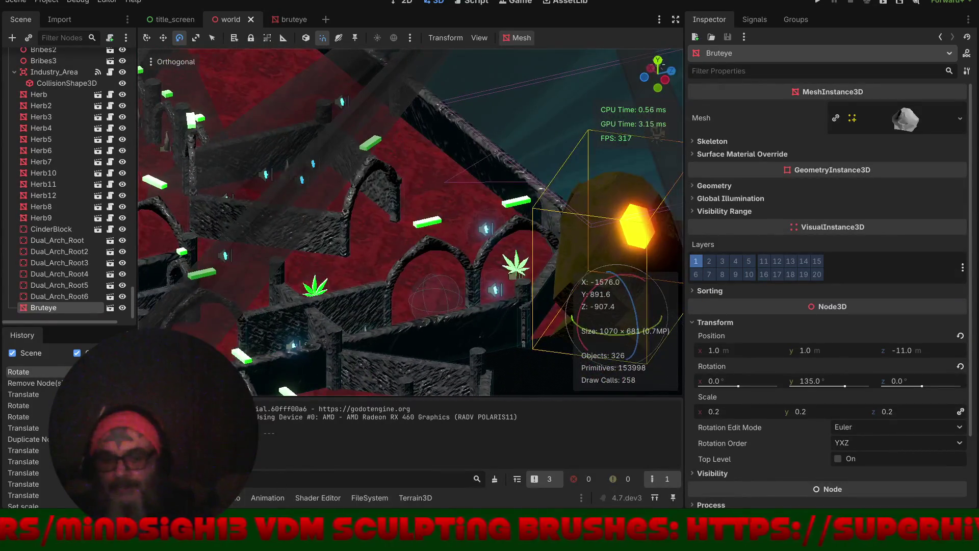
{"action": "left_click", "coordinate": [236, 498]}
{"action": "mouse_move", "coordinate": [366, 449]}
{"action": "left_mouse_down"}
{"action": "mouse_move", "coordinate": [360, 397]}
{"action": "mouse_move", "coordinate": [377, 357]}
{"action": "left_mouse_up"}
{"action": "left_click", "coordinate": [382, 285]}
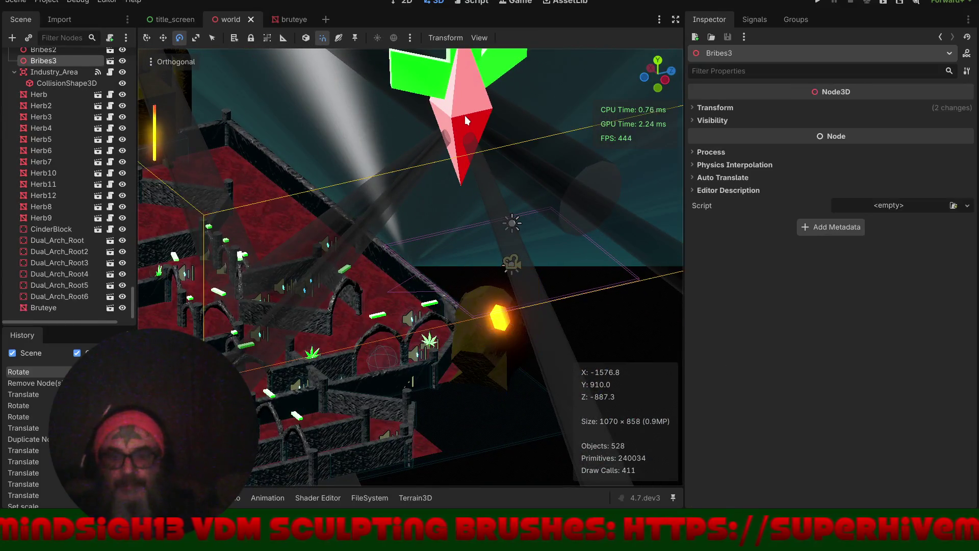
{"action": "left_click_drag", "start_coordinate": [383, 286], "coordinate": [391, 264]}
{"action": "scroll", "coordinate": [390, 265], "scroll_direction": "down", "scroll_amount": 3}
{"action": "mouse_move", "coordinate": [448, 229]}
{"action": "left_mouse_down"}
{"action": "mouse_move", "coordinate": [451, 310]}
{"action": "mouse_move", "coordinate": [462, 330]}
{"action": "mouse_move", "coordinate": [439, 432]}
{"action": "left_mouse_up"}
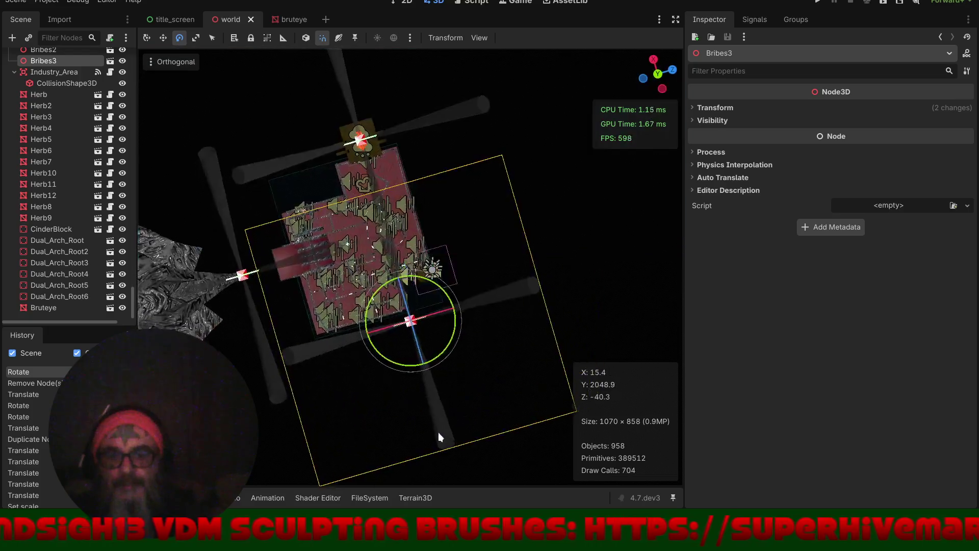
{"action": "key", "text": "KP_7"}
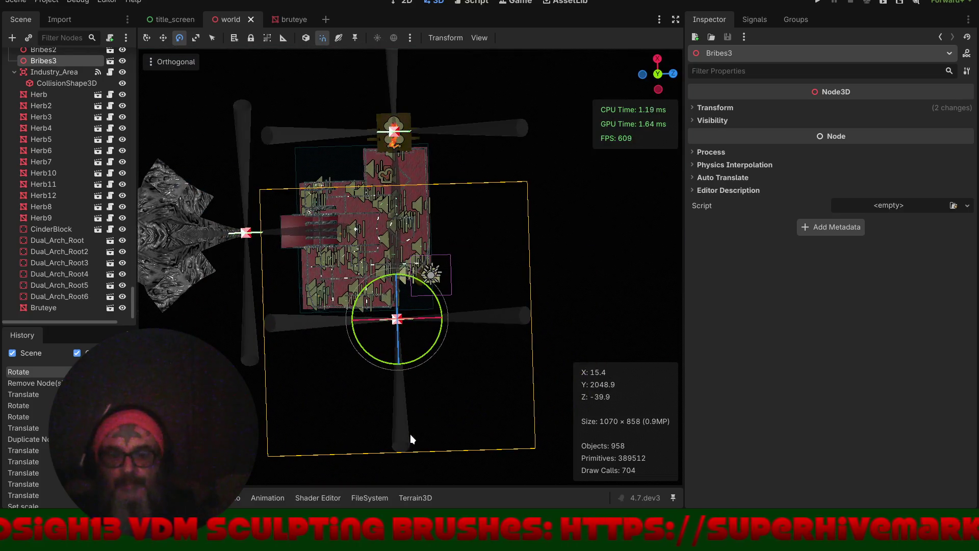
{"action": "key", "text": "f"}
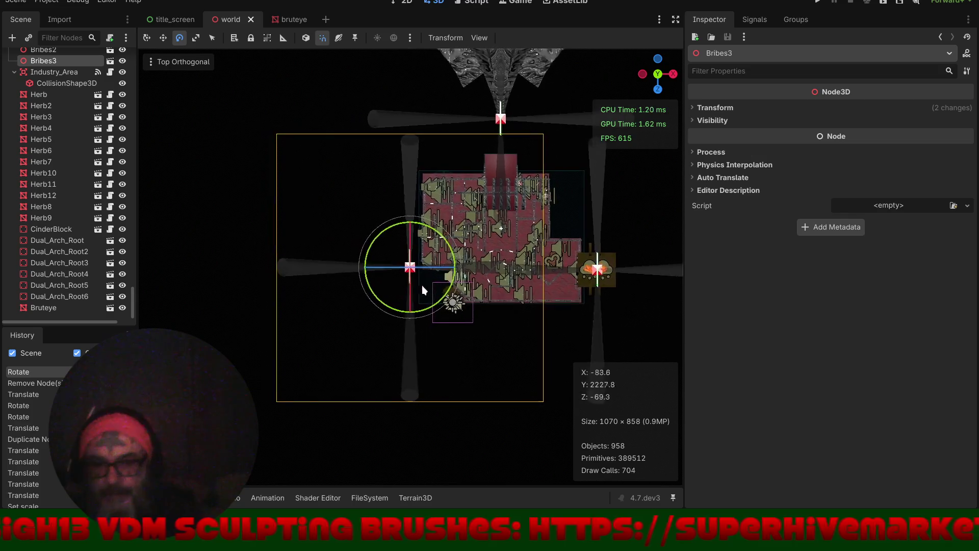
{"action": "scroll", "coordinate": [459, 316], "scroll_direction": "up", "scroll_amount": 5}
{"action": "left_click_drag", "start_coordinate": [430, 332], "coordinate": [325, 265]}
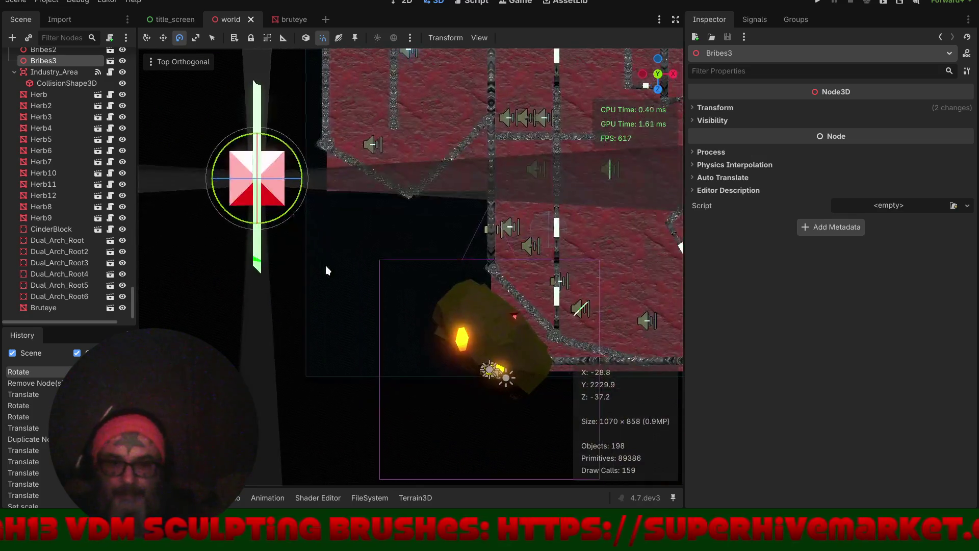
{"action": "key", "text": "w"}
{"action": "mouse_move", "coordinate": [273, 194]}
{"action": "left_mouse_down"}
{"action": "mouse_move", "coordinate": [473, 372]}
{"action": "mouse_move", "coordinate": [511, 355]}
{"action": "left_mouse_up"}
- Lower Bribes3 along its vertical axis and fine-tune its height above the maze
{"action": "scroll", "coordinate": [459, 331], "scroll_direction": "down", "scroll_amount": 5}
{"action": "mouse_move", "coordinate": [409, 362]}
{"action": "left_mouse_down"}
{"action": "mouse_move", "coordinate": [316, 247]}
{"action": "mouse_move", "coordinate": [395, 321]}
{"action": "mouse_move", "coordinate": [360, 169]}
{"action": "mouse_move", "coordinate": [391, 180]}
{"action": "mouse_move", "coordinate": [331, 217]}
{"action": "mouse_move", "coordinate": [359, 228]}
{"action": "mouse_move", "coordinate": [344, 286]}
{"action": "left_mouse_up"}
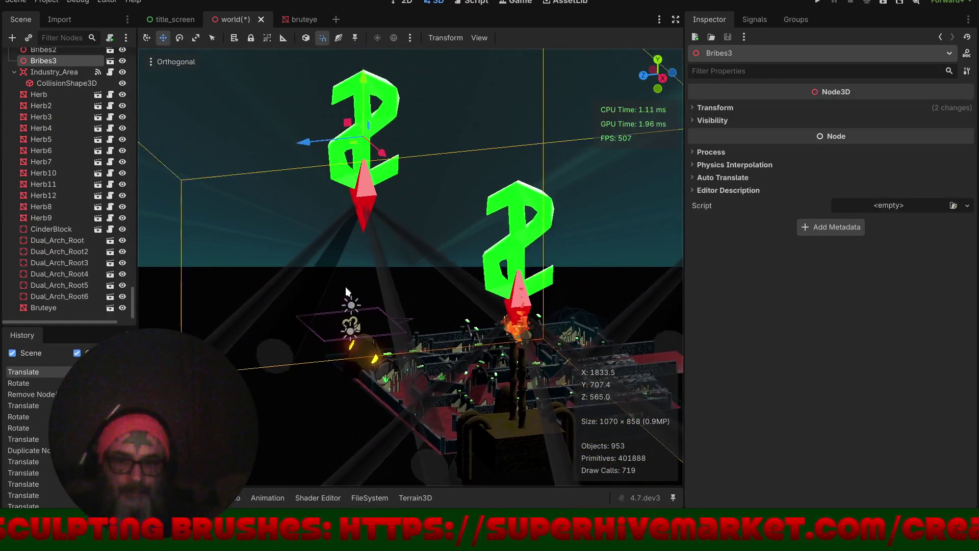
{"action": "left_click_drag", "start_coordinate": [374, 83], "coordinate": [373, 180]}
{"action": "key", "text": "f"}
{"action": "left_click_drag", "start_coordinate": [475, 433], "coordinate": [357, 117]}
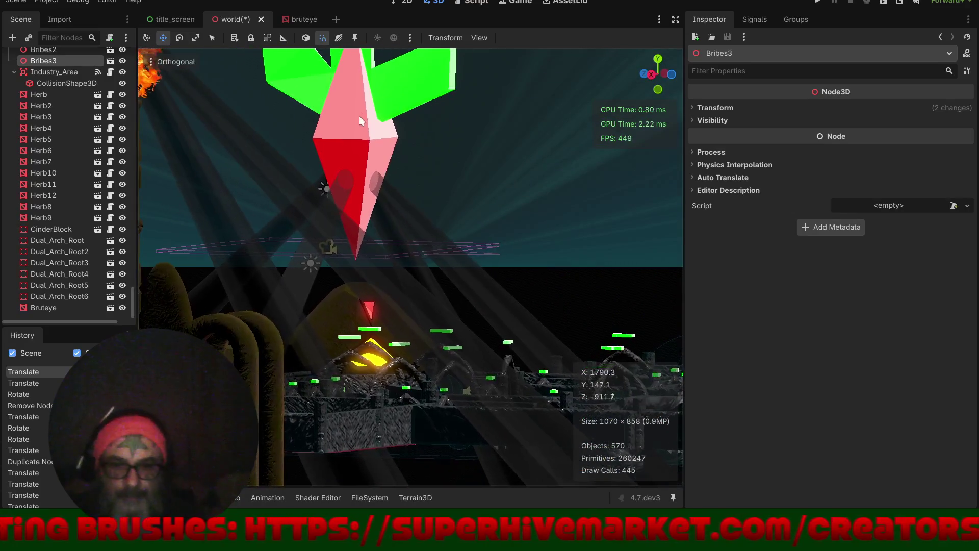
{"action": "scroll", "coordinate": [394, 252], "scroll_direction": "down", "scroll_amount": 4}
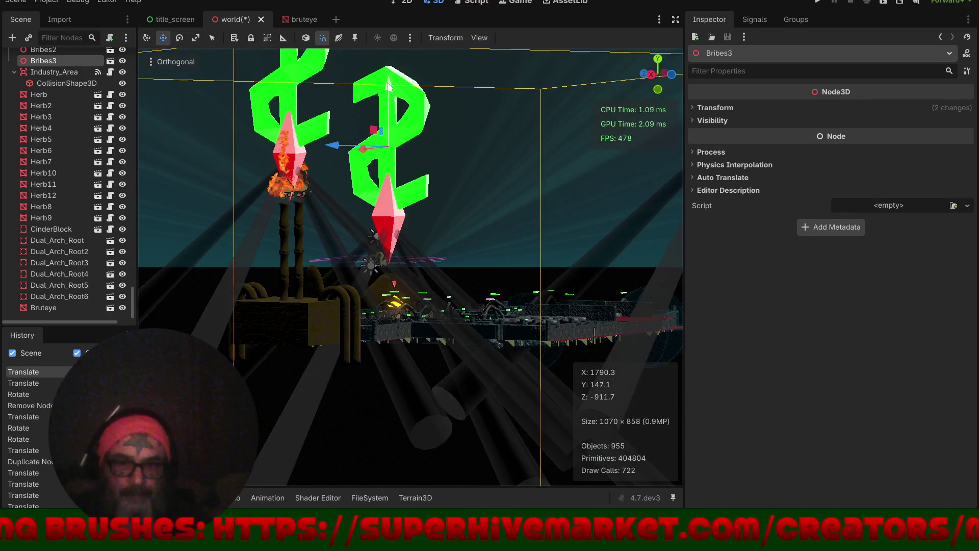
{"action": "left_click_drag", "start_coordinate": [385, 88], "coordinate": [402, 105]}
{"action": "scroll", "coordinate": [448, 329], "scroll_direction": "up", "scroll_amount": 3}
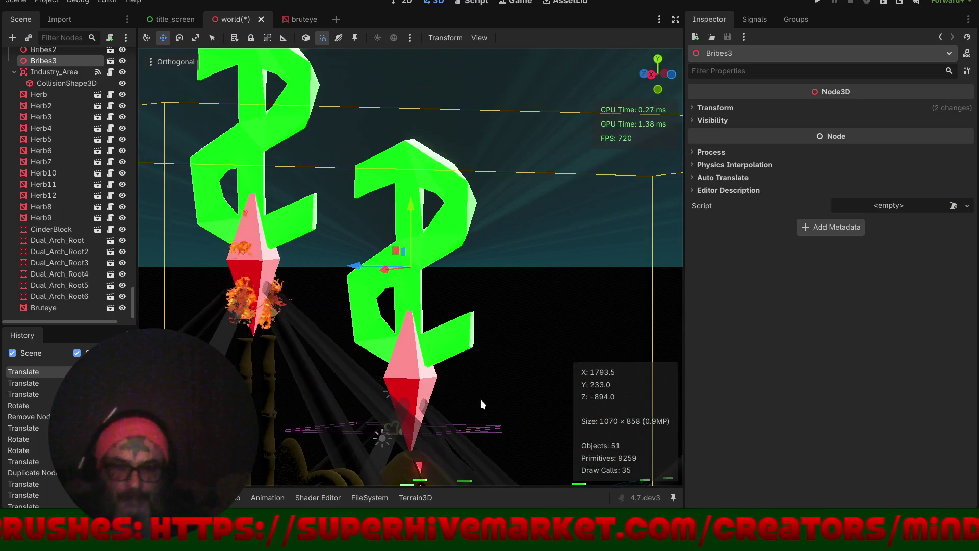
{"action": "scroll", "coordinate": [477, 377], "scroll_direction": "up", "scroll_amount": 1}
{"action": "left_click_drag", "start_coordinate": [419, 180], "coordinate": [419, 182]}
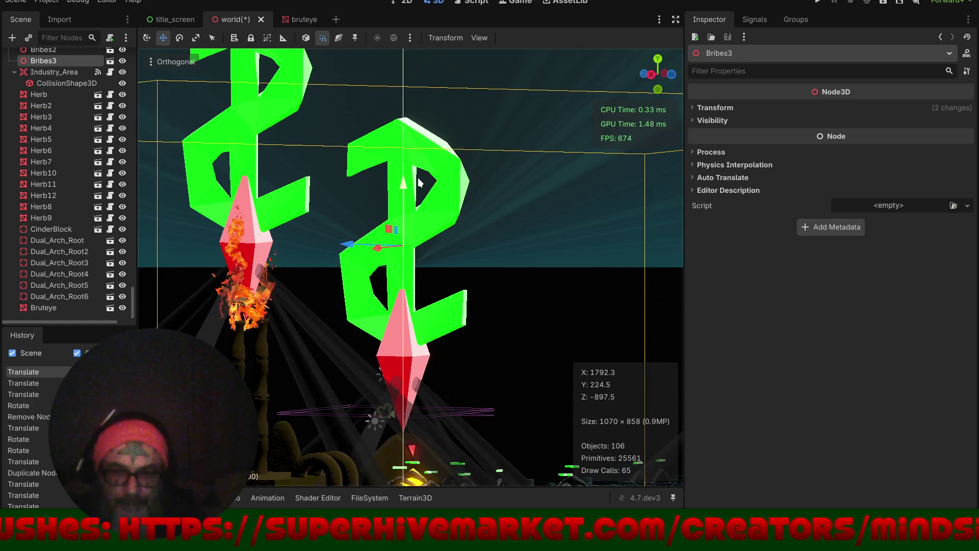
{"action": "mouse_move", "coordinate": [393, 342]}
{"action": "left_mouse_down"}
{"action": "mouse_move", "coordinate": [531, 372]}
{"action": "mouse_move", "coordinate": [512, 403]}
{"action": "left_mouse_up"}
{"action": "left_click_drag", "start_coordinate": [407, 205], "coordinate": [413, 201]}
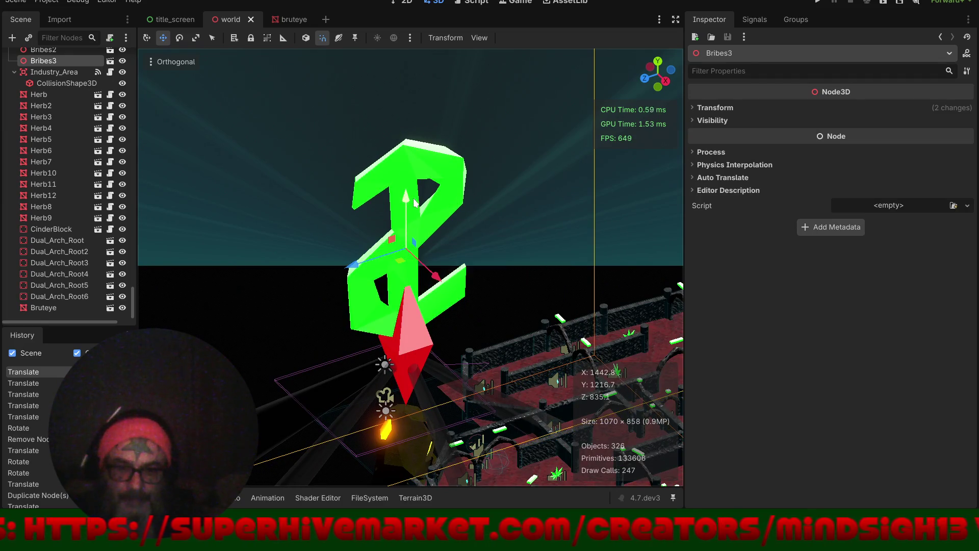
{"action": "key", "text": "KP_7"}
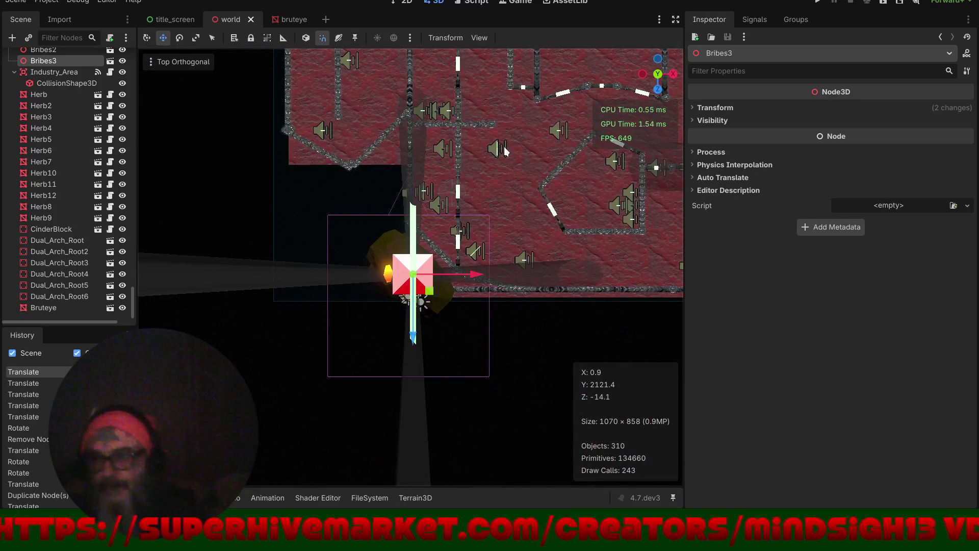
- Switch the 3D viewport to Display Overdraw to check overlapping geometry
{"action": "left_click", "coordinate": [188, 57]}
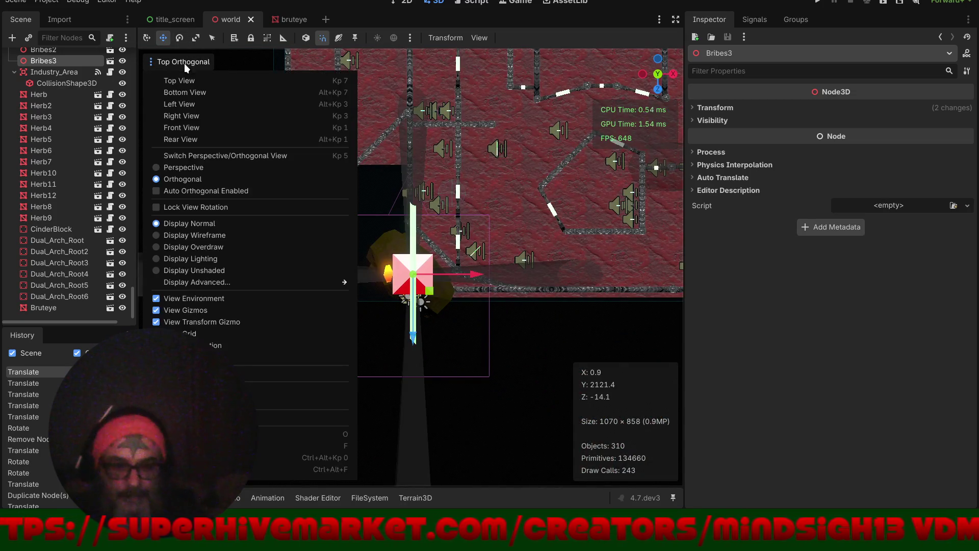
{"action": "left_click", "coordinate": [157, 247]}
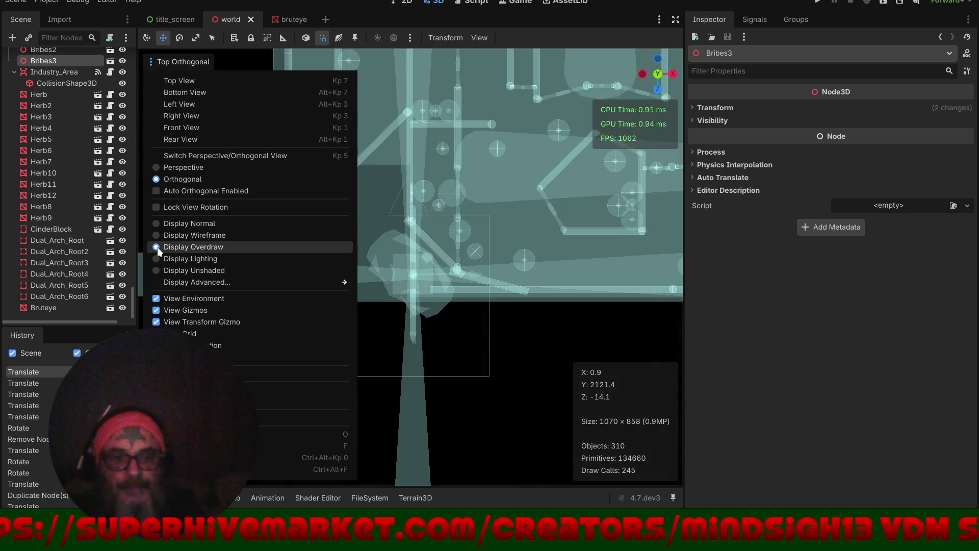
{"action": "left_click", "coordinate": [578, 26]}
{"action": "scroll", "coordinate": [412, 356], "scroll_direction": "up", "scroll_amount": 6}
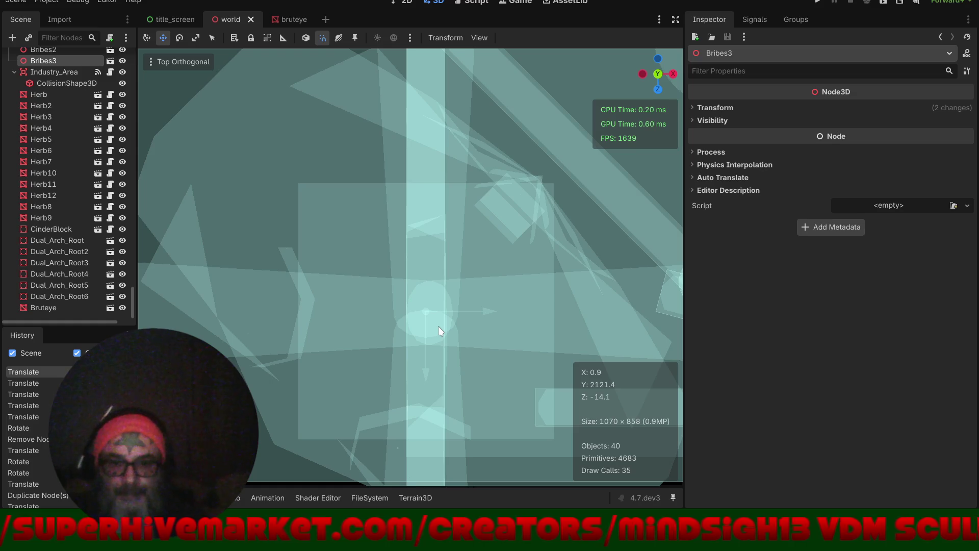
{"action": "scroll", "coordinate": [431, 311], "scroll_direction": "down", "scroll_amount": 5}
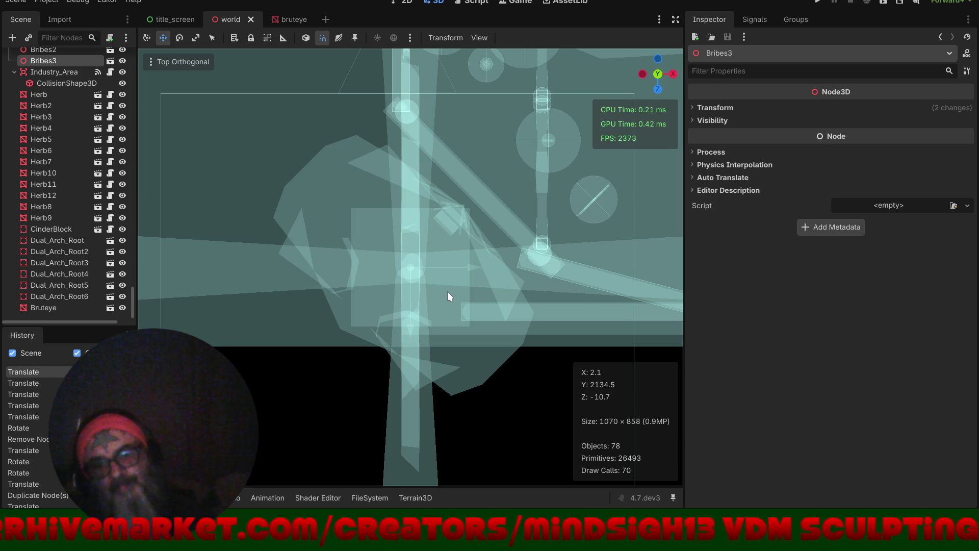
- Slide Bribes3 along X above Bruteye's glowing eyes, then restore Display Normal shading
{"action": "mouse_move", "coordinate": [472, 268]}
{"action": "left_mouse_down"}
{"action": "mouse_move", "coordinate": [453, 280]}
{"action": "mouse_move", "coordinate": [463, 277]}
{"action": "left_mouse_up"}
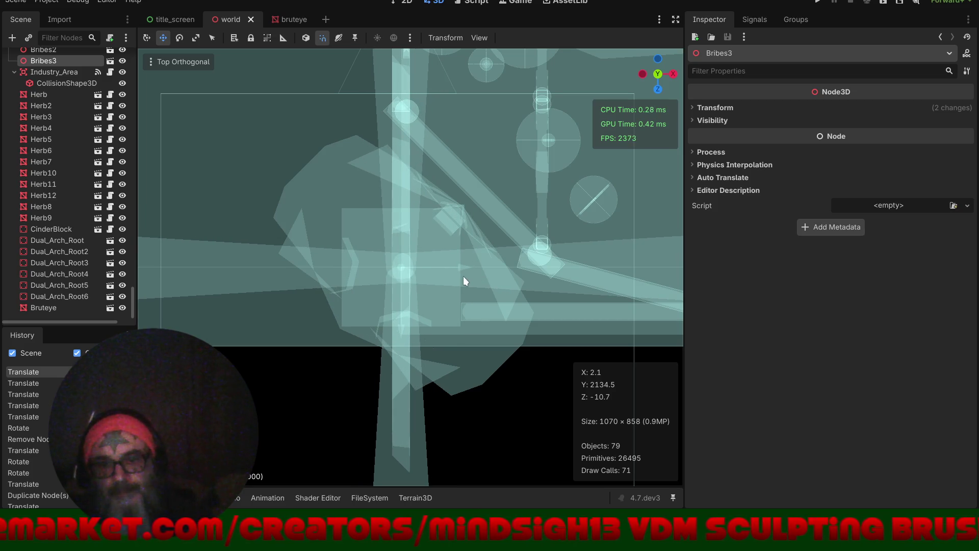
{"action": "left_click_drag", "start_coordinate": [463, 277], "coordinate": [463, 277]}
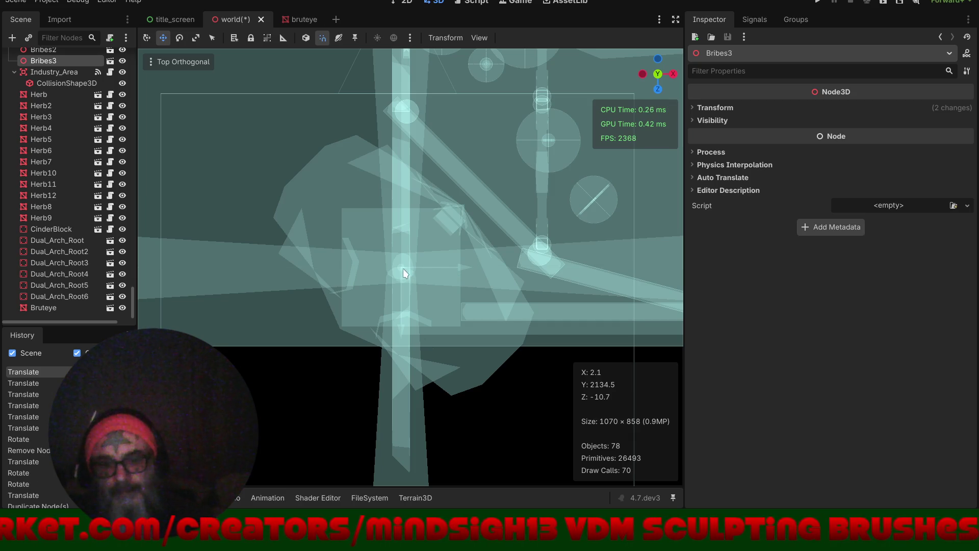
{"action": "left_click", "coordinate": [419, 261]}
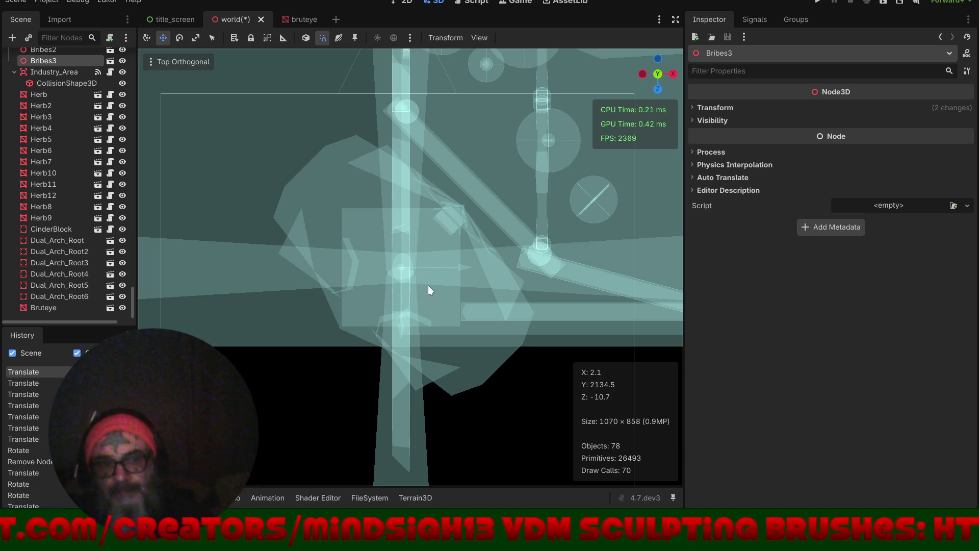
{"action": "left_click", "coordinate": [176, 62]}
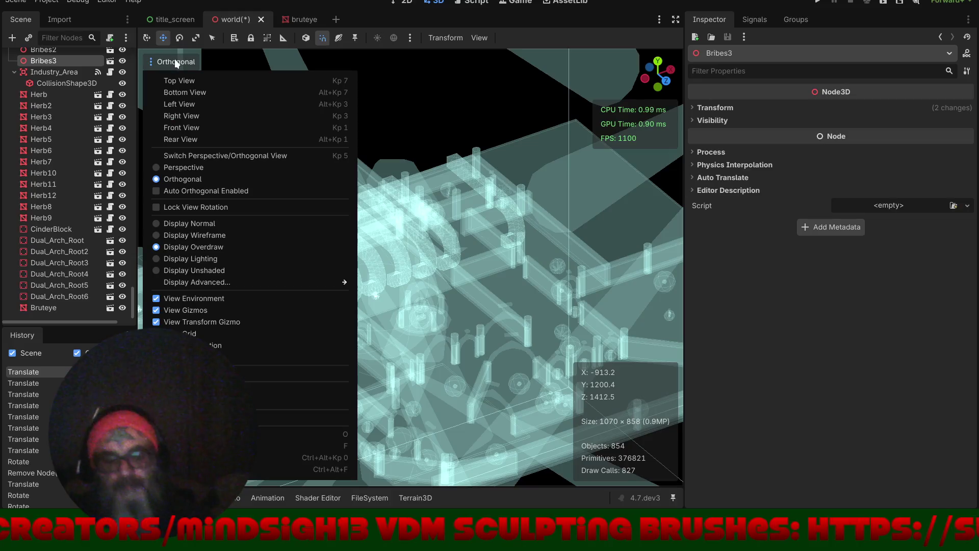
{"action": "left_click", "coordinate": [158, 225]}
{"action": "left_click", "coordinate": [556, 35]}
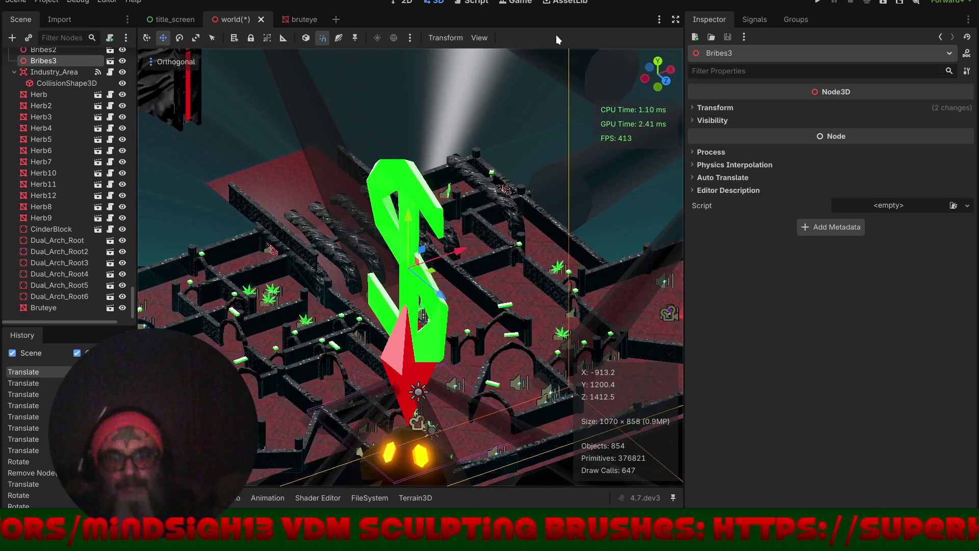
- Select the Player node and drag it along X toward the Bribes3 bribe
{"action": "mouse_move", "coordinate": [510, 229]}
{"action": "left_mouse_down"}
{"action": "mouse_move", "coordinate": [464, 272]}
{"action": "mouse_move", "coordinate": [571, 291]}
{"action": "mouse_move", "coordinate": [519, 263]}
{"action": "left_mouse_up"}
{"action": "scroll", "coordinate": [523, 161], "scroll_direction": "down", "scroll_amount": 3}
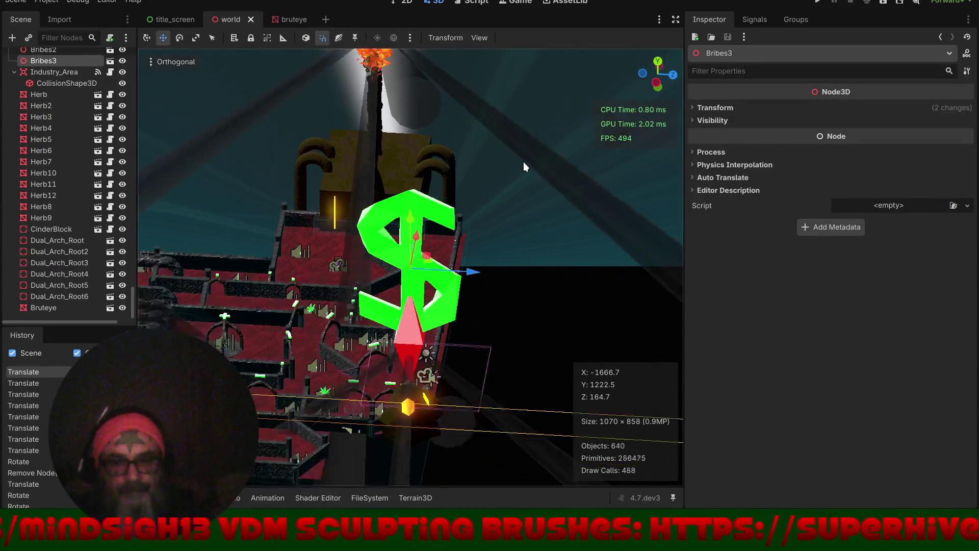
{"action": "scroll", "coordinate": [89, 163], "scroll_direction": "down", "scroll_amount": 8}
{"action": "scroll", "coordinate": [89, 161], "scroll_direction": "up", "scroll_amount": 5}
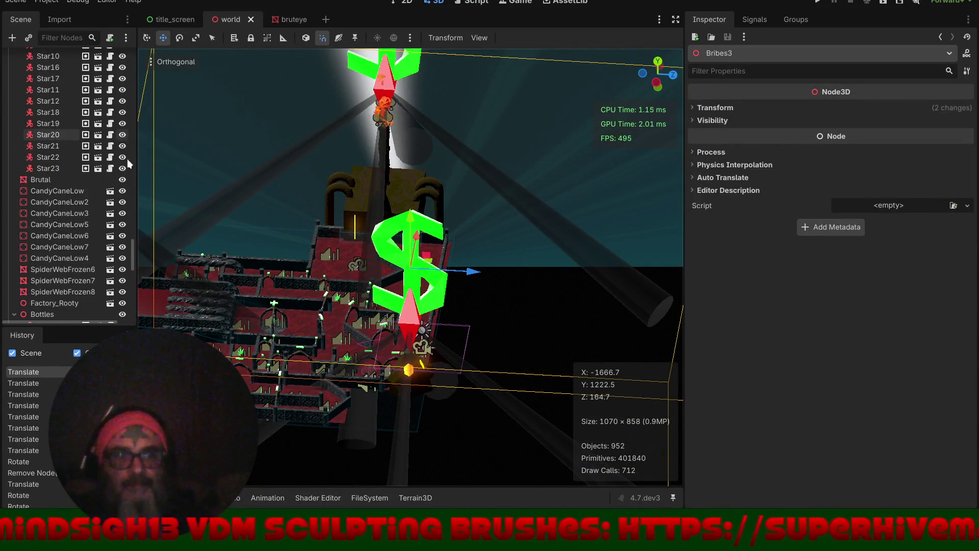
{"action": "mouse_move", "coordinate": [132, 148]}
{"action": "left_mouse_down"}
{"action": "mouse_move", "coordinate": [143, 112]}
{"action": "mouse_move", "coordinate": [95, 36]}
{"action": "left_mouse_up"}
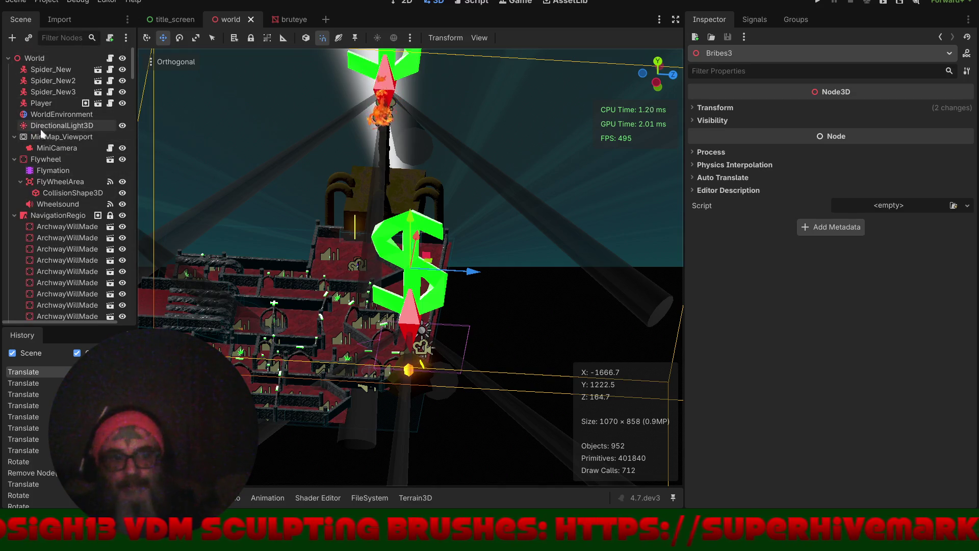
{"action": "left_click", "coordinate": [47, 100]}
{"action": "left_click_drag", "start_coordinate": [429, 274], "coordinate": [483, 280]}
- Nudge the Player's position in the maze, then save and run the game
{"action": "scroll", "coordinate": [463, 236], "scroll_direction": "up", "scroll_amount": 5}
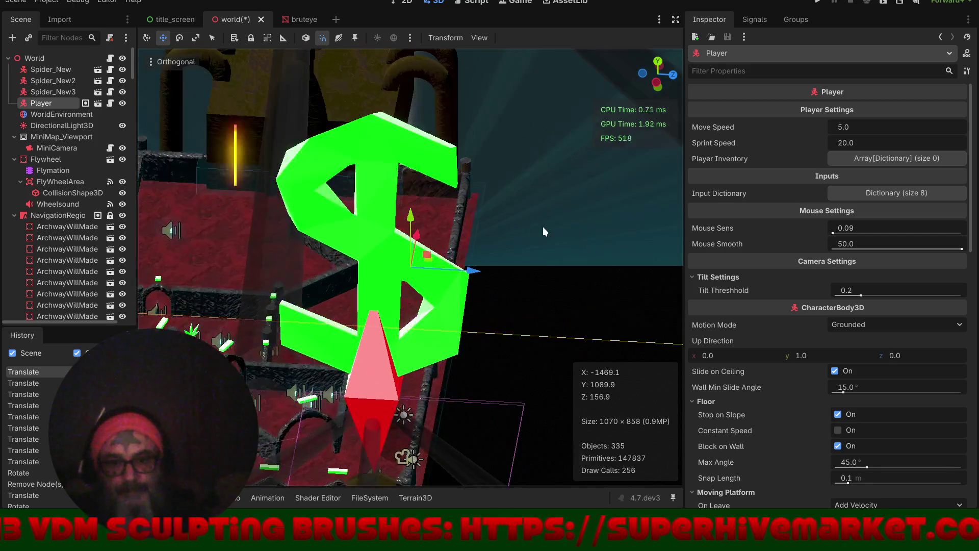
{"action": "left_click_drag", "start_coordinate": [468, 246], "coordinate": [398, 283]}
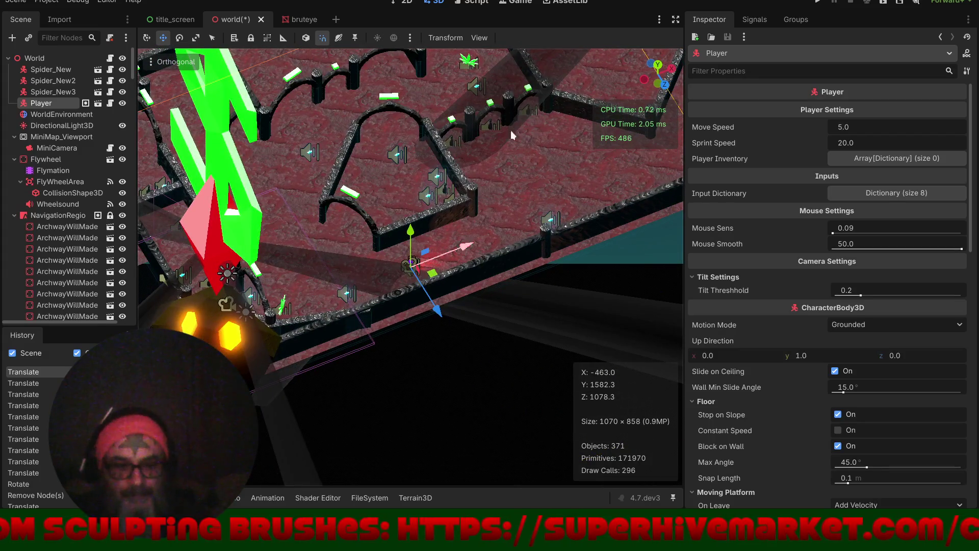
{"action": "left_click", "coordinate": [825, 3]}
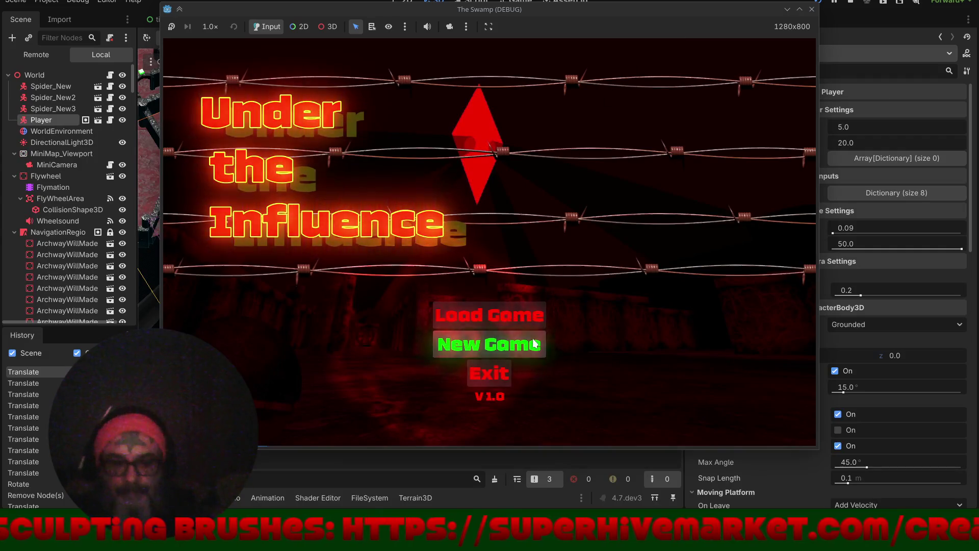
- Play a New Game of The Swamp until the Try Again/Exit Game screen, then exit
{"action": "left_click", "coordinate": [532, 340]}
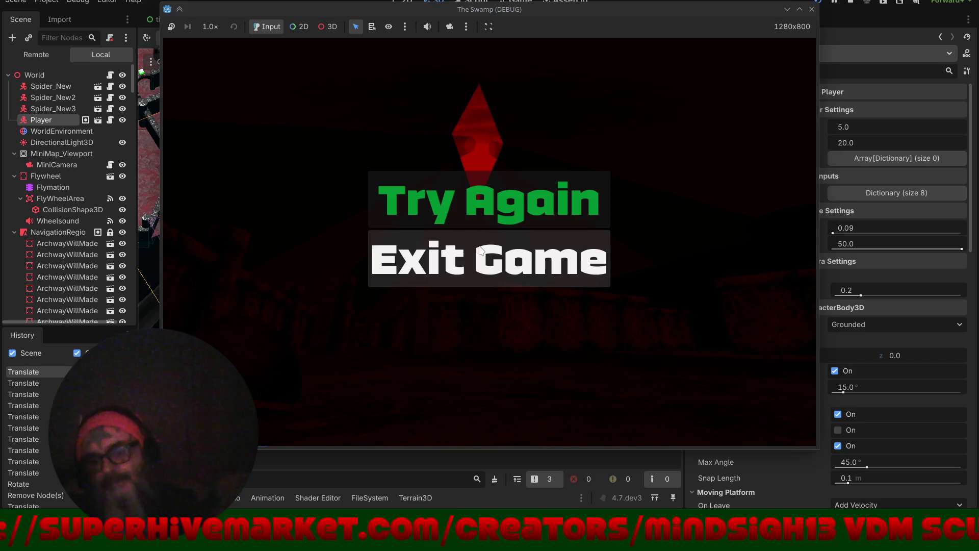
{"action": "left_click", "coordinate": [473, 261]}
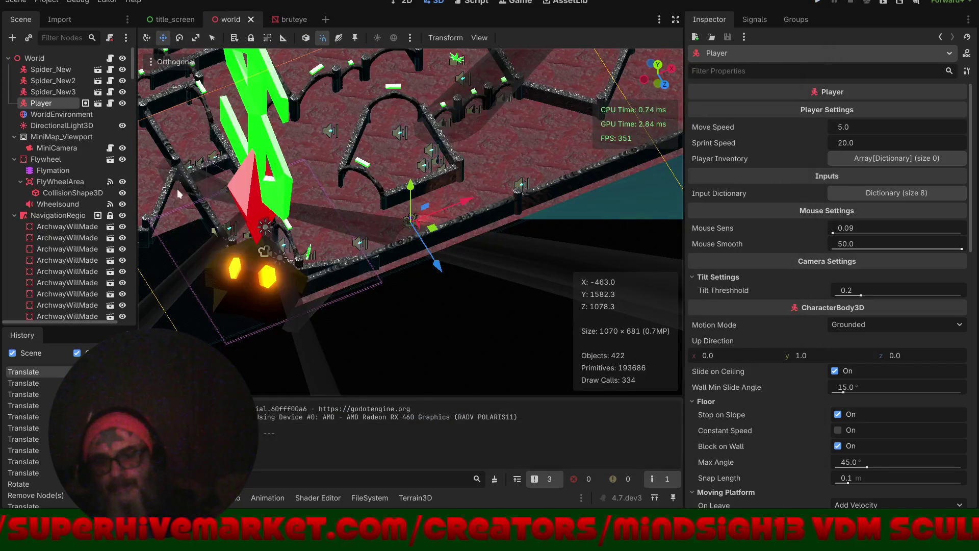
- Select Bribes3 in the world and open the Bribes scene for editing
{"action": "left_click", "coordinate": [264, 183]}
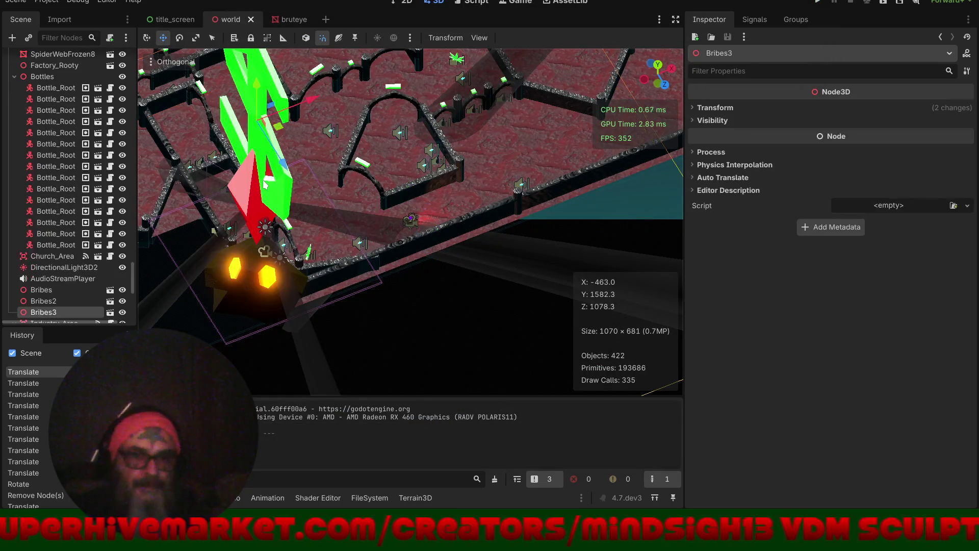
{"action": "left_click", "coordinate": [113, 313]}
{"action": "mouse_move", "coordinate": [438, 182]}
{"action": "left_mouse_down"}
{"action": "mouse_move", "coordinate": [460, 250]}
{"action": "mouse_move", "coordinate": [451, 270]}
{"action": "mouse_move", "coordinate": [443, 221]}
{"action": "mouse_move", "coordinate": [333, 179]}
{"action": "mouse_move", "coordinate": [338, 163]}
{"action": "mouse_move", "coordinate": [454, 214]}
{"action": "mouse_move", "coordinate": [449, 313]}
{"action": "left_mouse_up"}
{"action": "scroll", "coordinate": [390, 312], "scroll_direction": "up", "scroll_amount": 5}
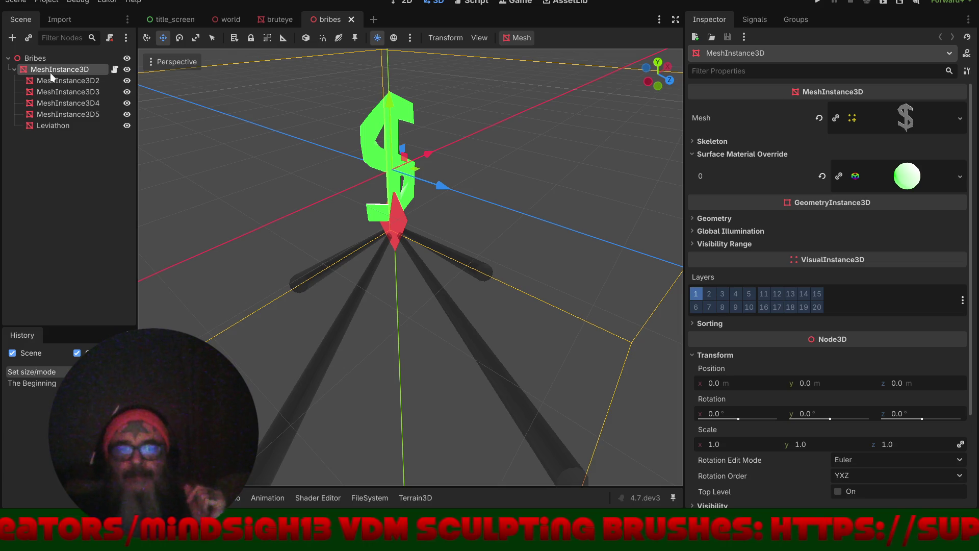
- Add an Area3D child under Bribes and a CollisionShape3D child under the Area3D
{"action": "left_click", "coordinate": [13, 38]}
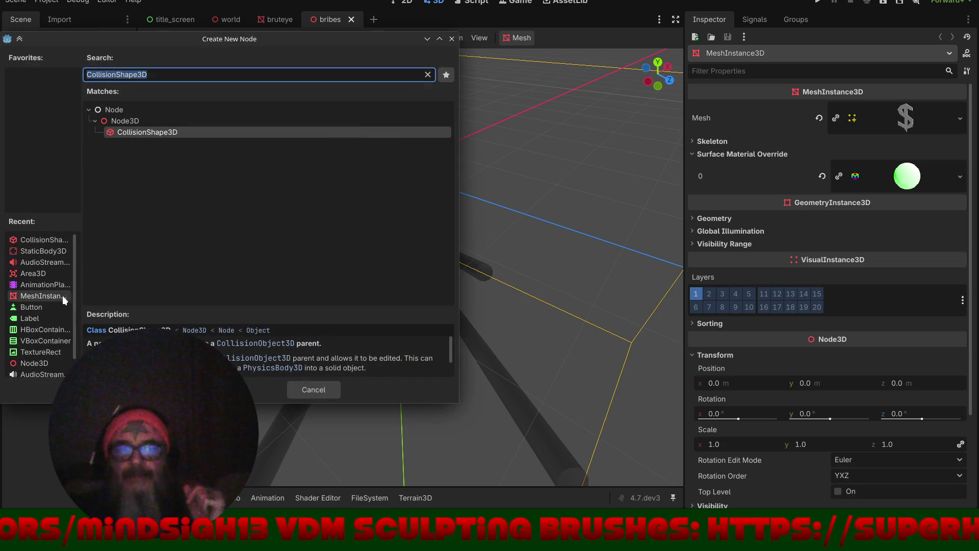
{"action": "left_click", "coordinate": [36, 270]}
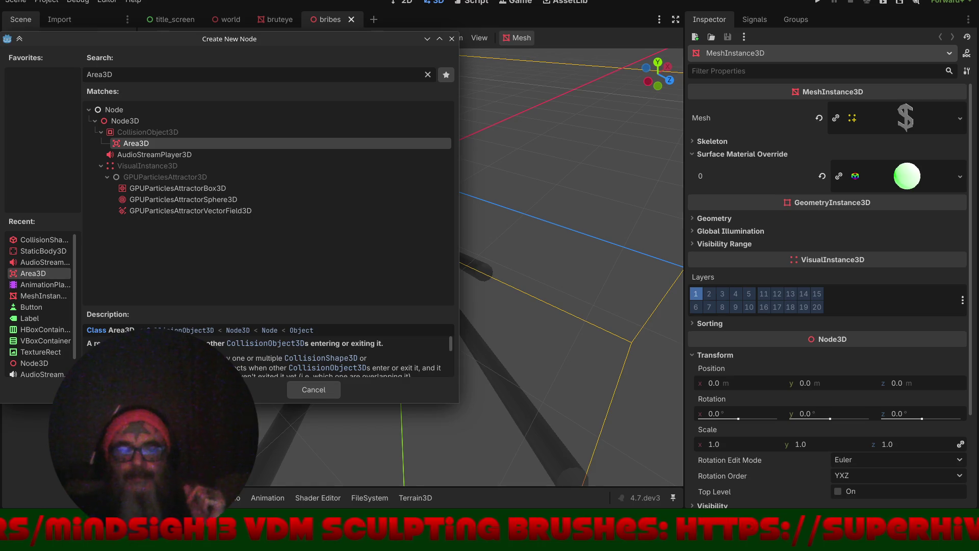
{"action": "key", "text": "Return"}
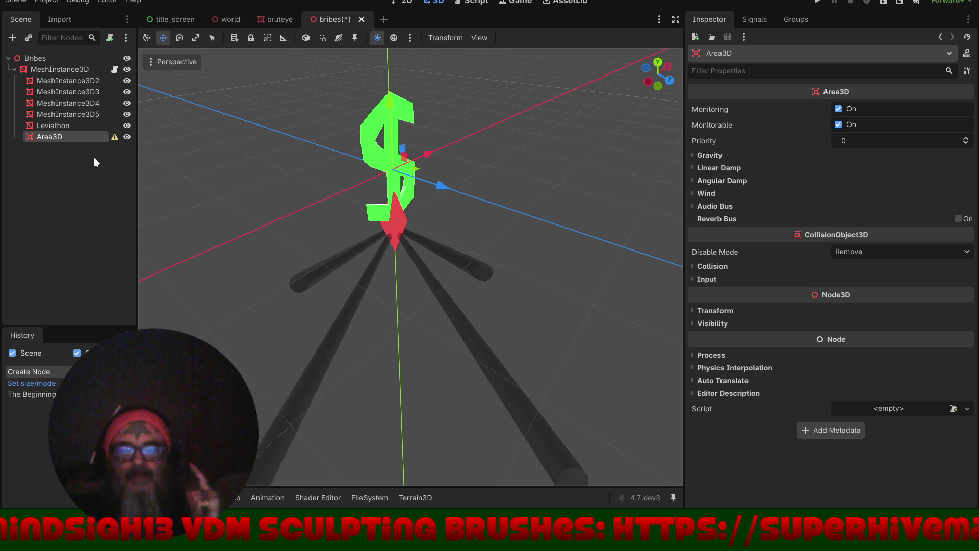
{"action": "left_click", "coordinate": [13, 37]}
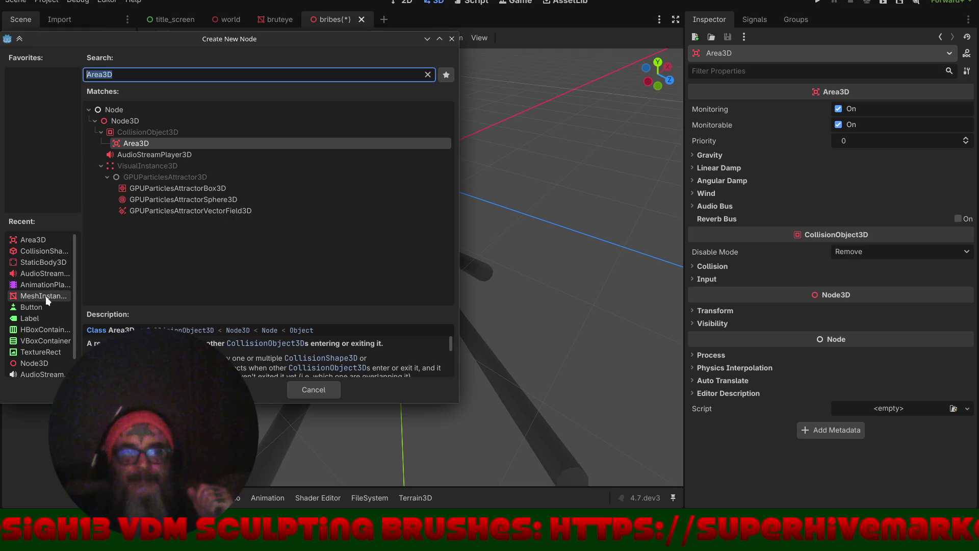
{"action": "left_click", "coordinate": [38, 251]}
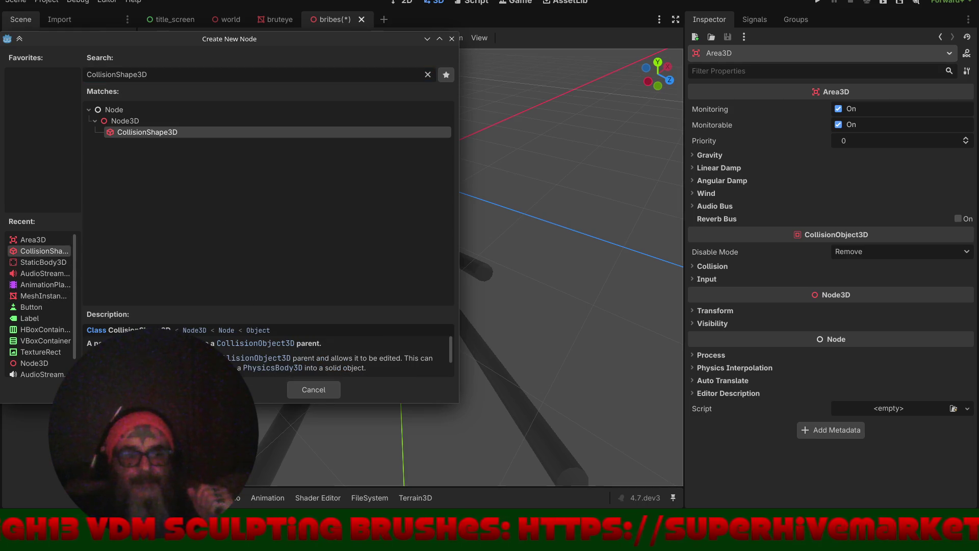
{"action": "key", "text": "Return"}
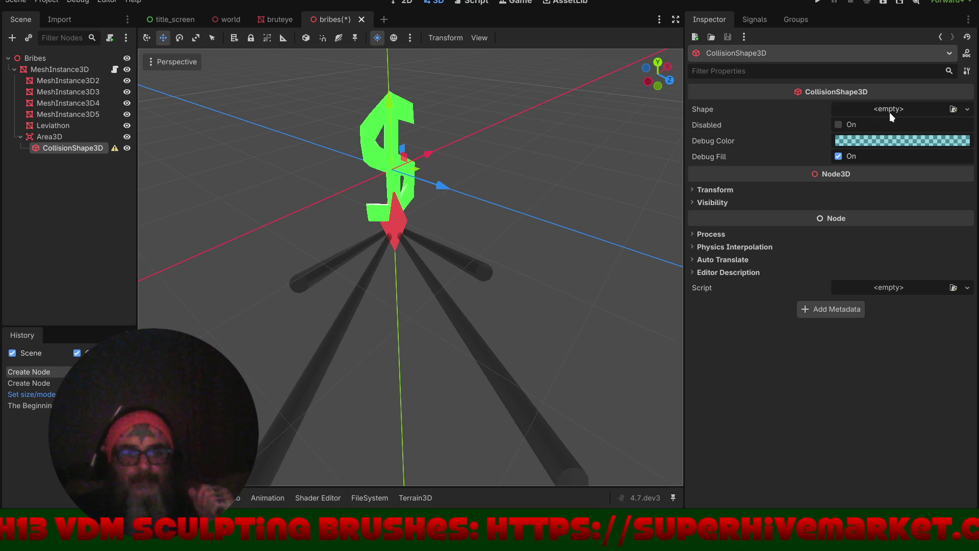
- Give the CollisionShape3D a new SphereShape3D and enlarge its radius to 22.53 m
{"action": "left_click", "coordinate": [898, 111]}
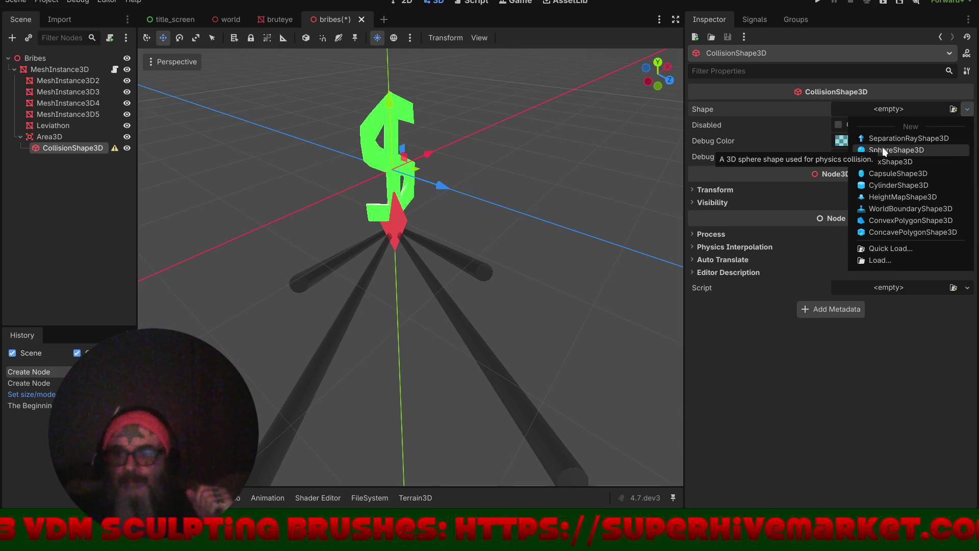
{"action": "left_click", "coordinate": [882, 147]}
{"action": "left_click", "coordinate": [904, 109]}
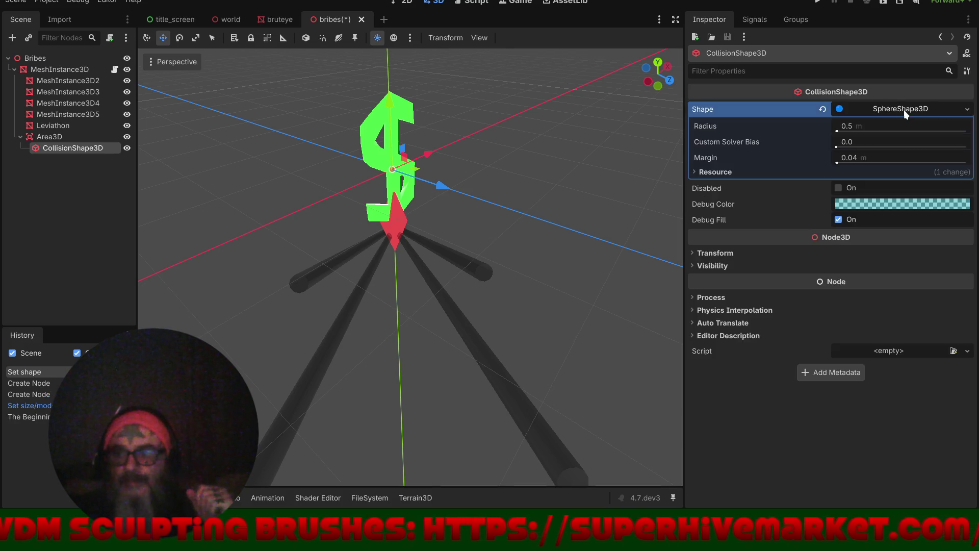
{"action": "left_click_drag", "start_coordinate": [845, 128], "coordinate": [885, 127]}
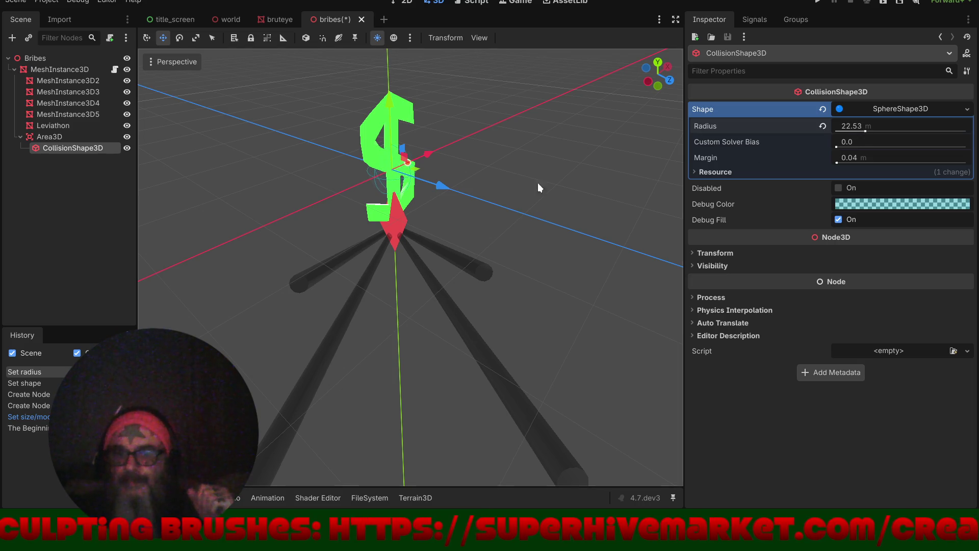
- Move the collision sphere below the dollar sign using the top orthogonal view
{"action": "mouse_move", "coordinate": [388, 106]}
{"action": "left_mouse_down"}
{"action": "mouse_move", "coordinate": [403, 214]}
{"action": "mouse_move", "coordinate": [450, 389]}
{"action": "mouse_move", "coordinate": [536, 436]}
{"action": "left_mouse_up"}
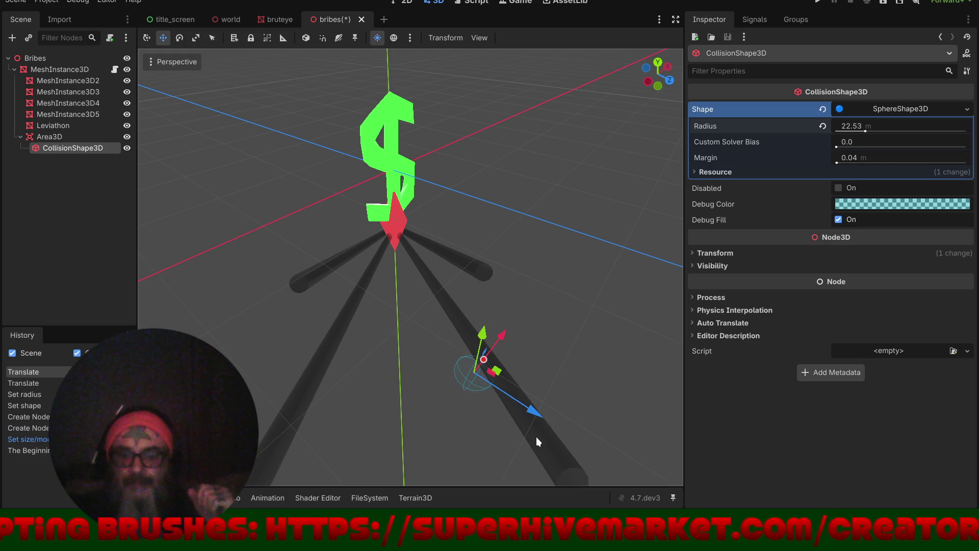
{"action": "key", "text": "KP_7"}
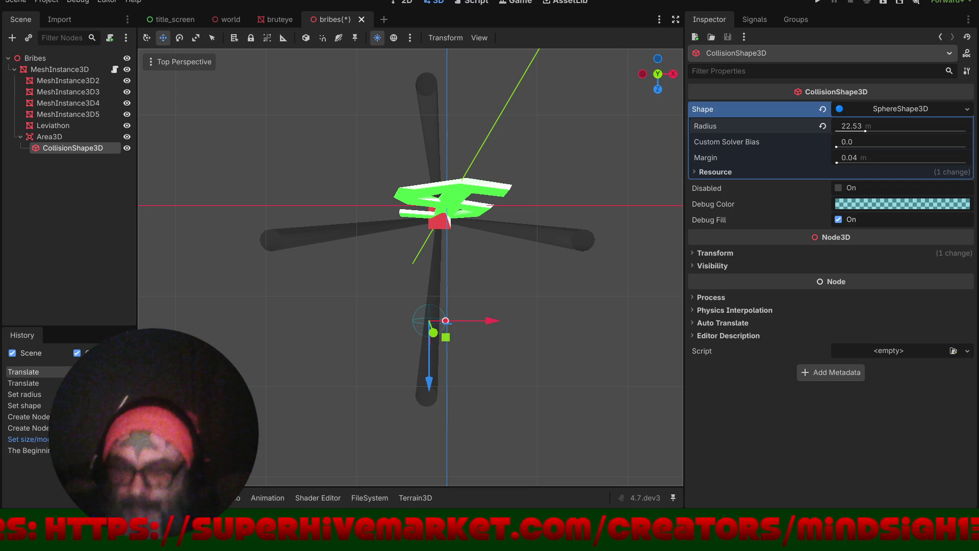
{"action": "key", "text": "KP_5"}
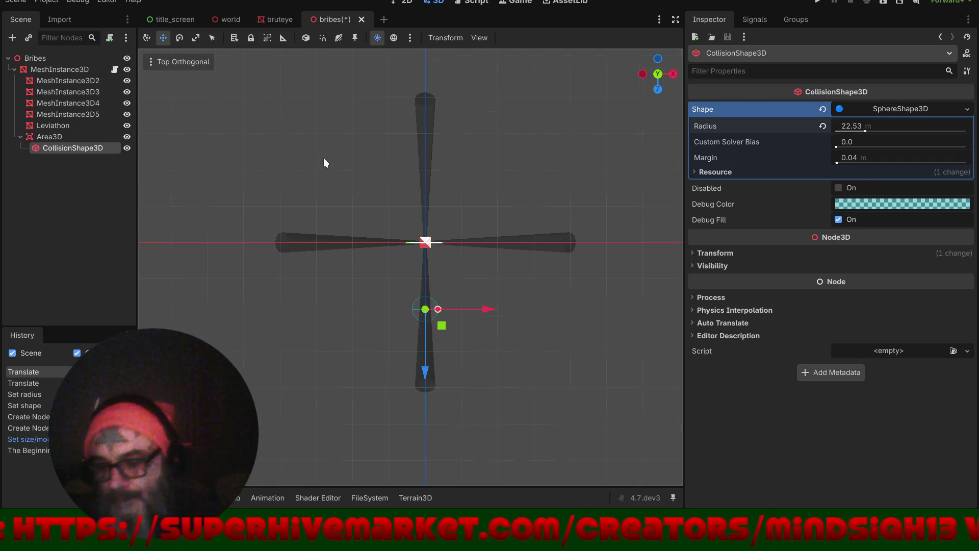
{"action": "mouse_move", "coordinate": [423, 376]}
{"action": "left_mouse_down"}
{"action": "mouse_move", "coordinate": [425, 383]}
{"action": "mouse_move", "coordinate": [458, 296]}
{"action": "mouse_move", "coordinate": [559, 212]}
{"action": "mouse_move", "coordinate": [438, 335]}
{"action": "left_mouse_up"}
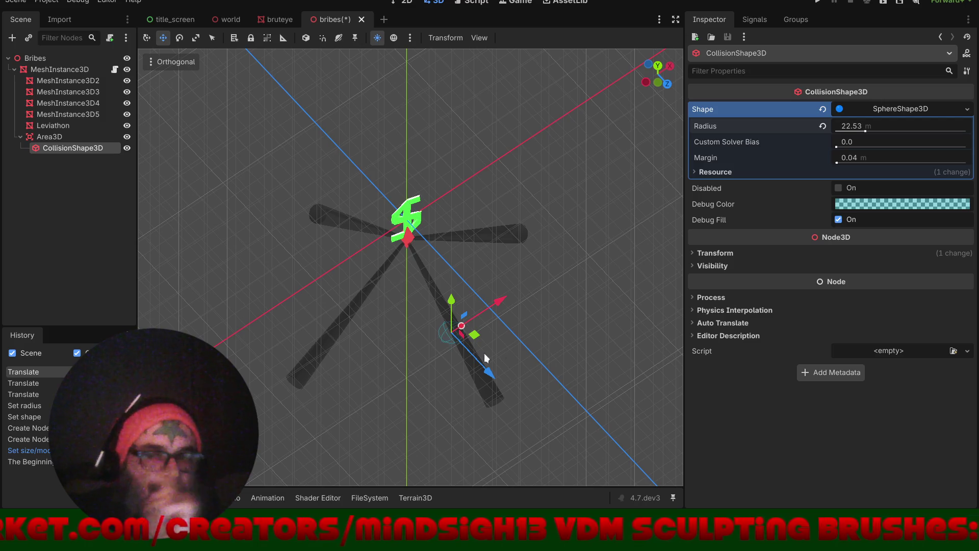
{"action": "left_click_drag", "start_coordinate": [489, 375], "coordinate": [506, 387]}
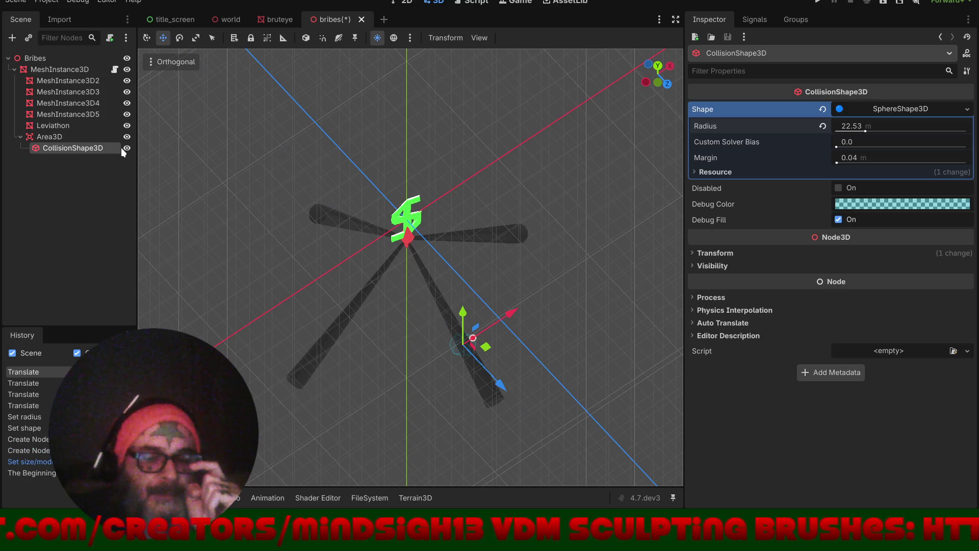
{"action": "left_click", "coordinate": [60, 138]}
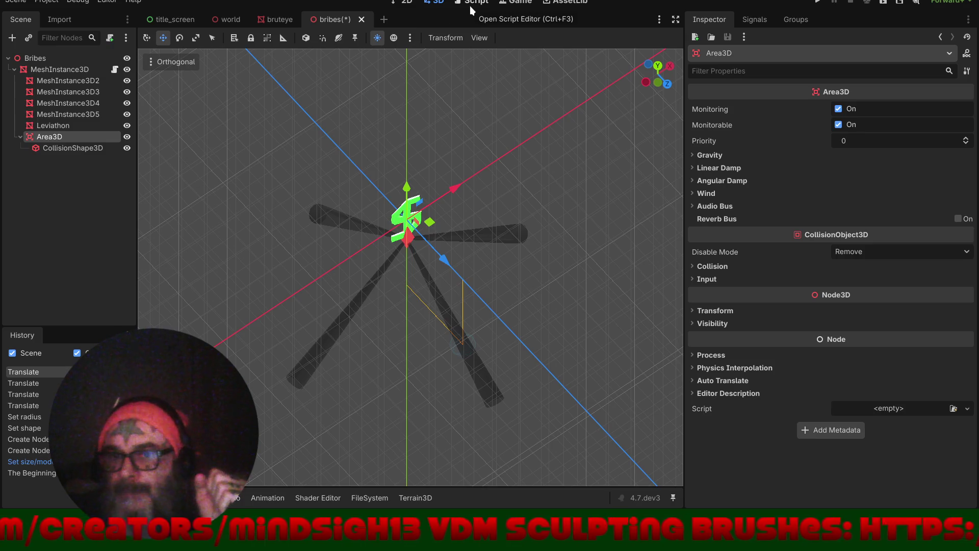
- Connect Area3D's body_entered signal to bribes.gd, creating _on_area_3d_body_entered
{"action": "left_click", "coordinate": [748, 20]}
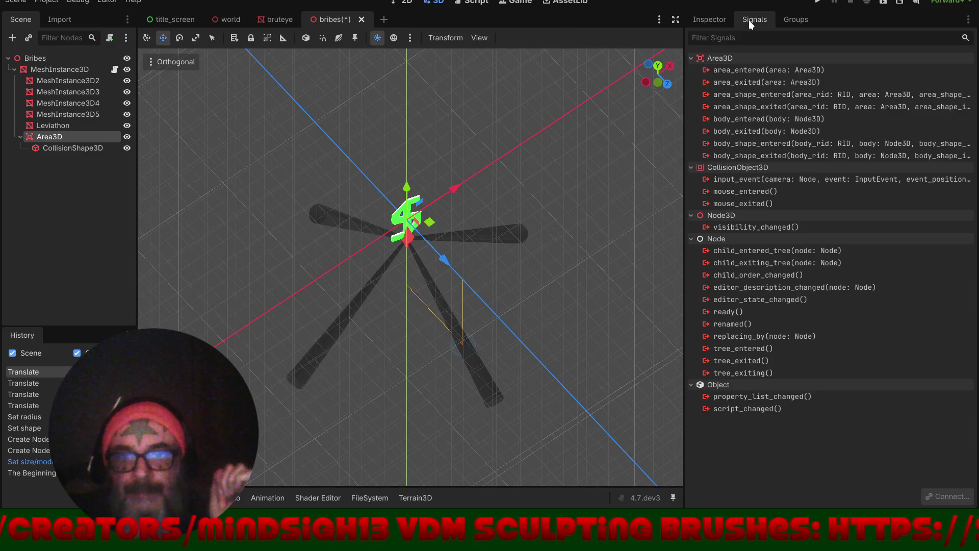
{"action": "left_click", "coordinate": [754, 119]}
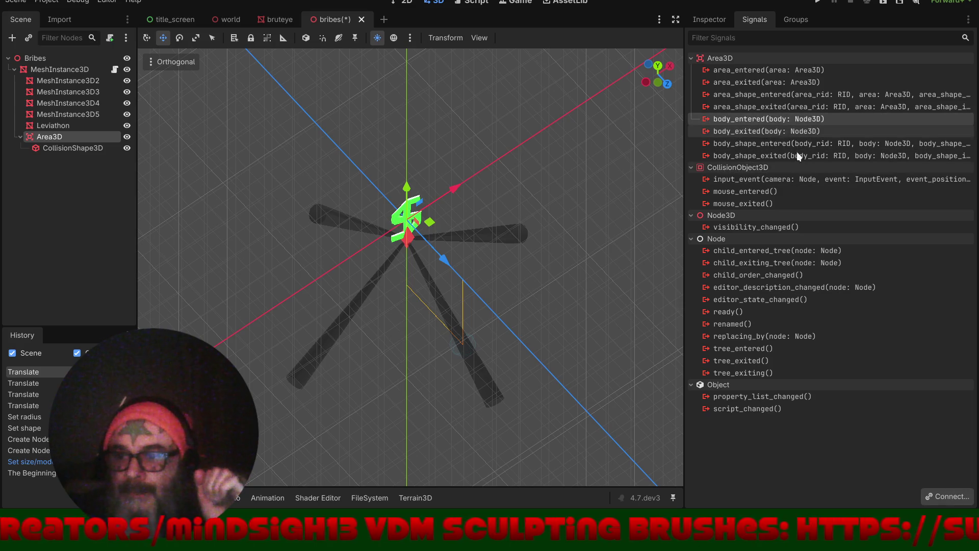
{"action": "left_click", "coordinate": [949, 493]}
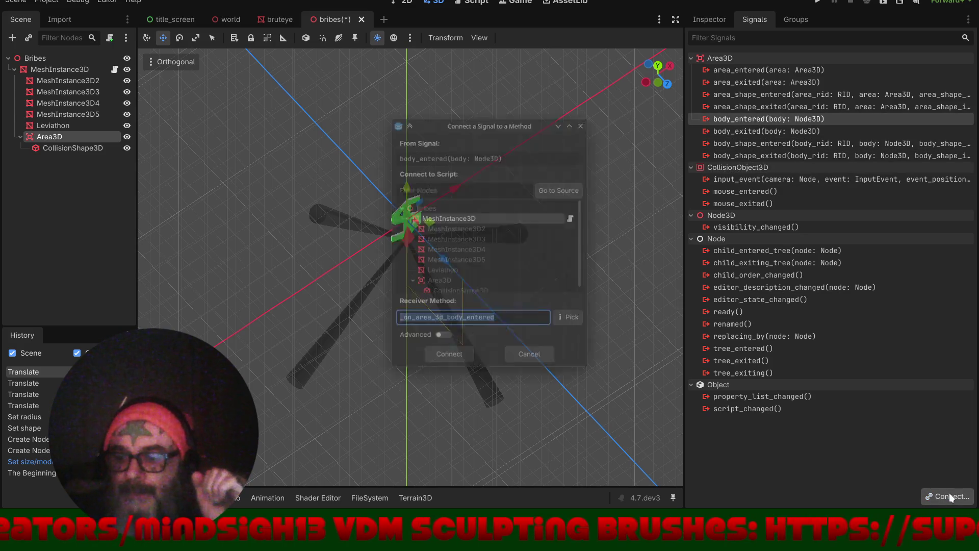
{"action": "left_click", "coordinate": [454, 364]}
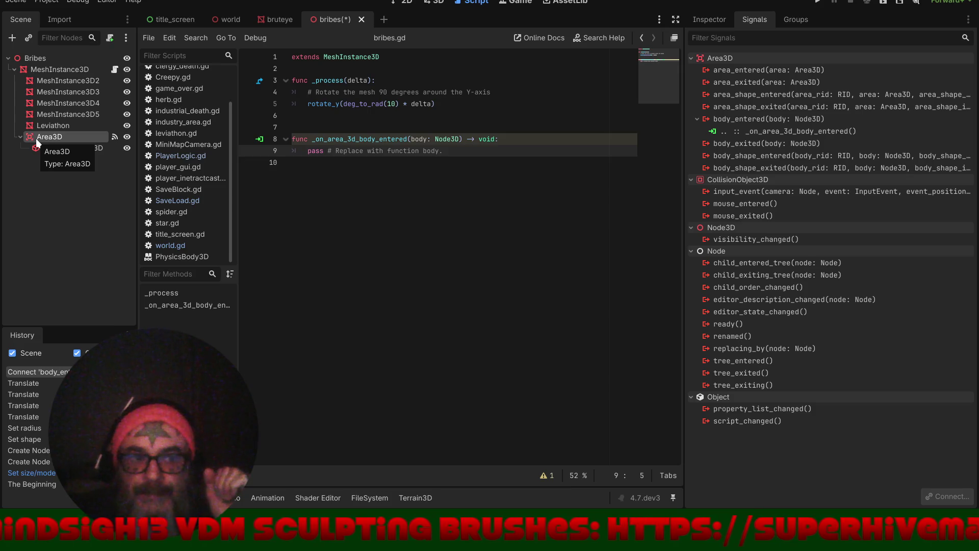
- Delete the Area3D and its CollisionShape3D from the Bribes scene
{"action": "left_click", "coordinate": [31, 59]}
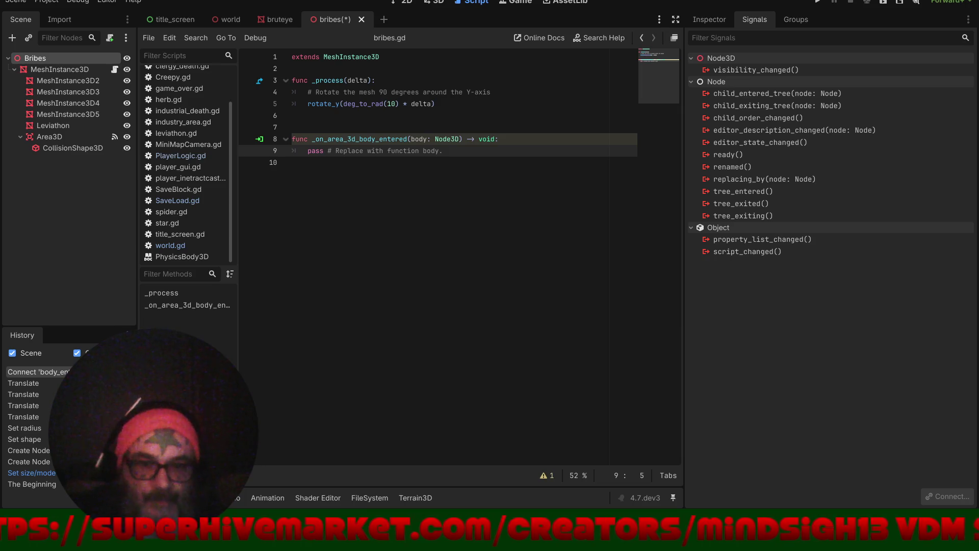
{"action": "left_click", "coordinate": [49, 137]}
{"action": "left_click", "coordinate": [59, 148], "text": "shift"}
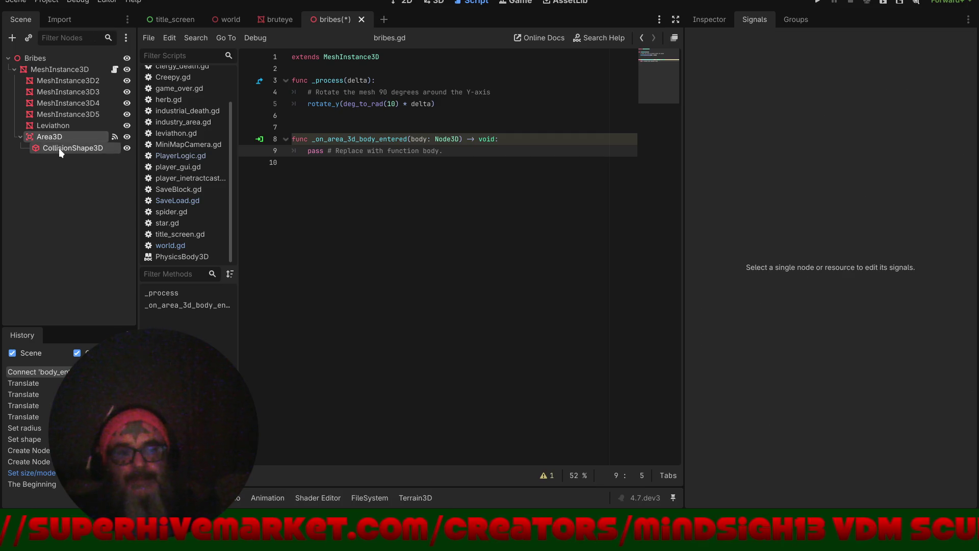
{"action": "key", "text": "Delete"}
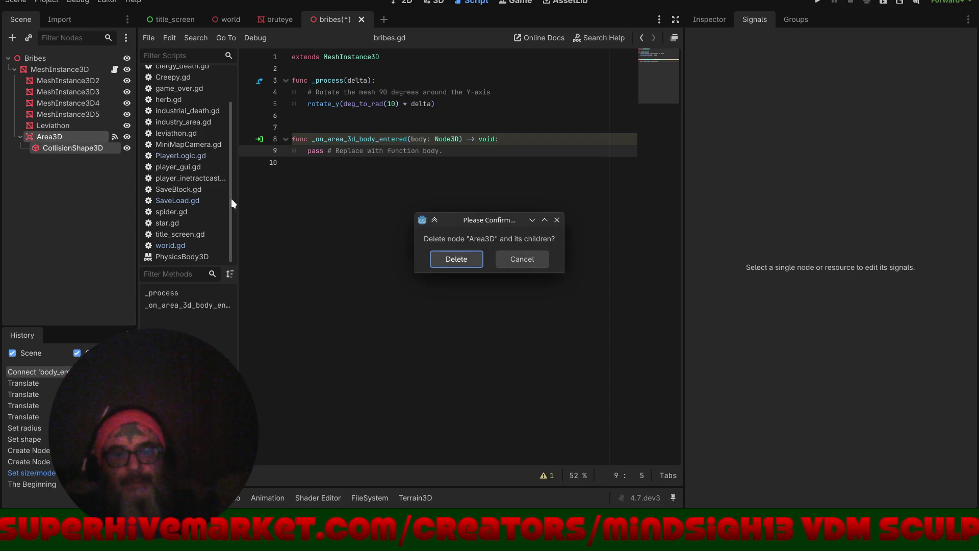
{"action": "left_click", "coordinate": [454, 261]}
- Remove the body_entered handler from bribes.gd, save, and close the bribes scene
{"action": "left_click_drag", "start_coordinate": [491, 156], "coordinate": [268, 132]}
{"action": "key", "text": "BackSpace"}
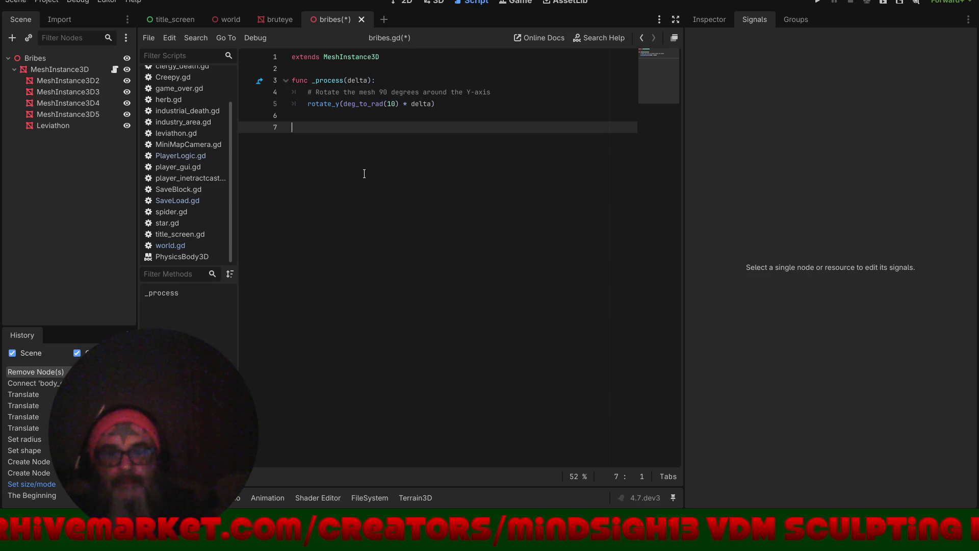
{"action": "key", "text": "ctrl+s"}
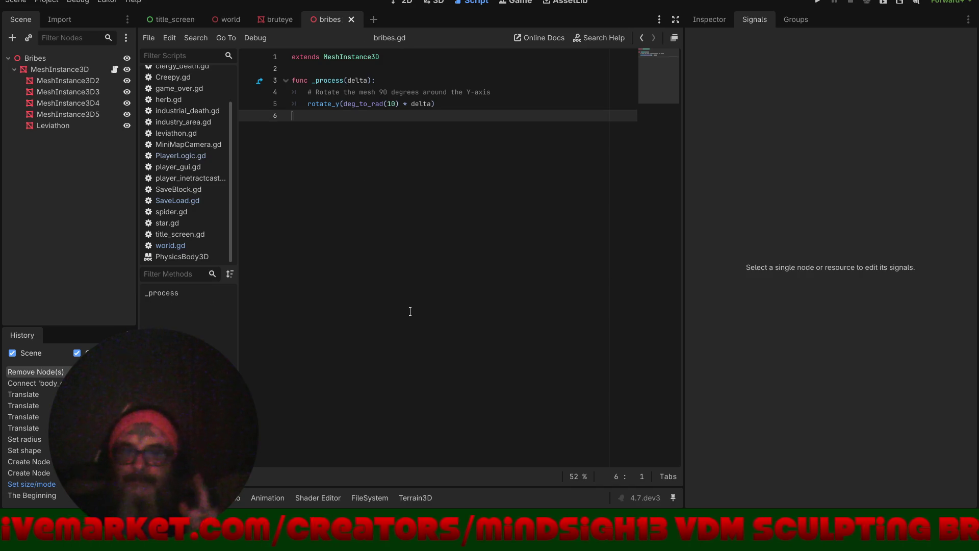
{"action": "left_click", "coordinate": [351, 20]}
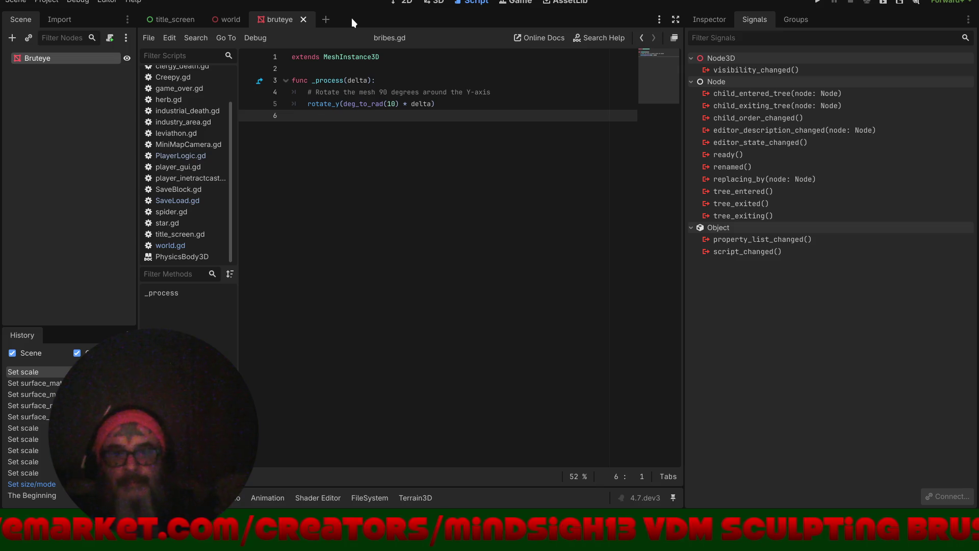
- Inspect the bribes in the world maze's 3D view, then open the Bribes scene
{"action": "left_click", "coordinate": [223, 17]}
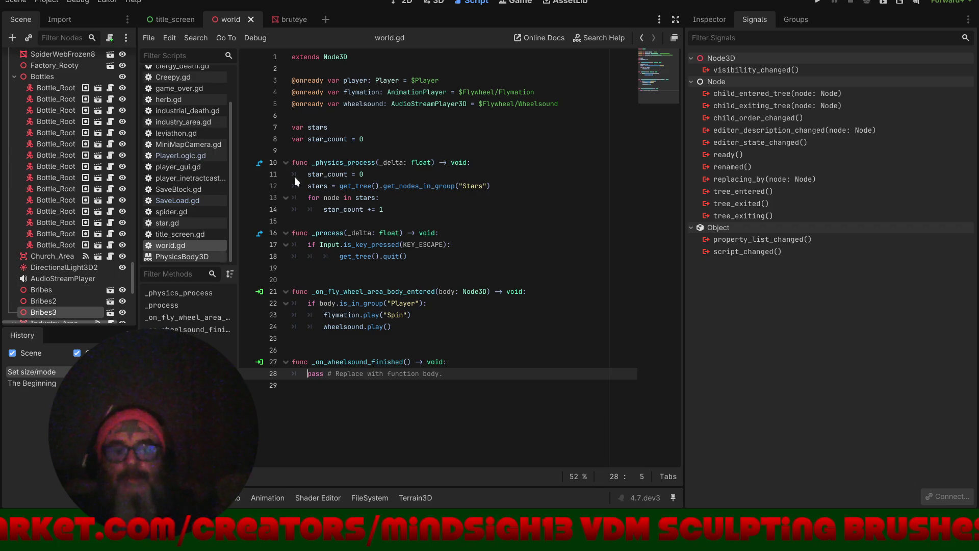
{"action": "left_click", "coordinate": [434, 4]}
{"action": "mouse_move", "coordinate": [394, 252]}
{"action": "left_mouse_down"}
{"action": "mouse_move", "coordinate": [470, 243]}
{"action": "mouse_move", "coordinate": [443, 233]}
{"action": "mouse_move", "coordinate": [167, 228]}
{"action": "mouse_move", "coordinate": [308, 225]}
{"action": "mouse_move", "coordinate": [331, 294]}
{"action": "left_mouse_up"}
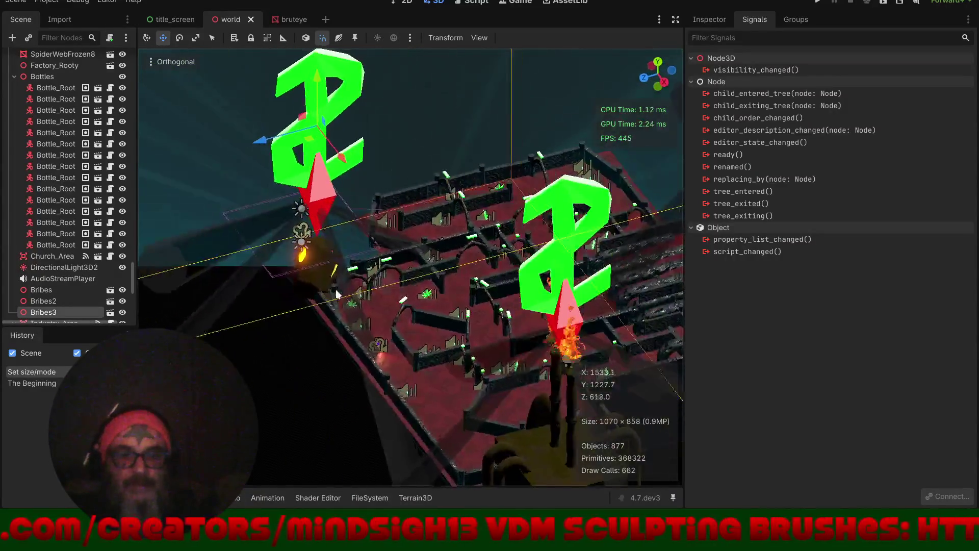
{"action": "scroll", "coordinate": [332, 294], "scroll_direction": "up", "scroll_amount": 1}
{"action": "scroll", "coordinate": [377, 281], "scroll_direction": "up", "scroll_amount": 2}
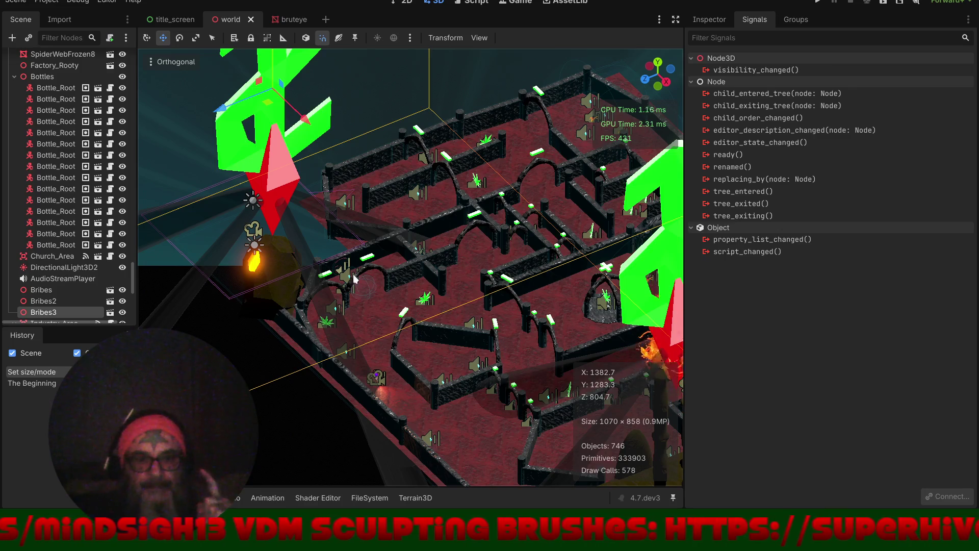
{"action": "left_click", "coordinate": [105, 288]}
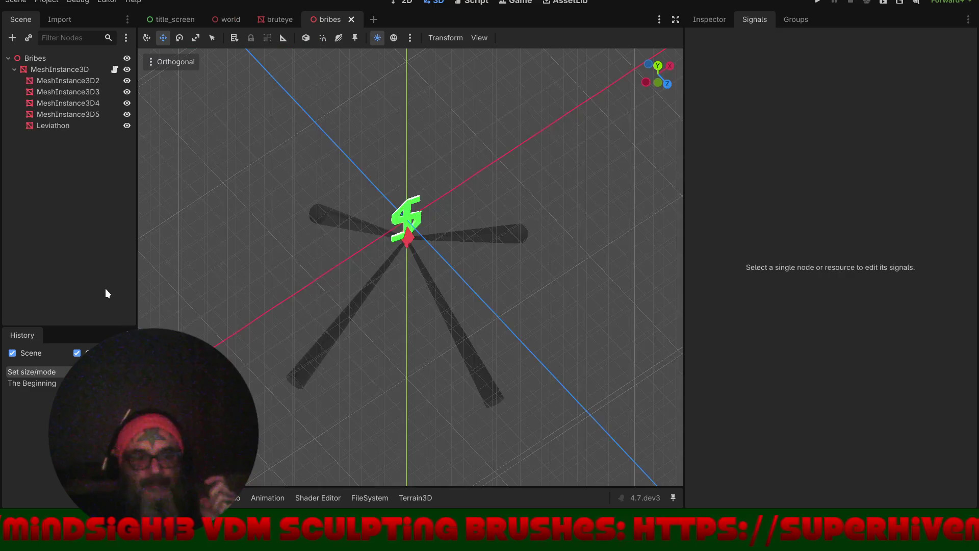
- Add a CollisionShape3D node to the Bribes scene
{"action": "scroll", "coordinate": [416, 292], "scroll_direction": "up", "scroll_amount": 5}
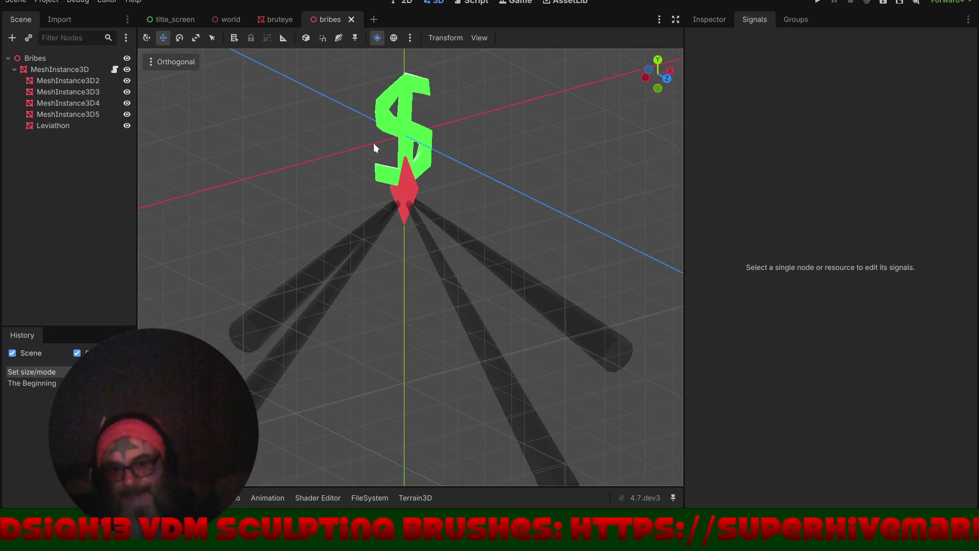
{"action": "left_click", "coordinate": [50, 58]}
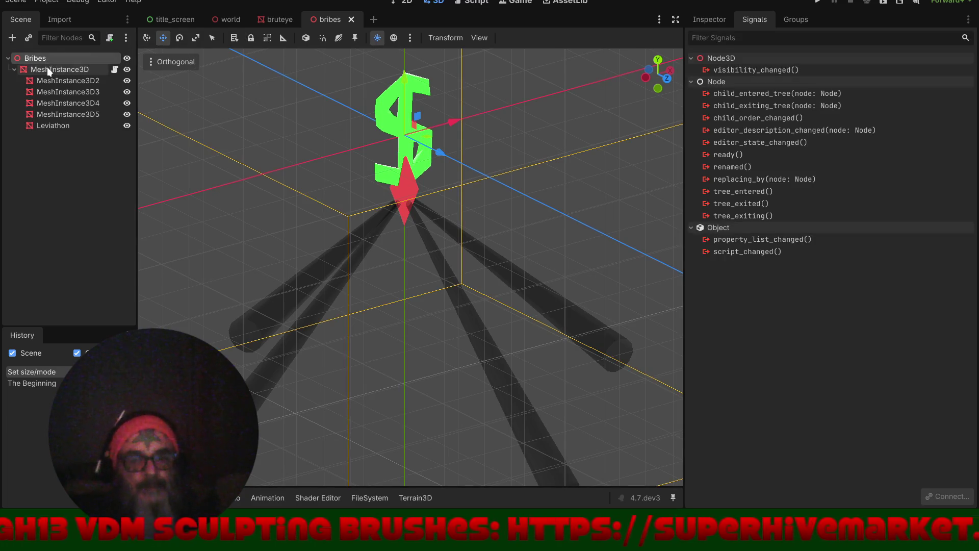
{"action": "left_click", "coordinate": [47, 68]}
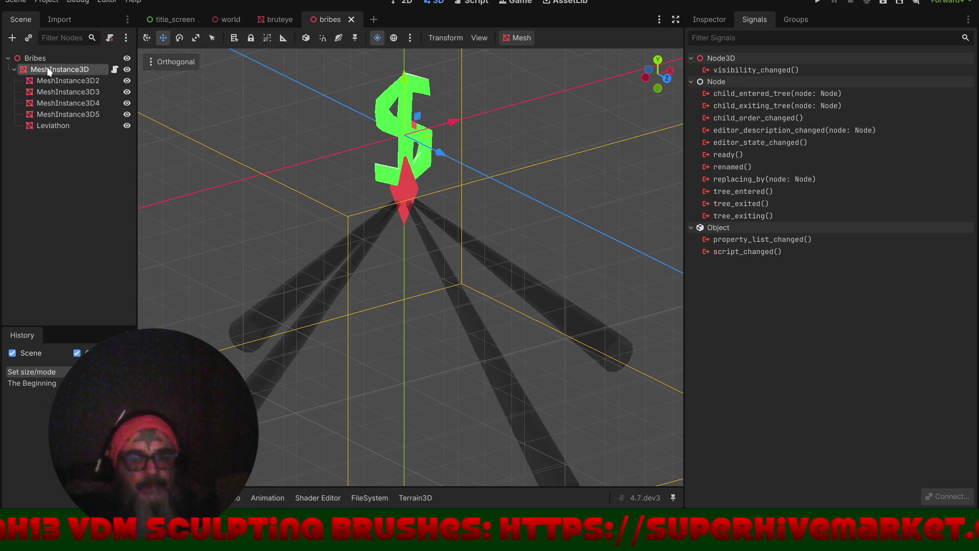
{"action": "left_click", "coordinate": [12, 38]}
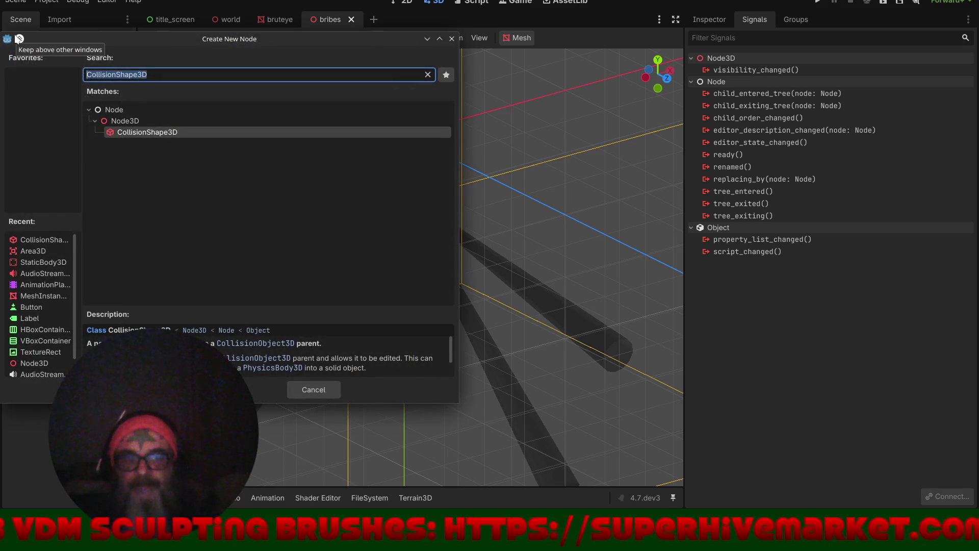
{"action": "key", "text": "Return"}
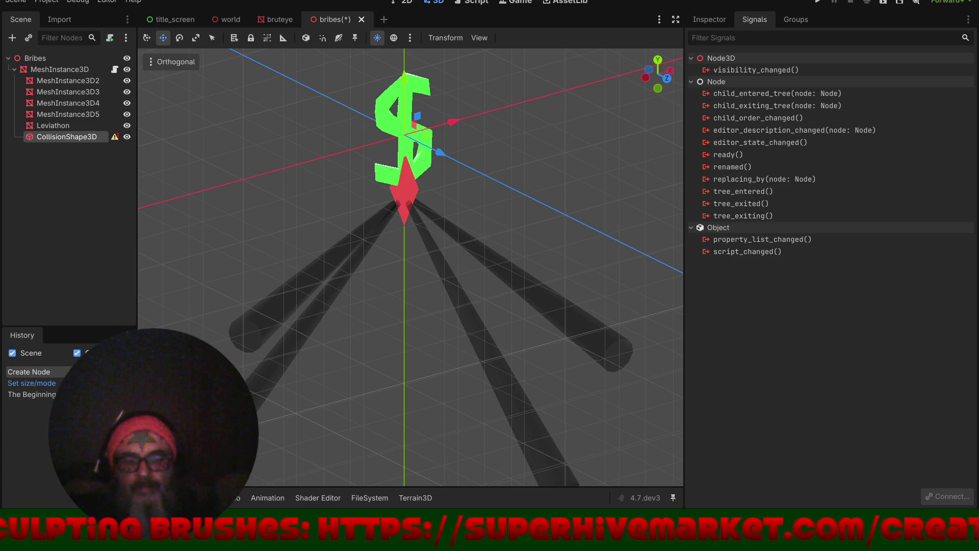
- Add a StaticBody3D node and make the CollisionShape3D its child
{"action": "left_click", "coordinate": [59, 70]}
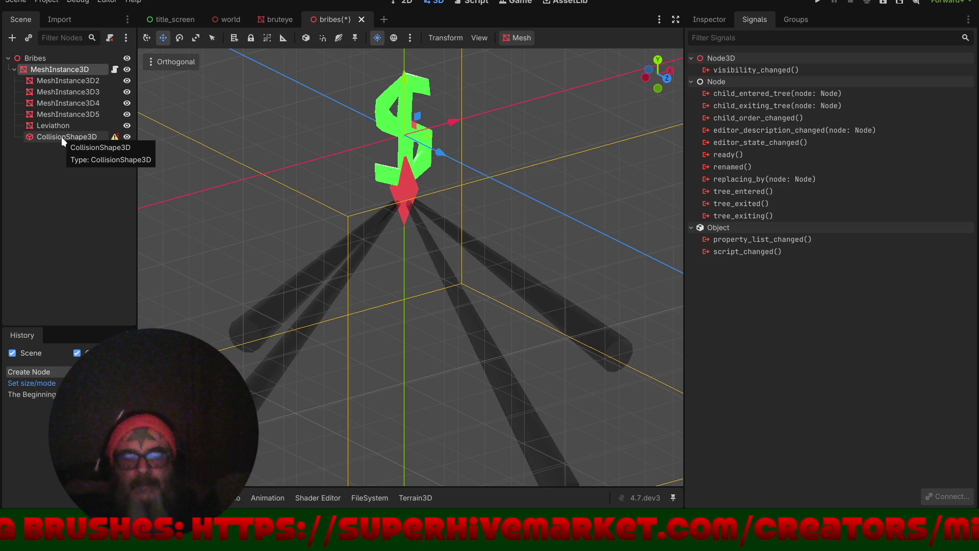
{"action": "left_click", "coordinate": [9, 40]}
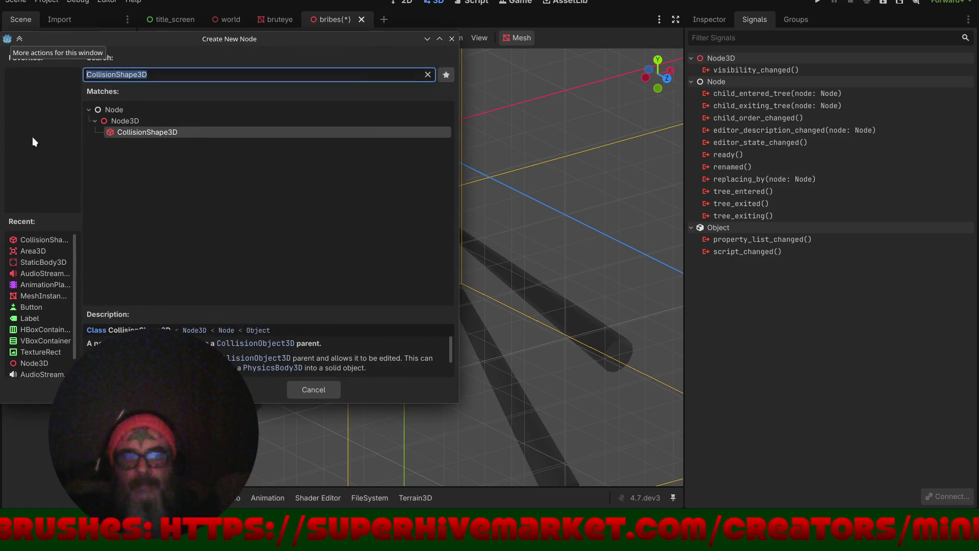
{"action": "left_click", "coordinate": [44, 261]}
{"action": "key", "text": "Return"}
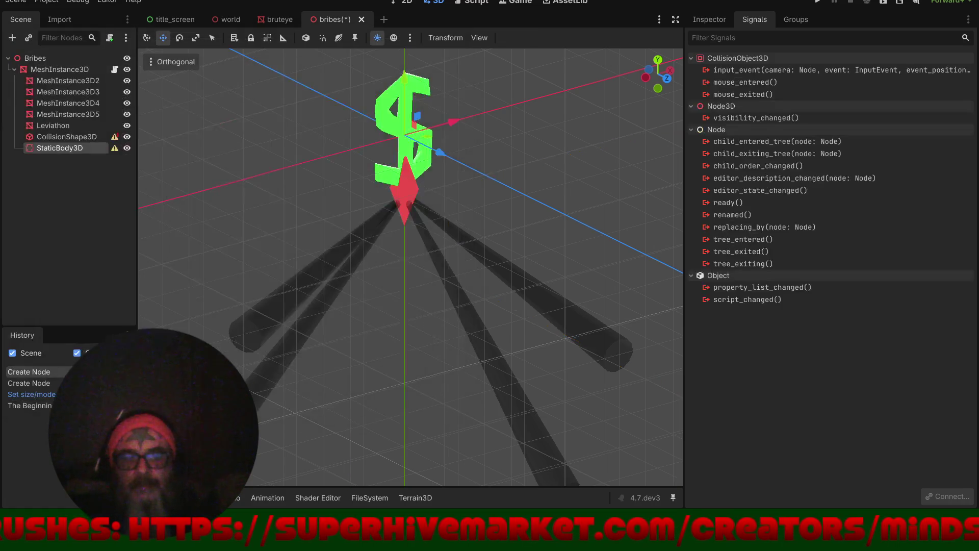
{"action": "left_click_drag", "start_coordinate": [74, 133], "coordinate": [73, 148]}
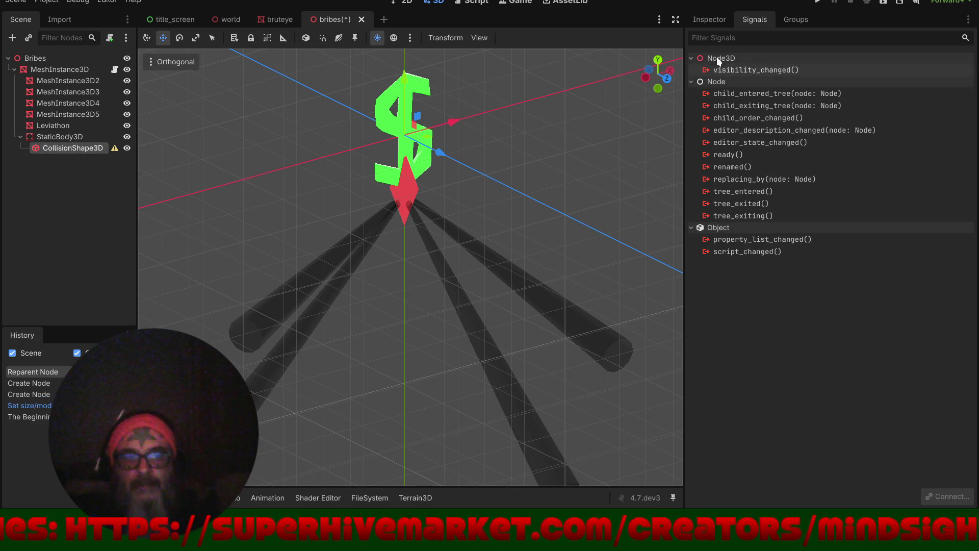
- Give the CollisionShape3D a new SphereShape3D with radius about 50.5 m
{"action": "left_click", "coordinate": [724, 20]}
{"action": "left_click", "coordinate": [923, 107]}
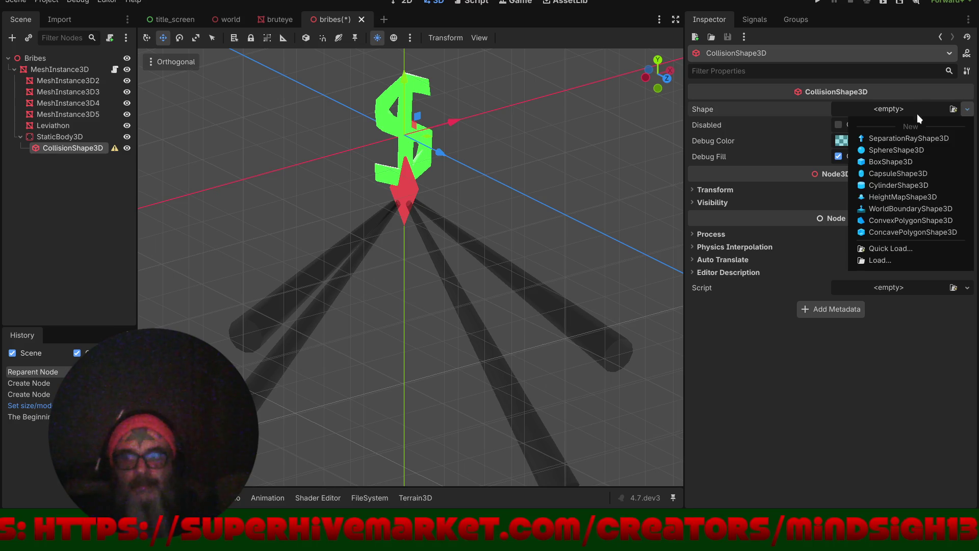
{"action": "left_click", "coordinate": [890, 150]}
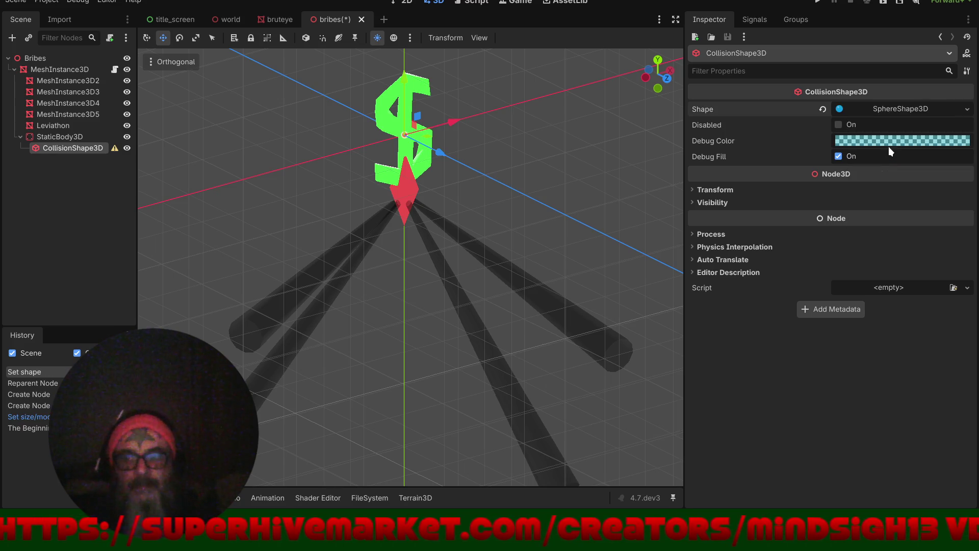
{"action": "left_click", "coordinate": [906, 108]}
{"action": "mouse_move", "coordinate": [839, 128]}
{"action": "left_mouse_down"}
{"action": "mouse_move", "coordinate": [978, 153]}
{"action": "mouse_move", "coordinate": [903, 166]}
{"action": "left_mouse_up"}
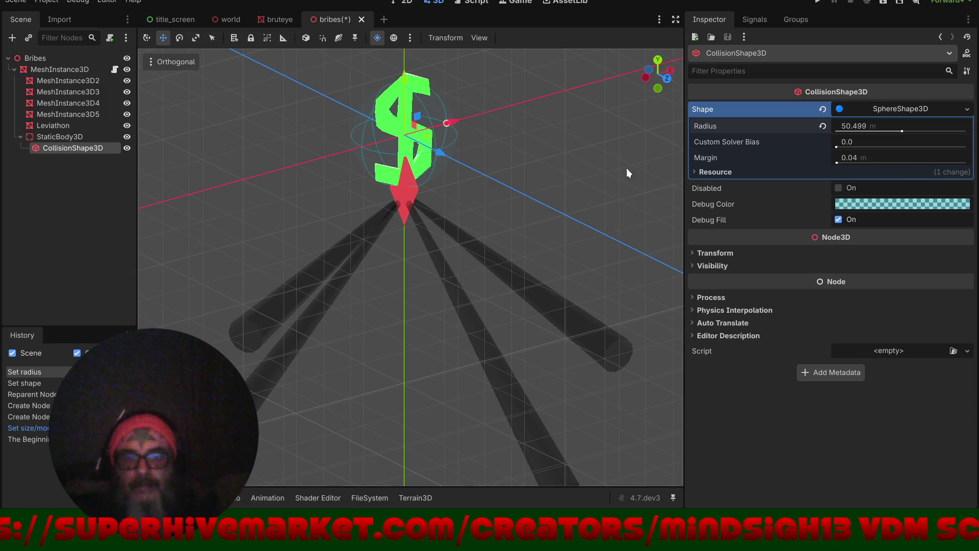
- Move the collision sphere below the dollar sign and check its placement from above
{"action": "scroll", "coordinate": [454, 234], "scroll_direction": "down", "scroll_amount": 4}
{"action": "left_click_drag", "start_coordinate": [423, 130], "coordinate": [425, 231]}
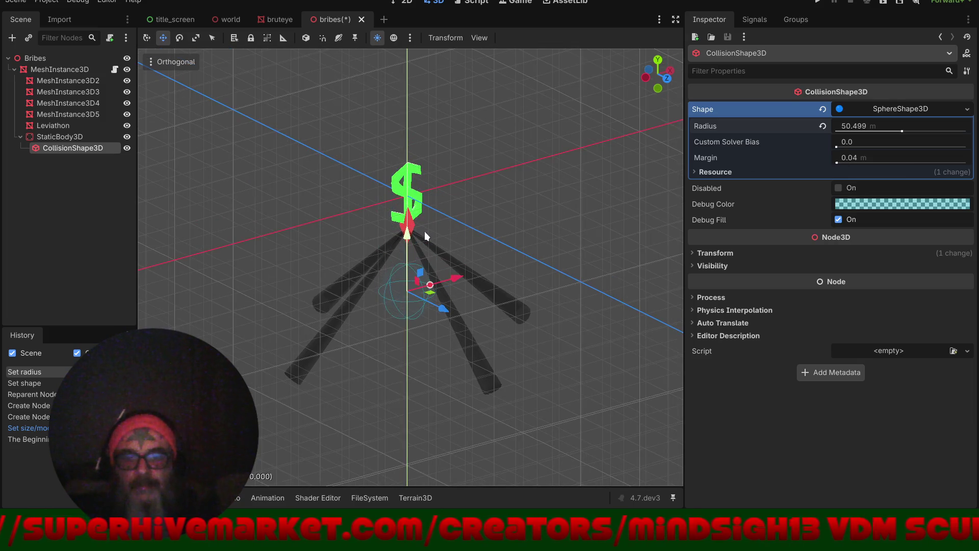
{"action": "mouse_move", "coordinate": [441, 307]}
{"action": "left_mouse_down"}
{"action": "mouse_move", "coordinate": [506, 343]}
{"action": "mouse_move", "coordinate": [480, 341]}
{"action": "mouse_move", "coordinate": [580, 350]}
{"action": "left_mouse_up"}
{"action": "key", "text": "KP_7"}
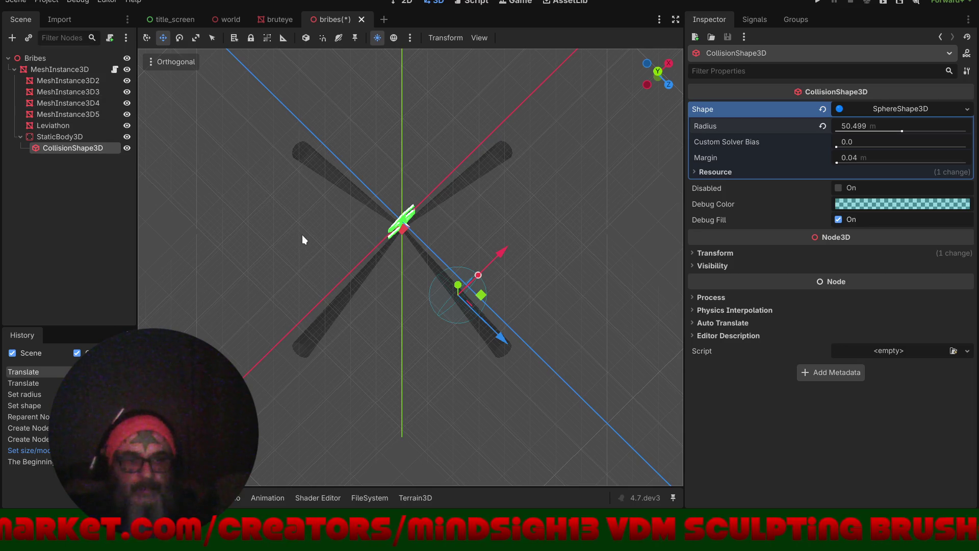
{"action": "mouse_move", "coordinate": [243, 210]}
{"action": "left_mouse_down"}
{"action": "mouse_move", "coordinate": [328, 186]}
{"action": "mouse_move", "coordinate": [304, 183]}
{"action": "left_mouse_up"}
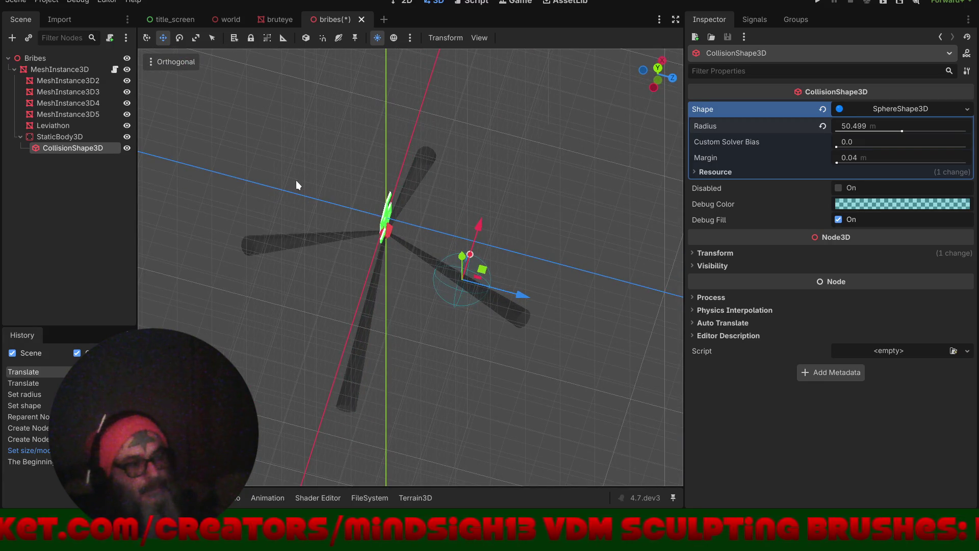
{"action": "left_click", "coordinate": [37, 60]}
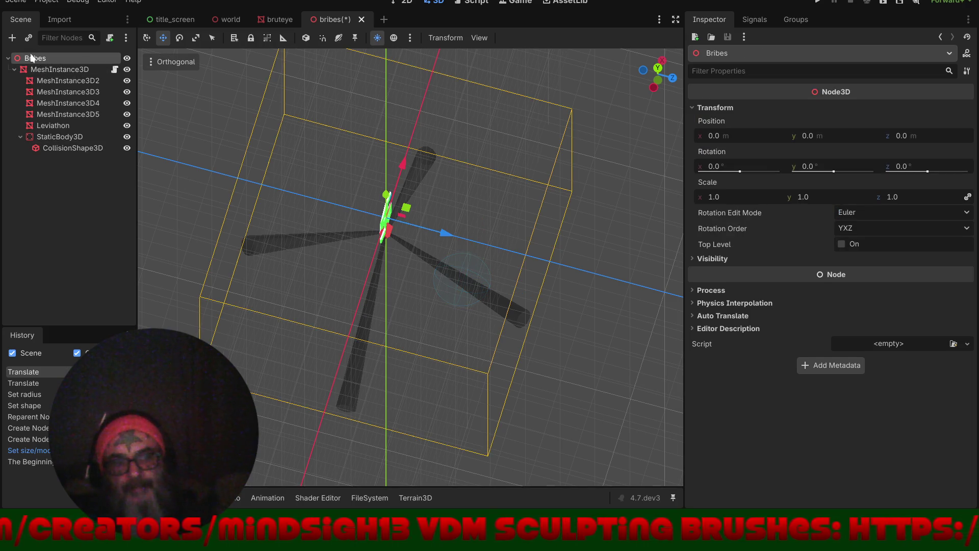
- Add an AudioStreamPlayer3D to the Bribes scene and rename it Bribe_Sound
{"action": "left_click", "coordinate": [11, 37]}
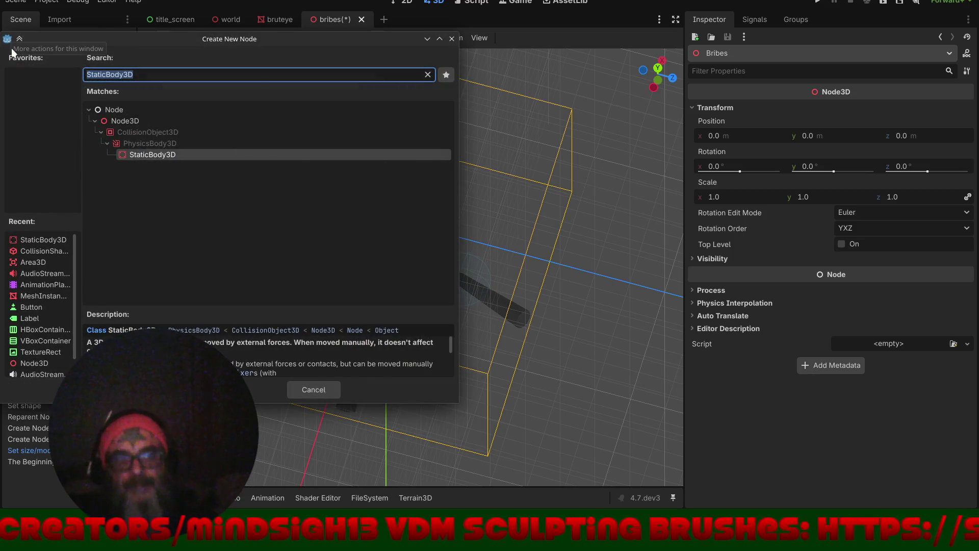
{"action": "left_click", "coordinate": [28, 271]}
{"action": "double_click", "coordinate": [27, 271]}
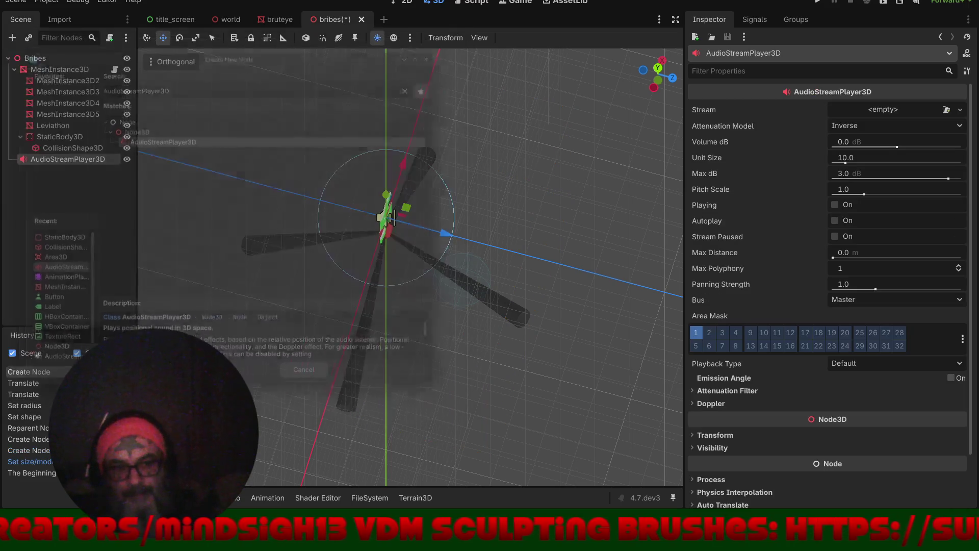
{"action": "left_click", "coordinate": [63, 158]}
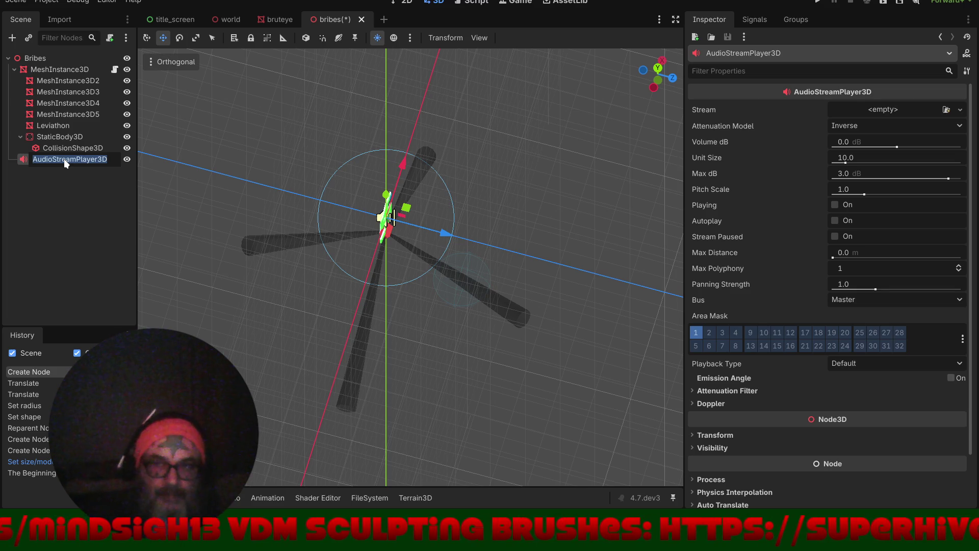
{"action": "type", "text": "Br"}
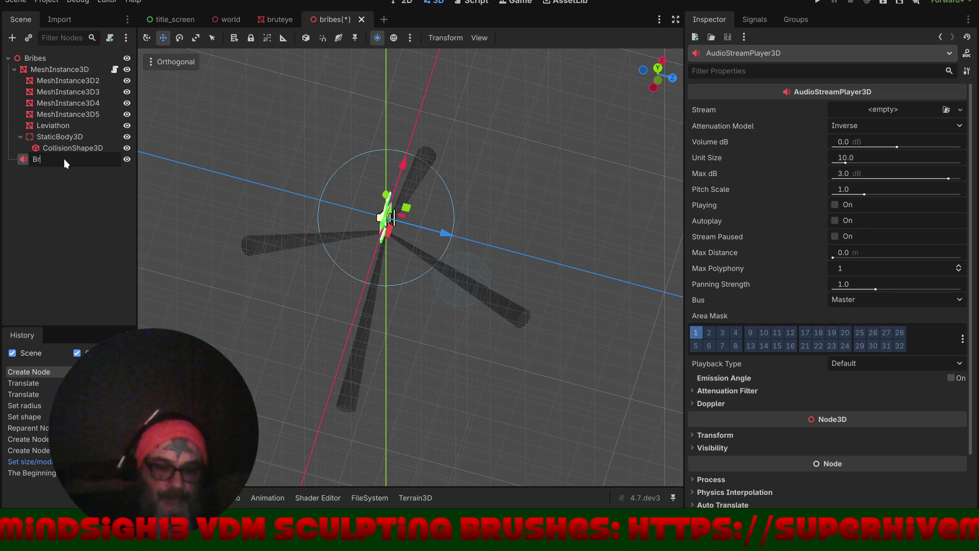
{"action": "type", "text": "ibe"}
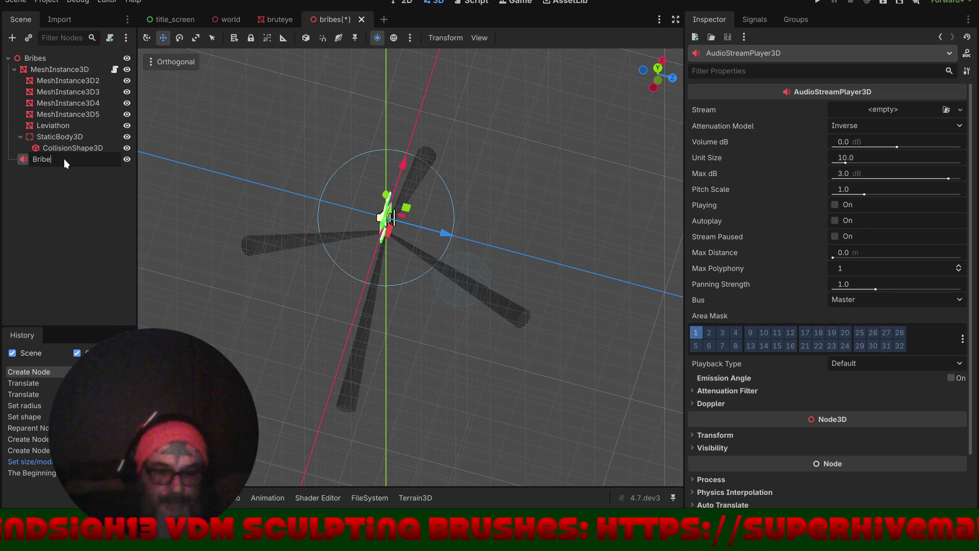
{"action": "type", "text": "_Sound"}
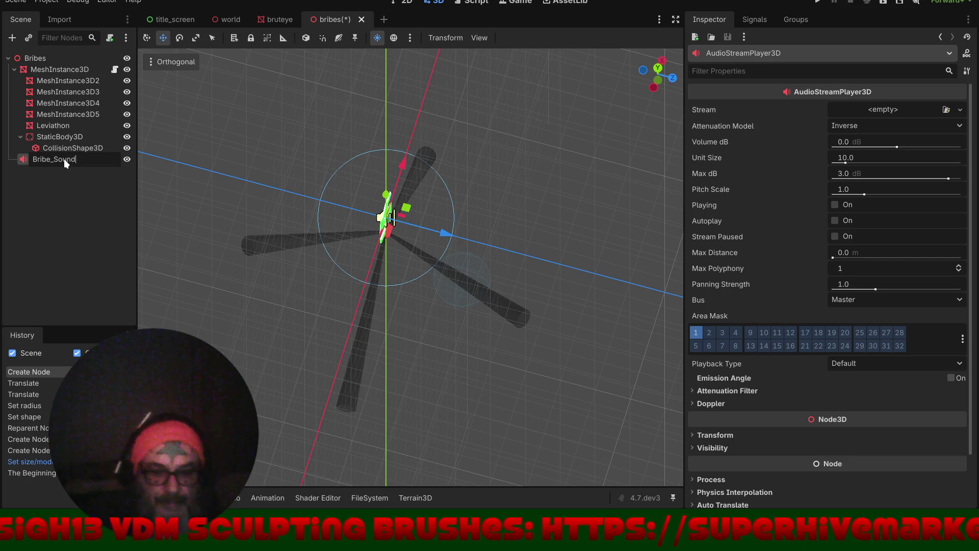
{"action": "key", "text": "Return"}
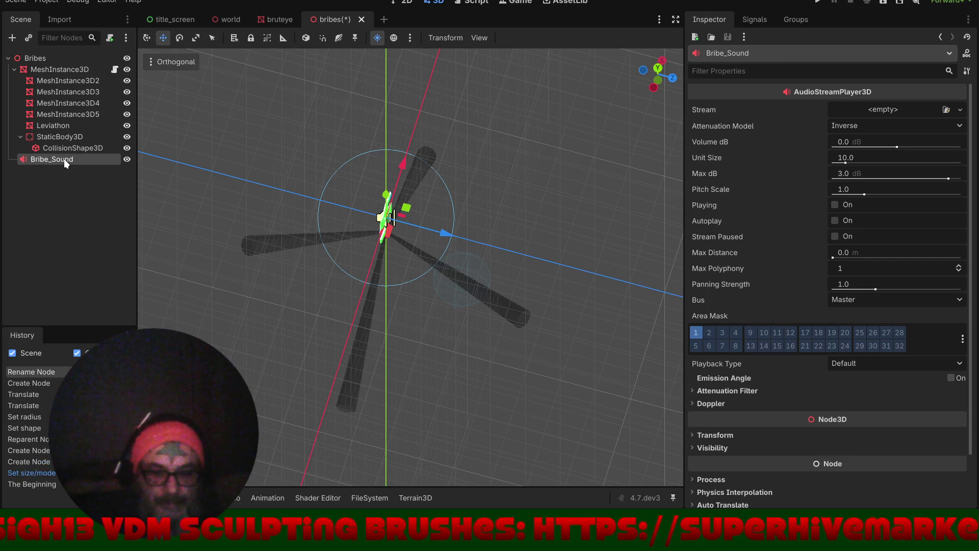
{"action": "left_click", "coordinate": [486, 3]}
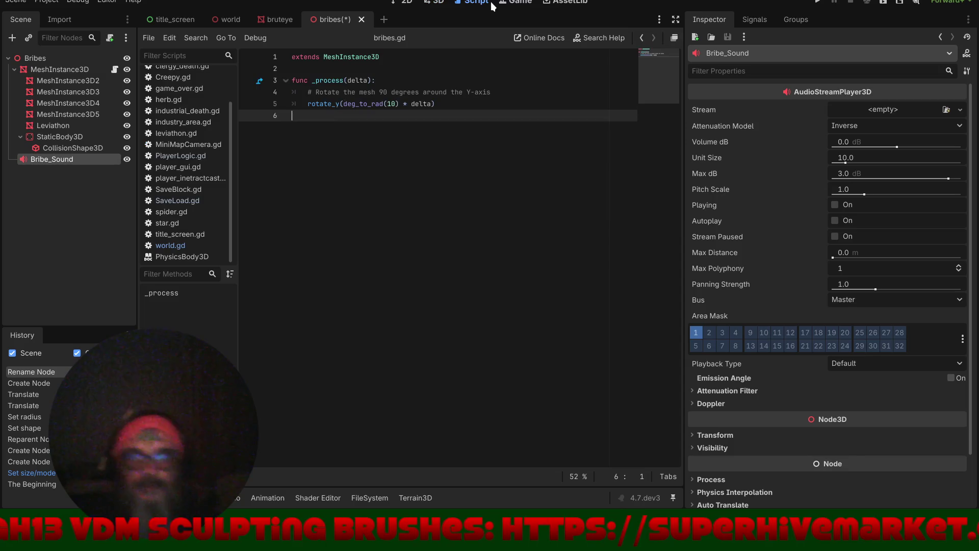
{"action": "left_click", "coordinate": [115, 69]}
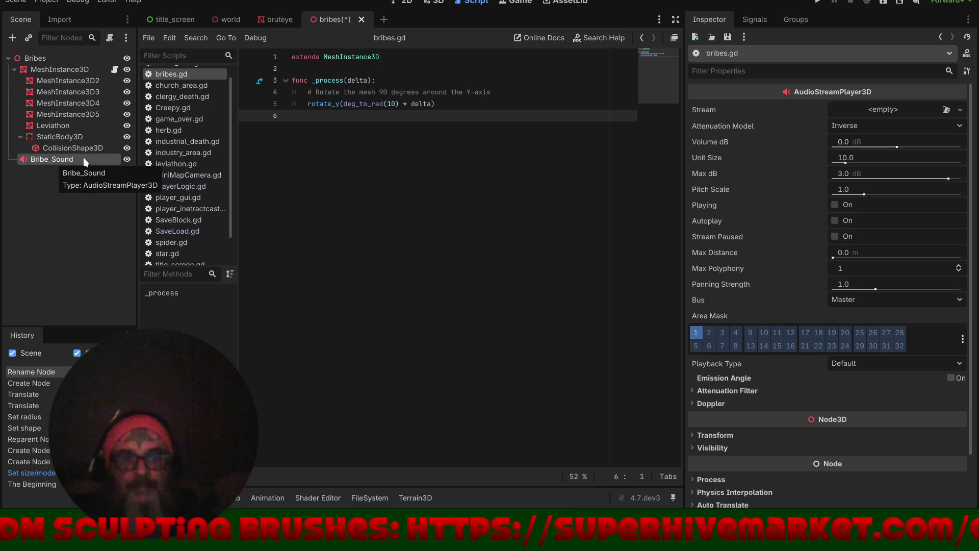
{"action": "left_click", "coordinate": [292, 82]}
{"action": "key", "text": "Return"}
{"action": "key", "text": "Return"}
{"action": "key", "text": "Return"}
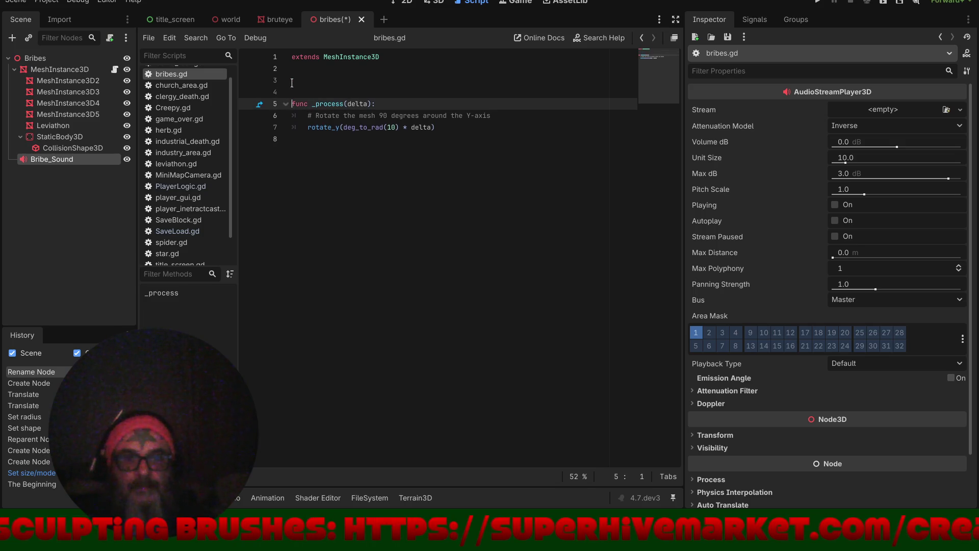
{"action": "left_click", "coordinate": [290, 93]}
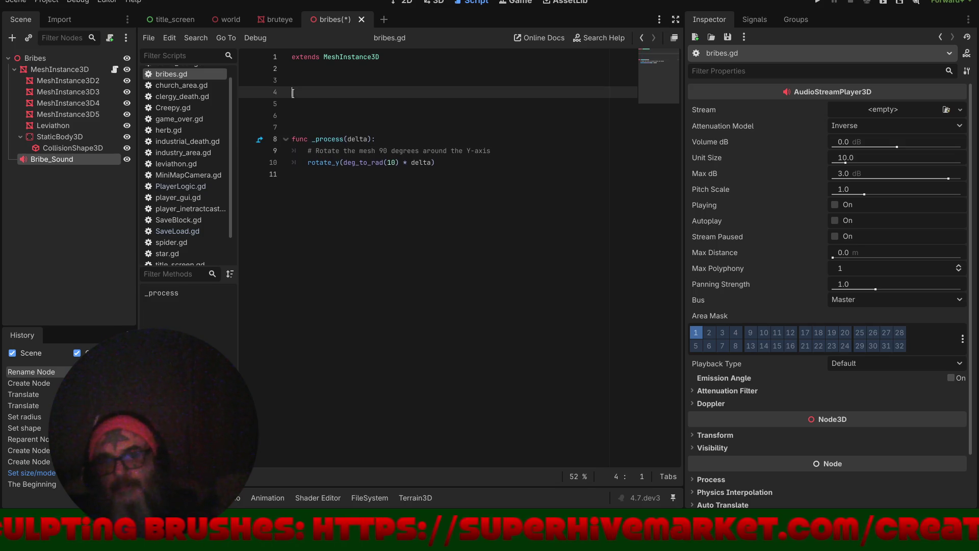
{"action": "mouse_move", "coordinate": [29, 158]}
{"action": "left_mouse_down"}
{"action": "mouse_move", "coordinate": [227, 145]}
{"action": "mouse_move", "coordinate": [290, 95]}
{"action": "left_mouse_up"}
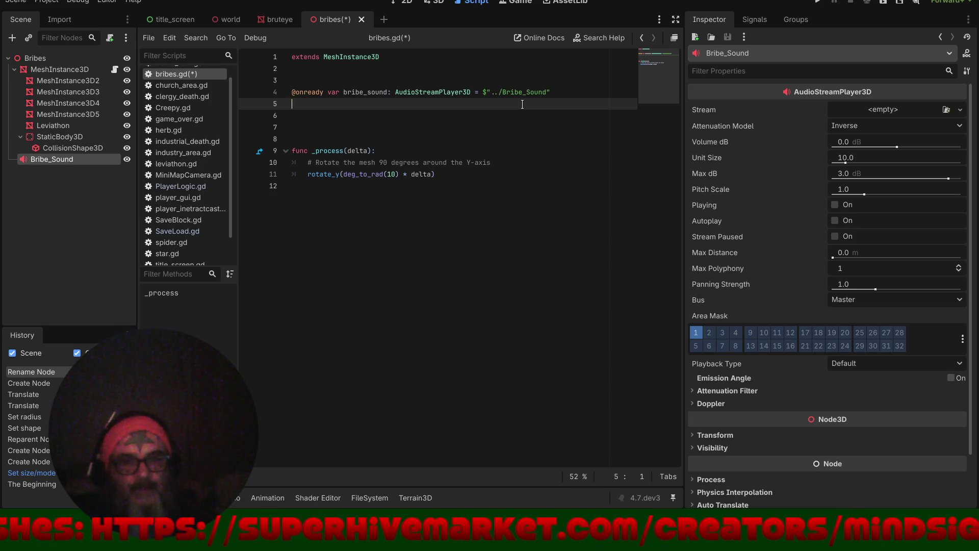
{"action": "left_click", "coordinate": [297, 92]}
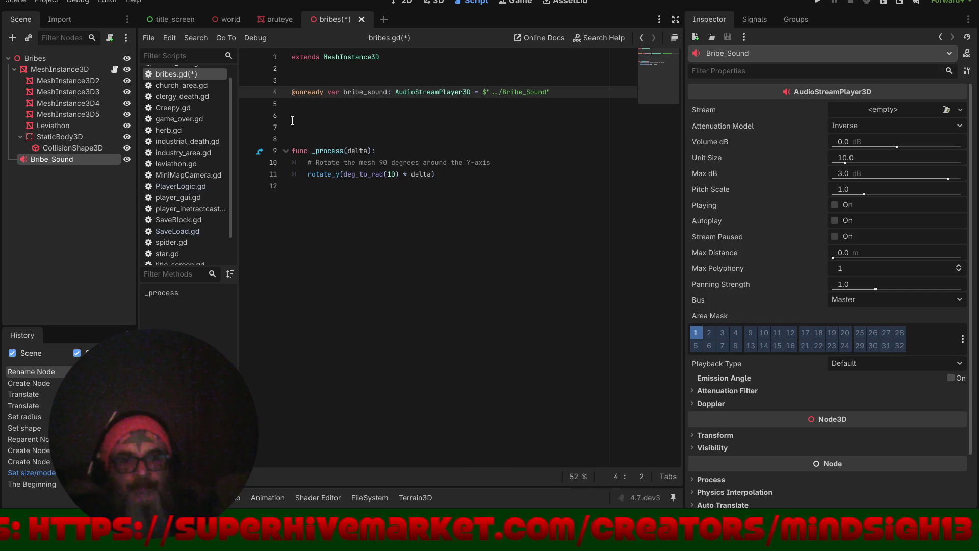
{"action": "left_click_drag", "start_coordinate": [323, 92], "coordinate": [289, 92]}
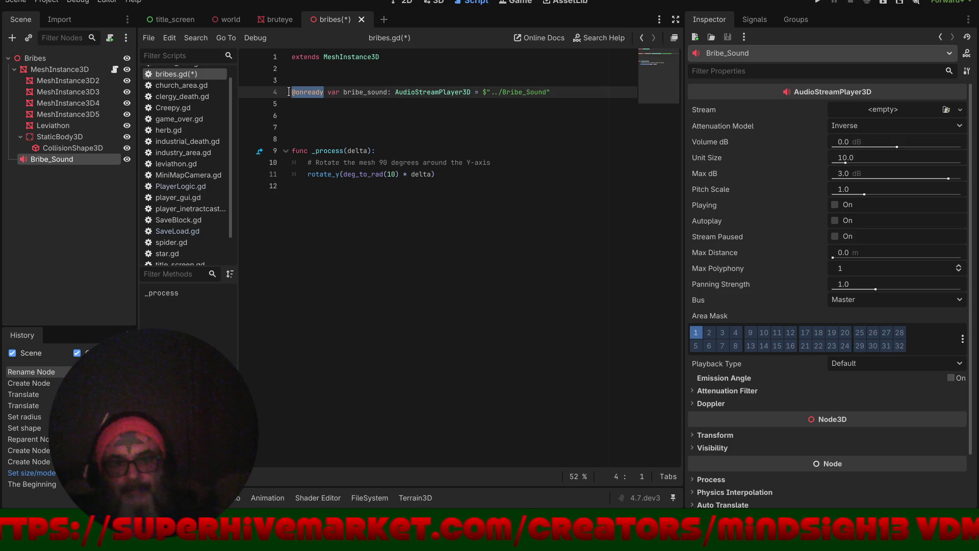
{"action": "type", "text": "ex"}
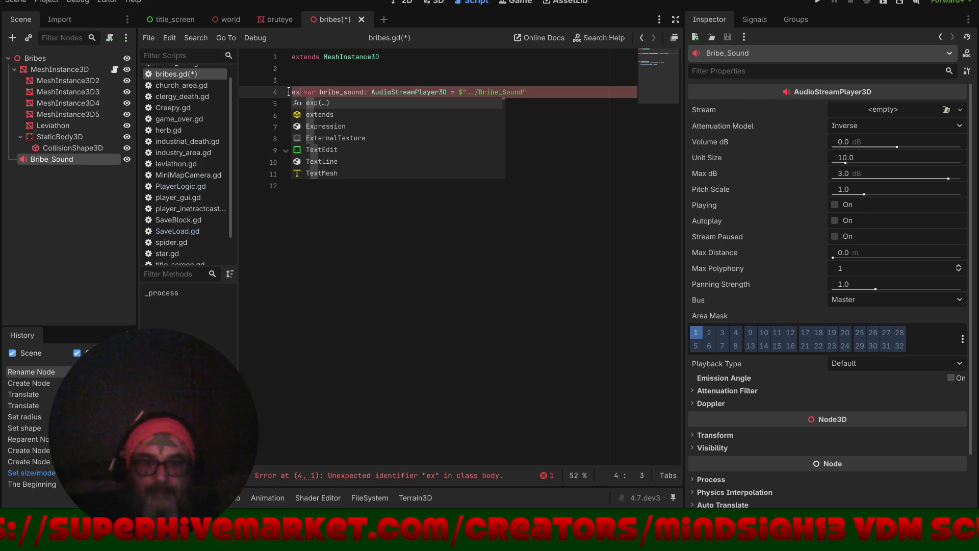
{"action": "type", "text": "port"}
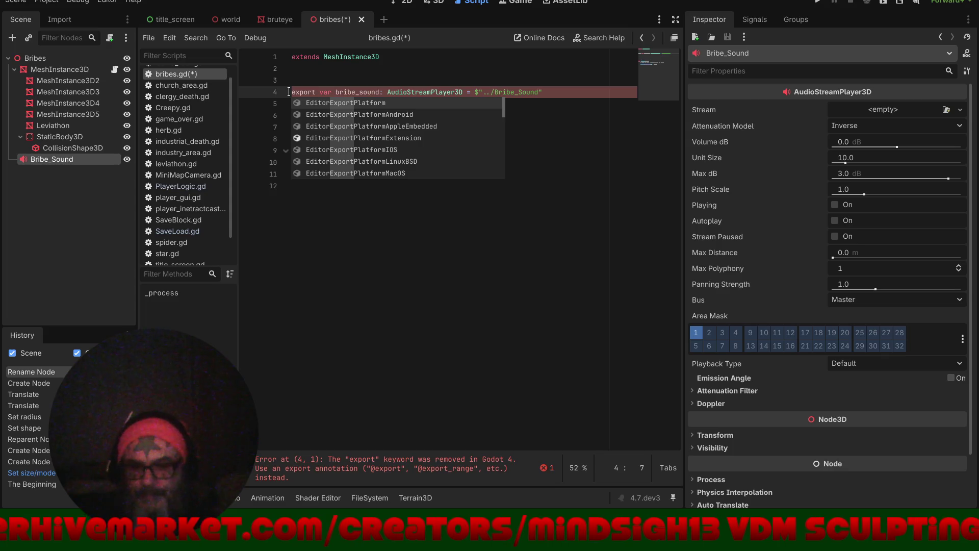
{"action": "key", "text": "Escape"}
{"action": "key", "text": "Up"}
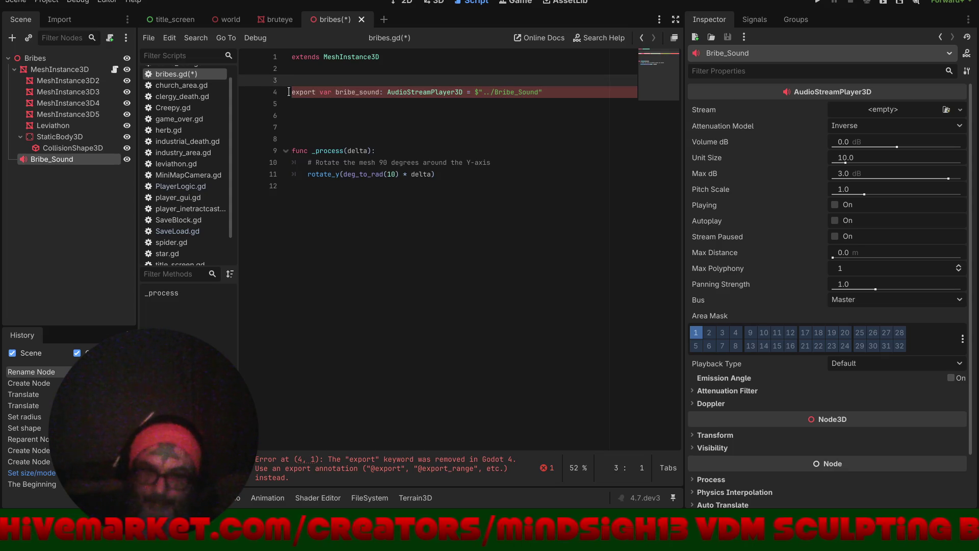
{"action": "left_click", "coordinate": [289, 92]}
{"action": "type", "text": "@"}
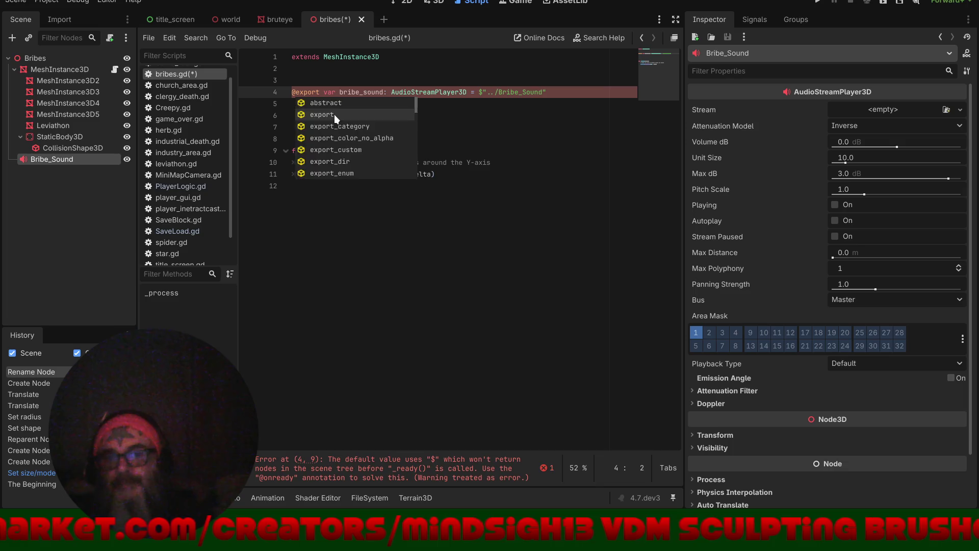
{"action": "left_click", "coordinate": [334, 115]}
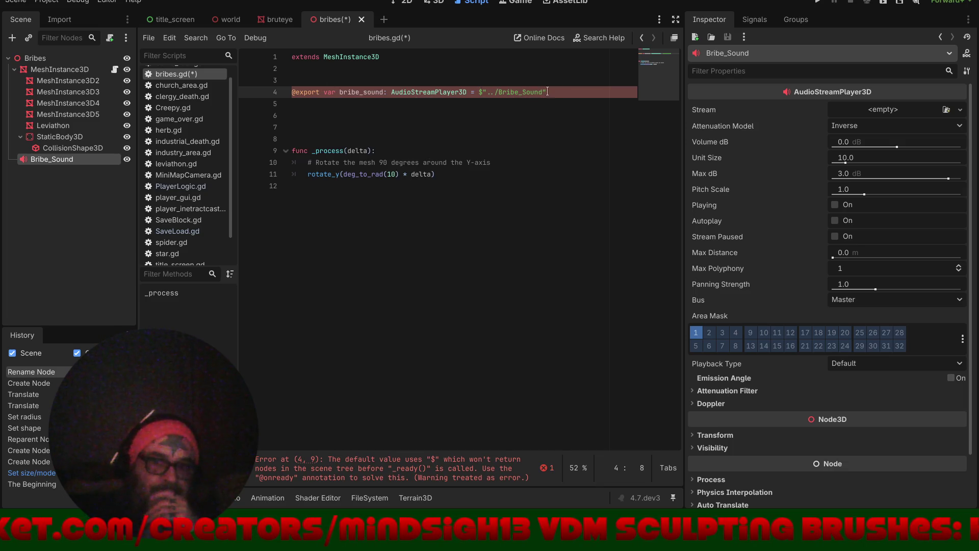
- Replace the $"../Bribe_Sound" default on line 4 with an empty string ""
{"action": "left_click_drag", "start_coordinate": [548, 92], "coordinate": [478, 91]}
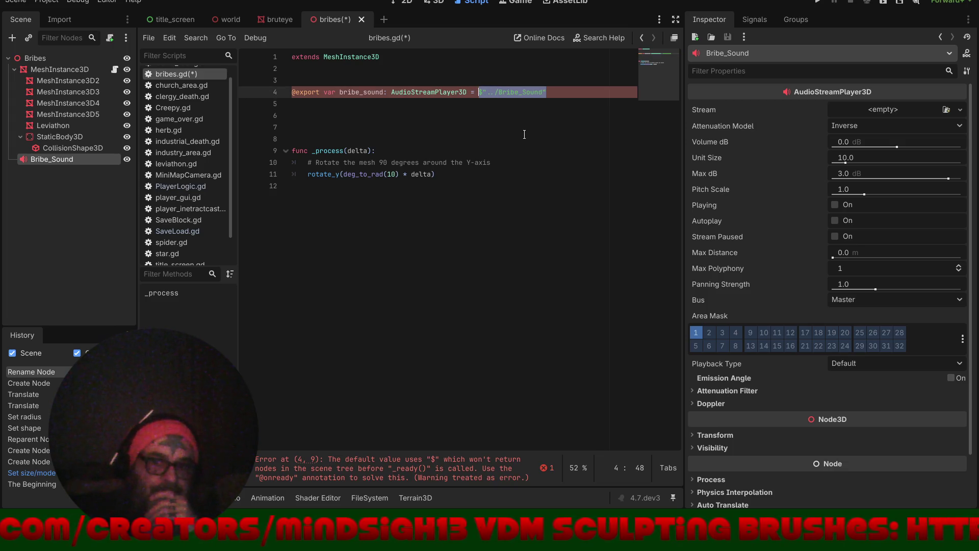
{"action": "type", "text": "\""}
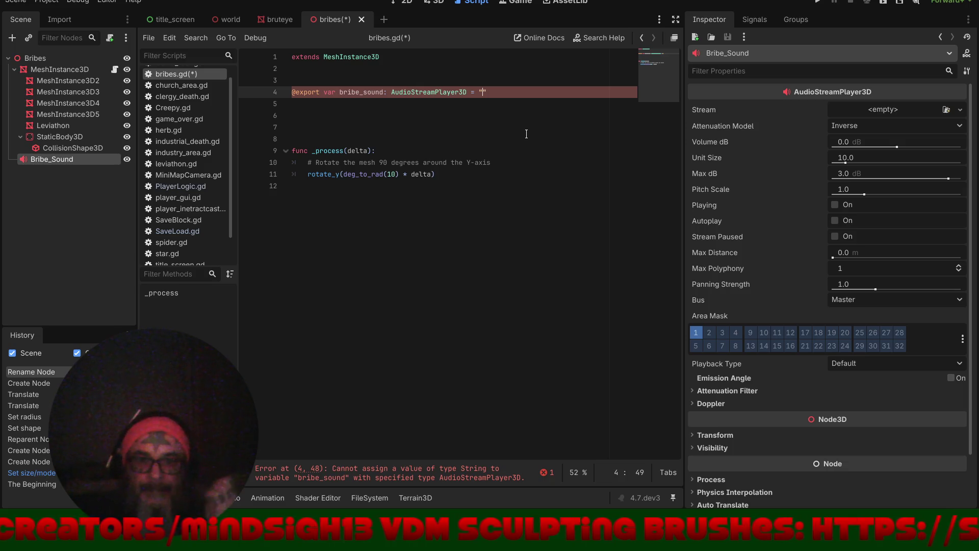
{"action": "left_click", "coordinate": [860, 109]}
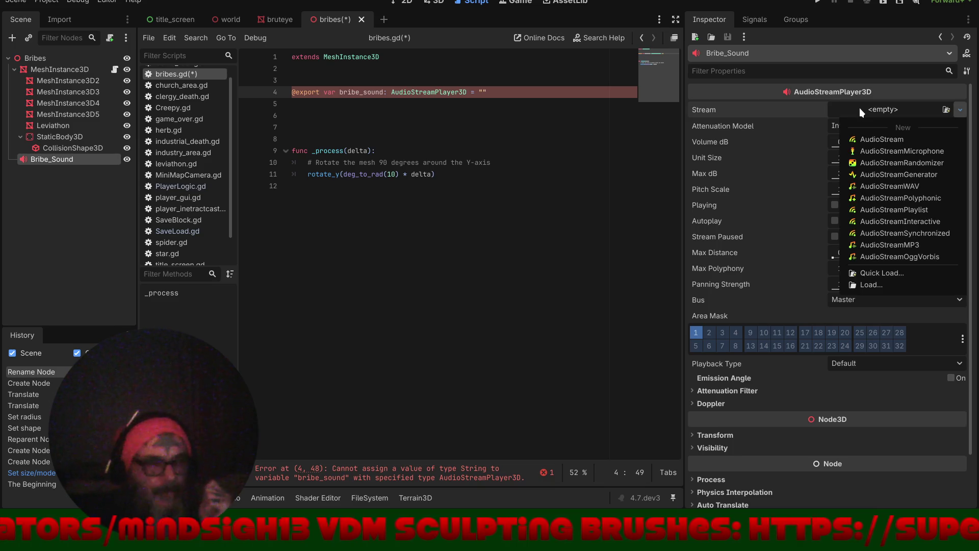
{"action": "left_click", "coordinate": [859, 108]}
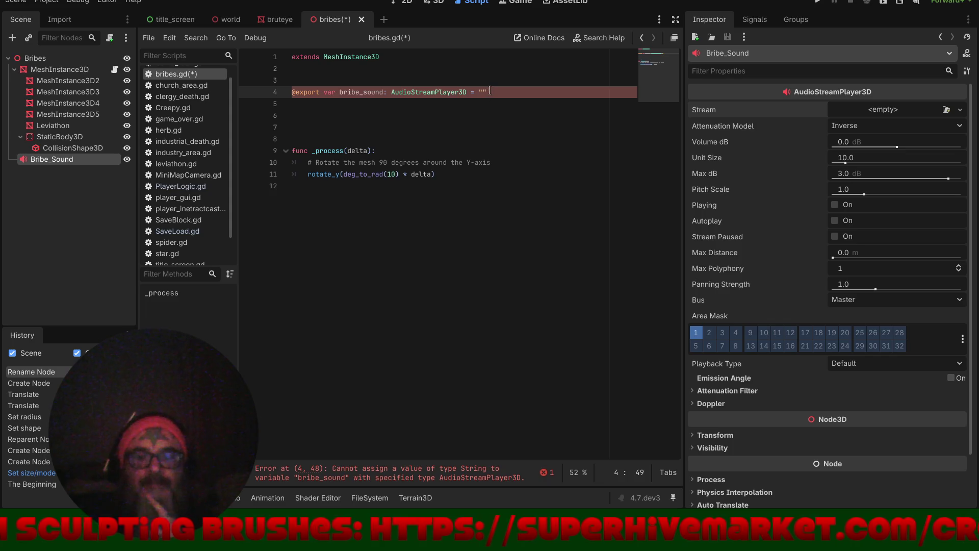
{"action": "left_click", "coordinate": [490, 90]}
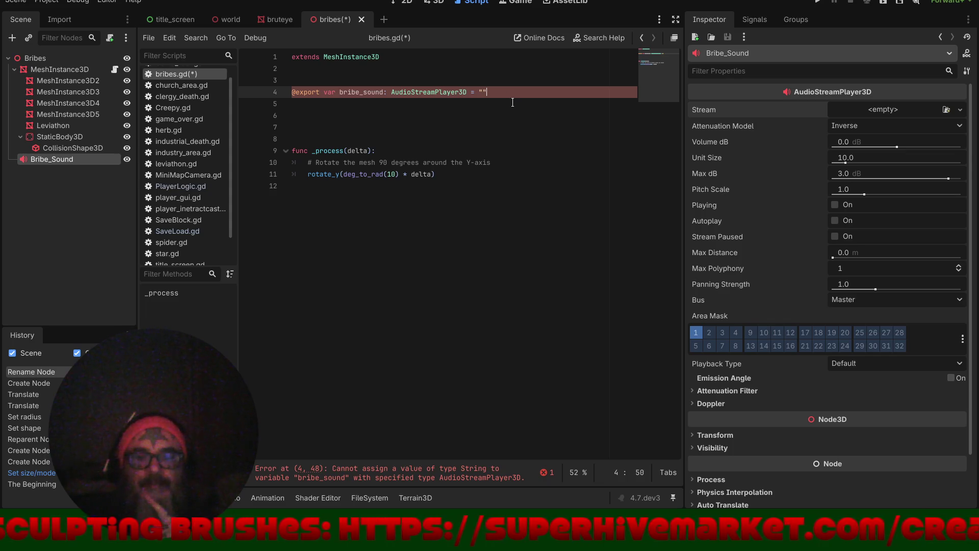
{"action": "key", "text": "BackSpace"}
{"action": "key", "text": "BackSpace"}
{"action": "key", "text": "BackSpace"}
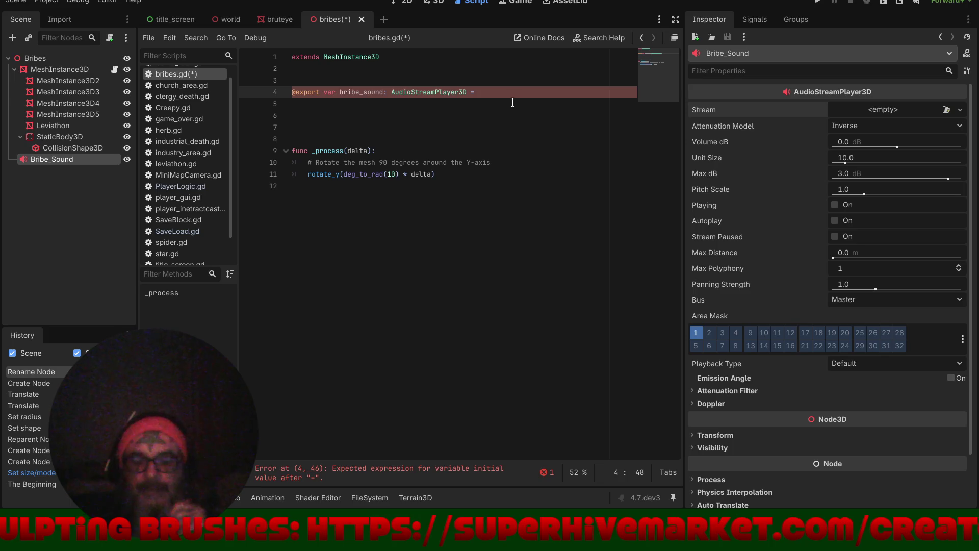
{"action": "key", "text": "BackSpace"}
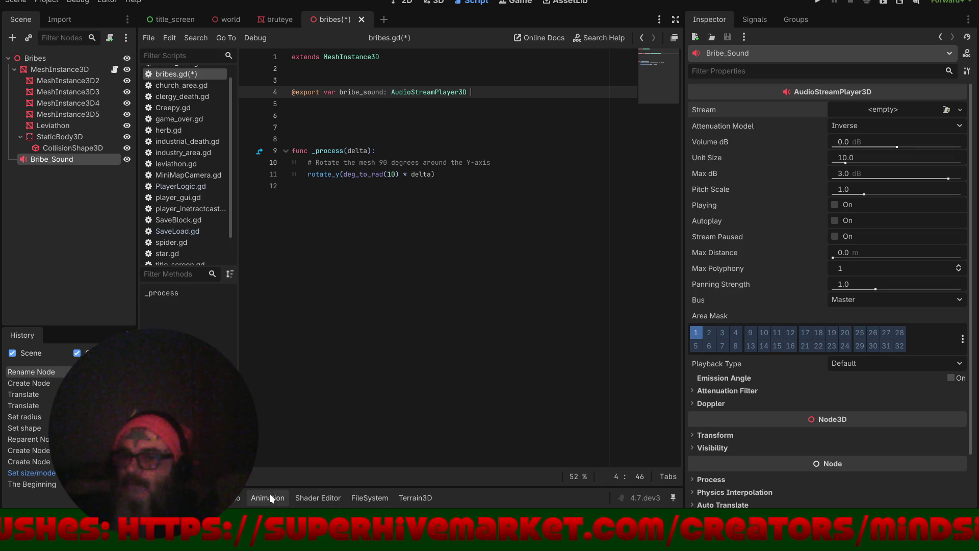
{"action": "left_click", "coordinate": [235, 498]}
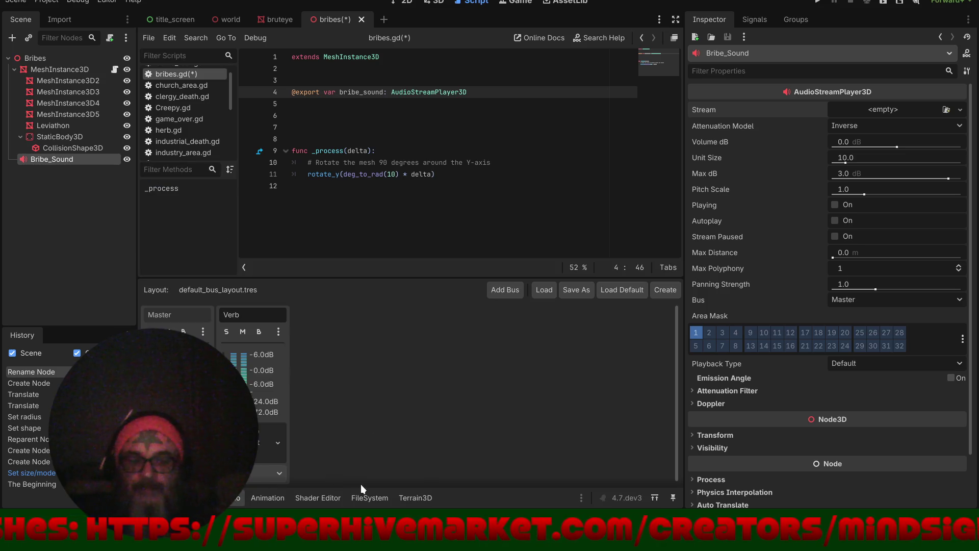
- Drag dragon-studio-angel-choir-463220.mp3 from res://Sounds onto Bribe_Sound's Stream property
{"action": "left_click", "coordinate": [367, 497]}
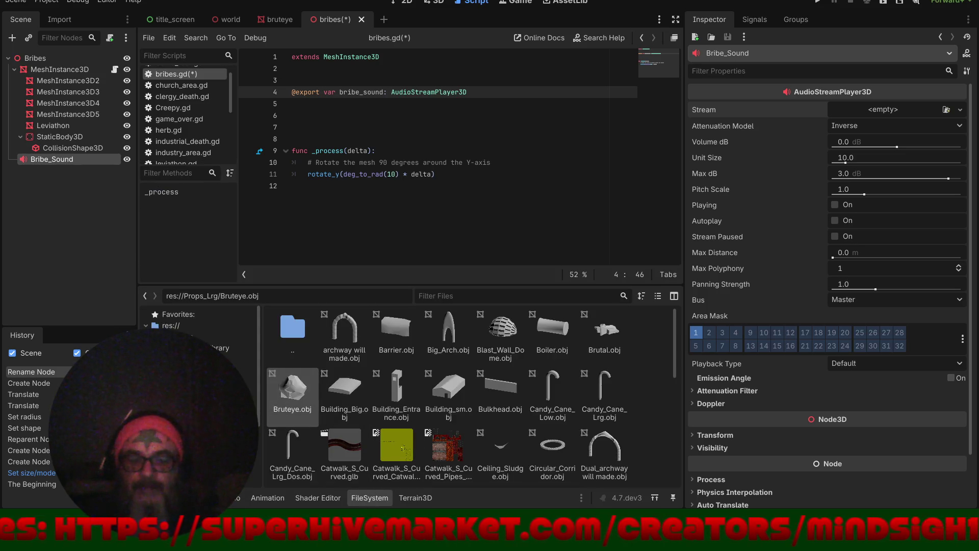
{"action": "scroll", "coordinate": [204, 347], "scroll_direction": "down", "scroll_amount": 3}
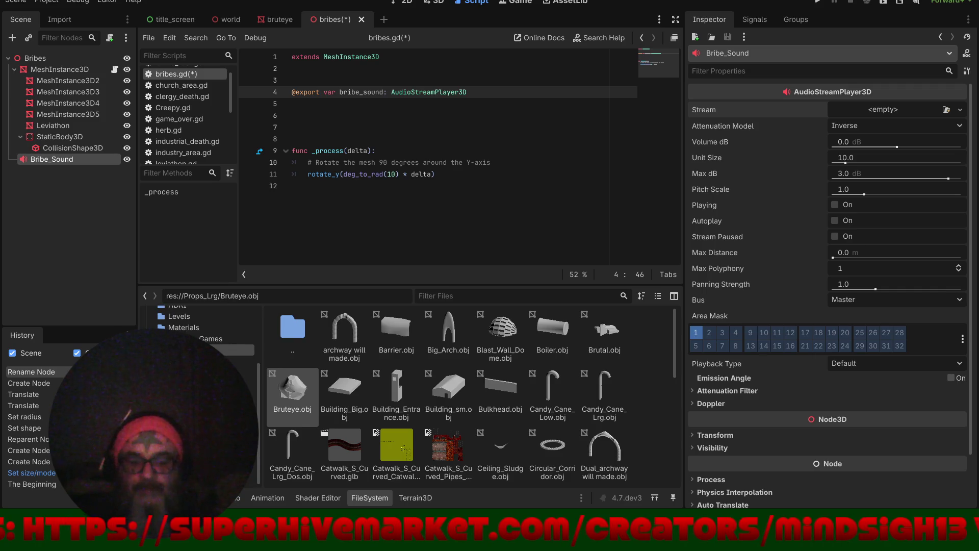
{"action": "left_click", "coordinate": [232, 350]}
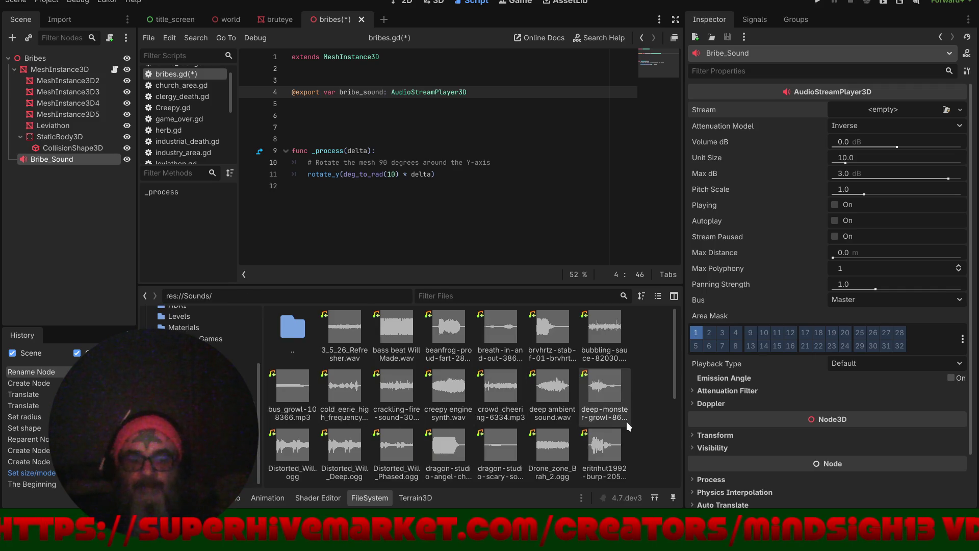
{"action": "mouse_move", "coordinate": [626, 421]}
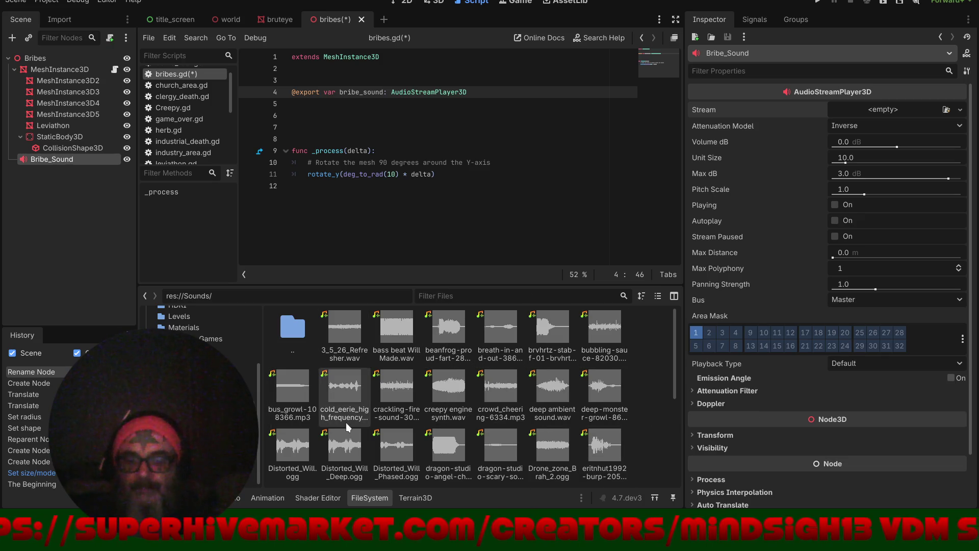
{"action": "mouse_move", "coordinate": [346, 352]}
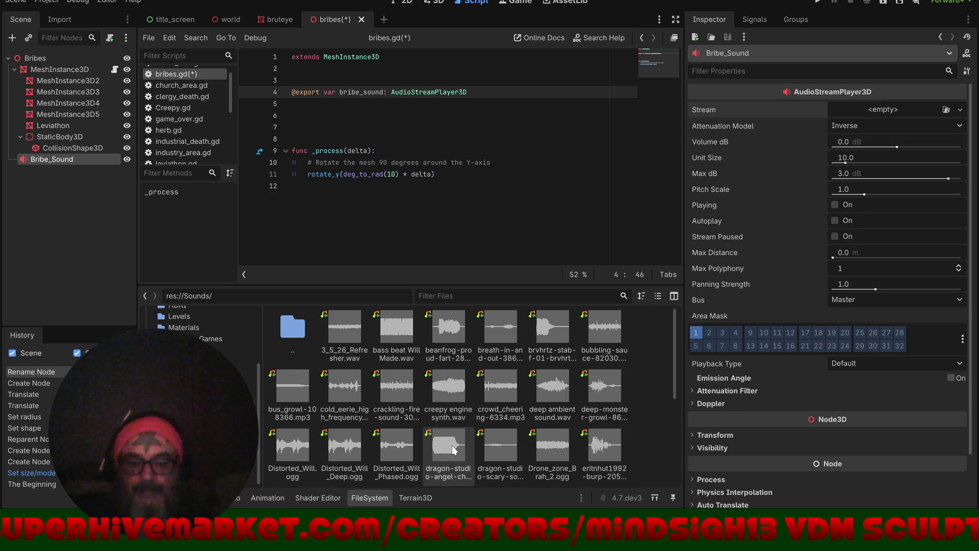
{"action": "mouse_move", "coordinate": [453, 449]}
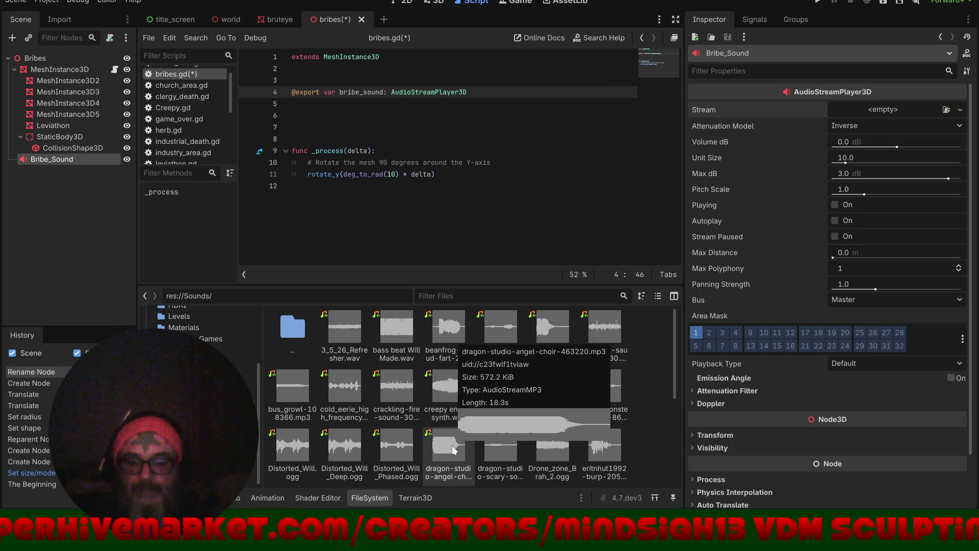
{"action": "left_click", "coordinate": [452, 445]}
{"action": "left_click_drag", "start_coordinate": [452, 445], "coordinate": [872, 111]}
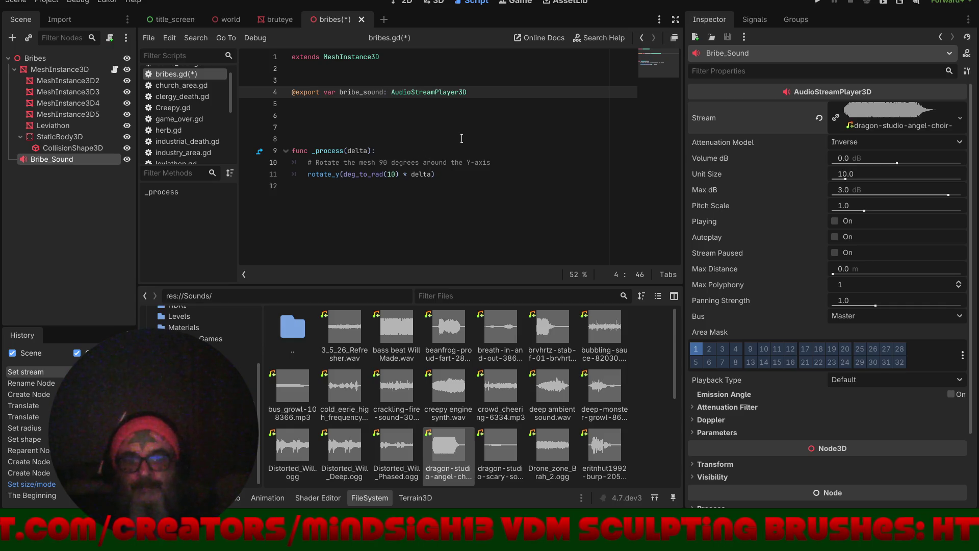
{"action": "left_click", "coordinate": [45, 138]}
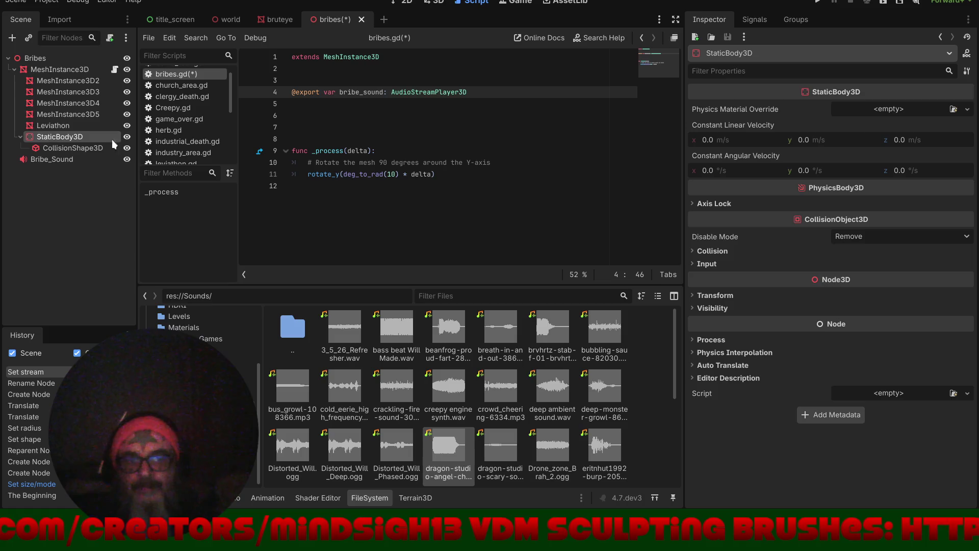
- Change the StaticBody3D node's type to Area3D
{"action": "left_click", "coordinate": [755, 19]}
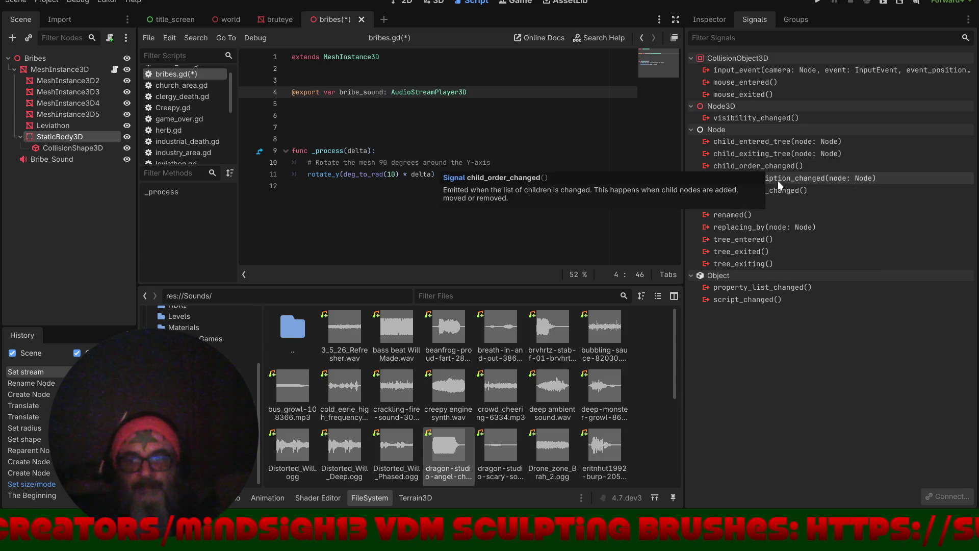
{"action": "right_click", "coordinate": [58, 142]}
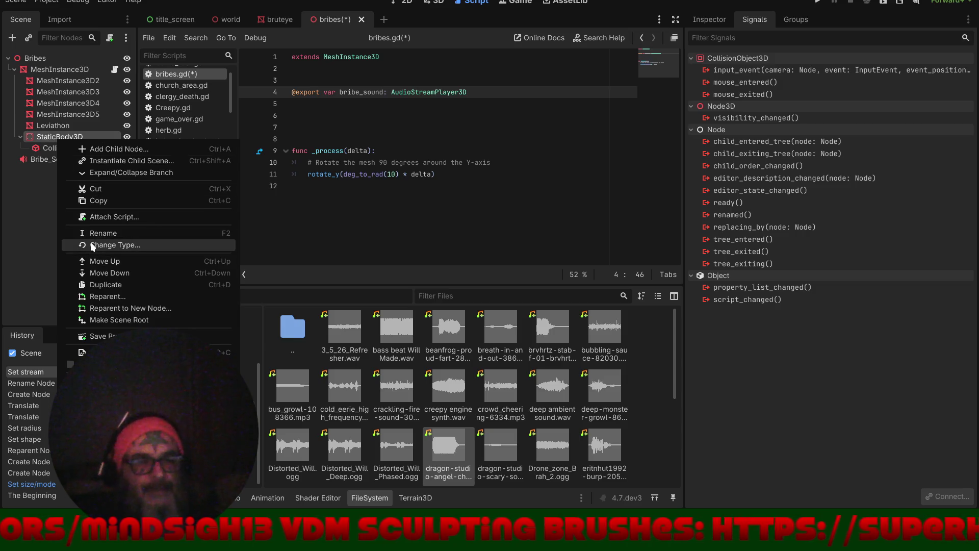
{"action": "left_click", "coordinate": [90, 242]}
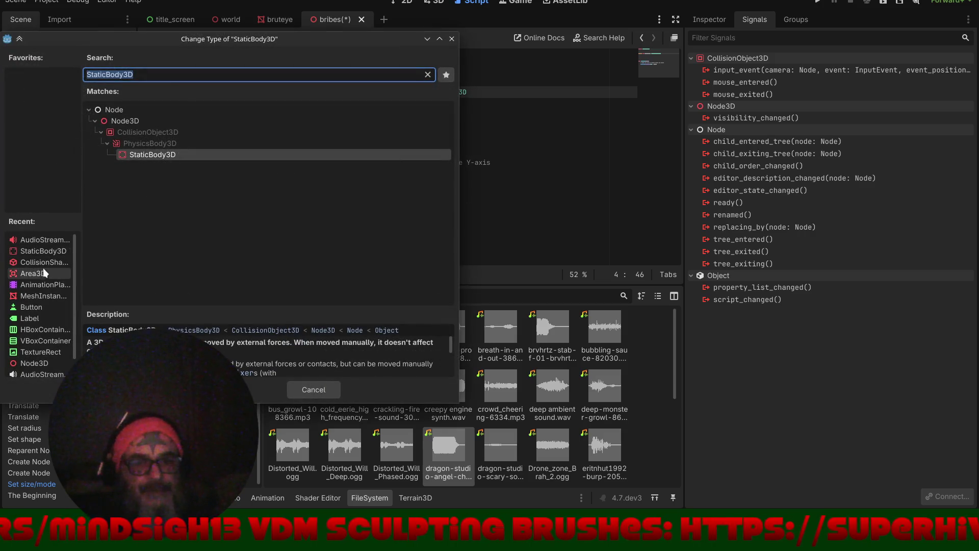
{"action": "left_click", "coordinate": [40, 274]}
{"action": "double_click", "coordinate": [39, 273]}
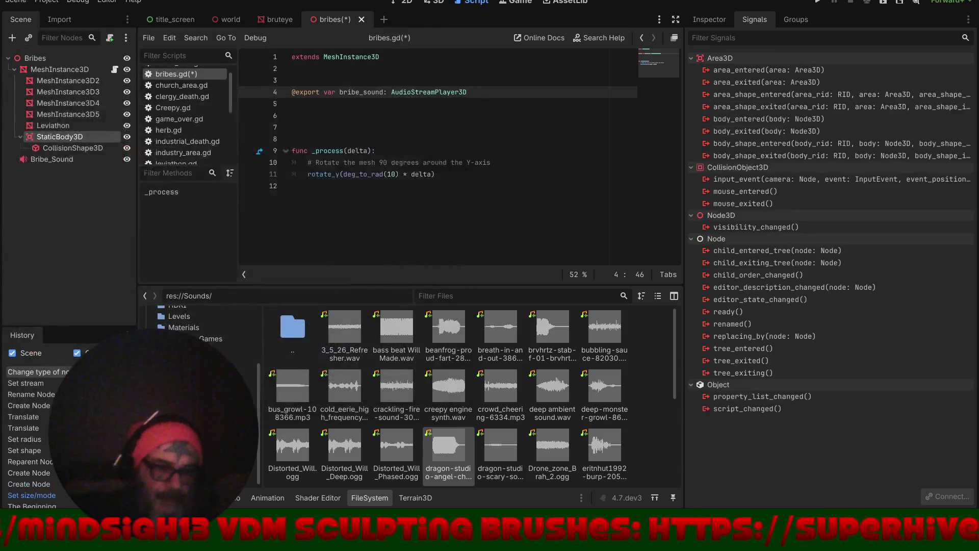
{"action": "right_click", "coordinate": [62, 141]}
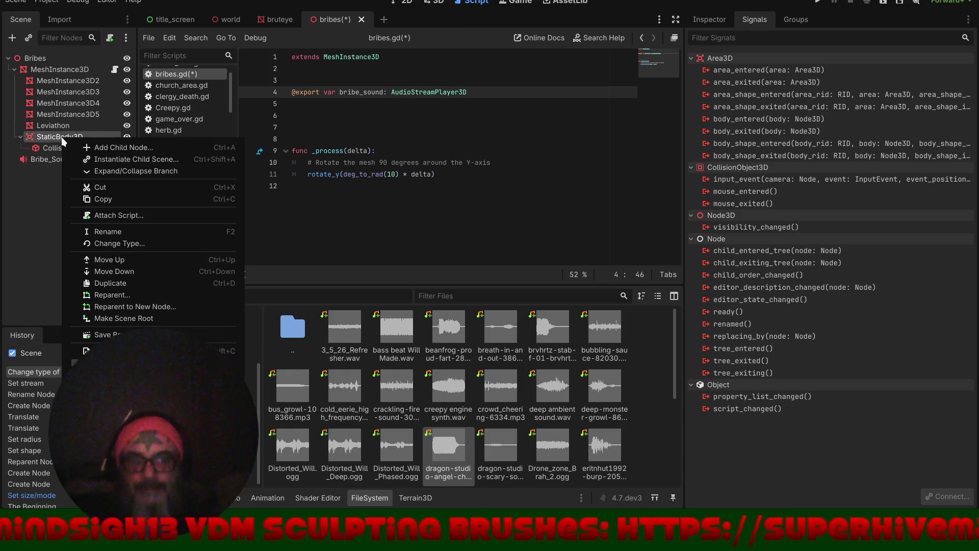
{"action": "left_click", "coordinate": [105, 231]}
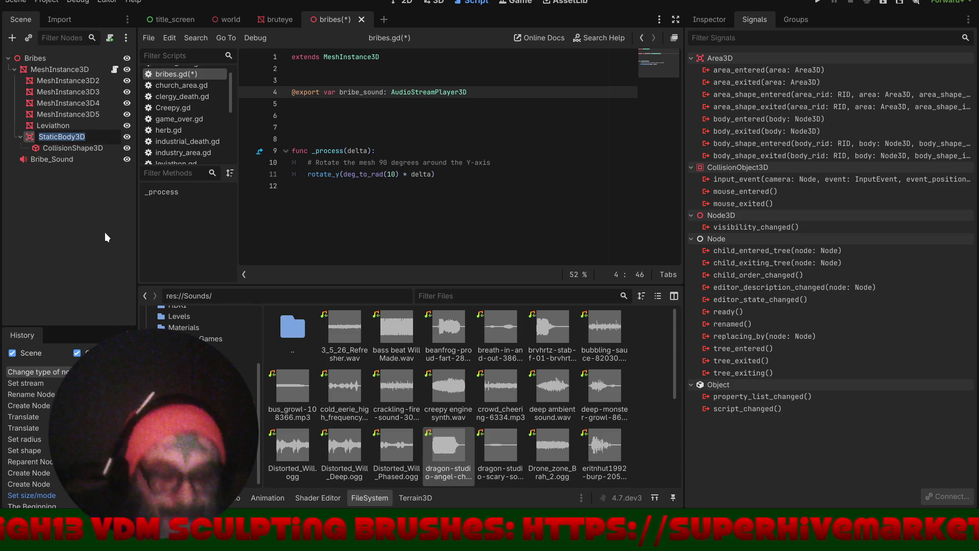
- Rename the area node to Bribe_Area
{"action": "type", "text": "Bribe"}
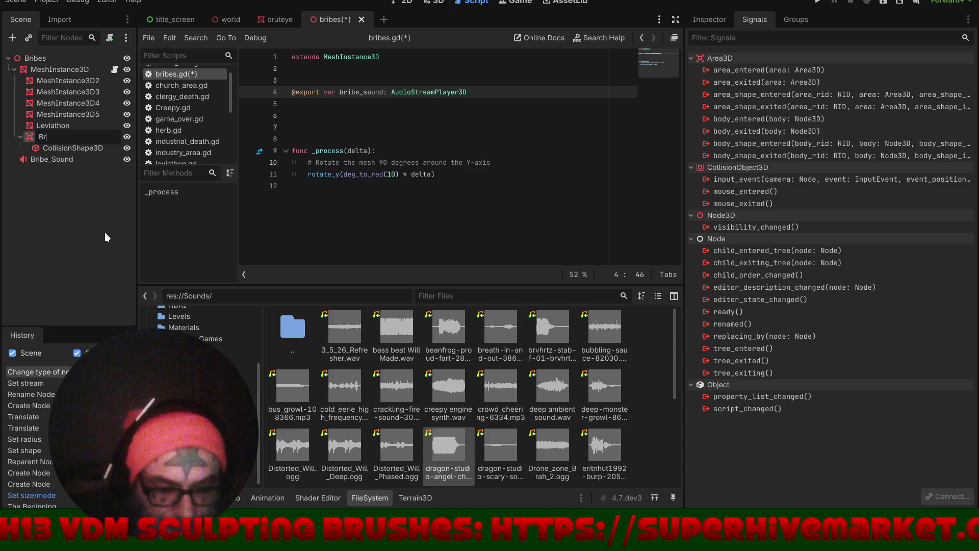
{"action": "type", "text": "_"}
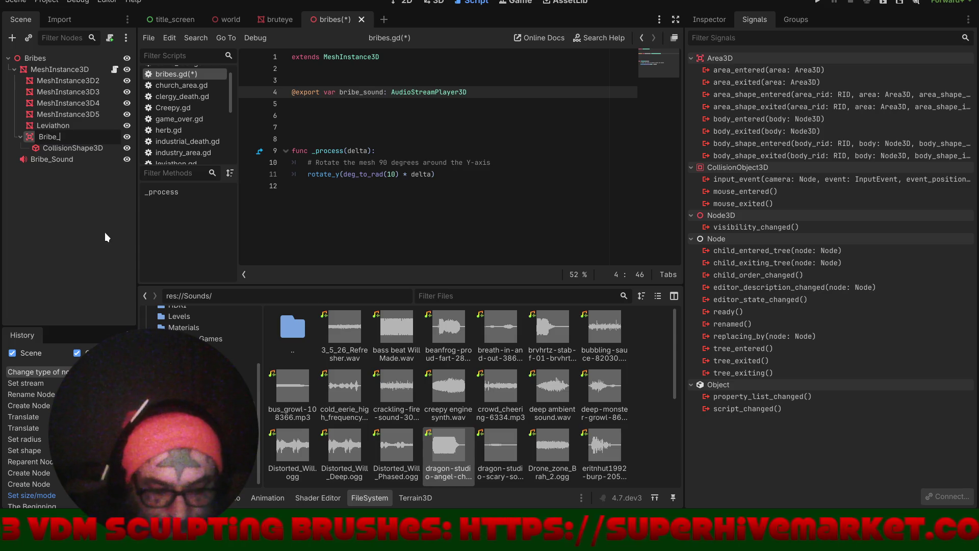
{"action": "type", "text": "Area"}
{"action": "key", "text": "Return"}
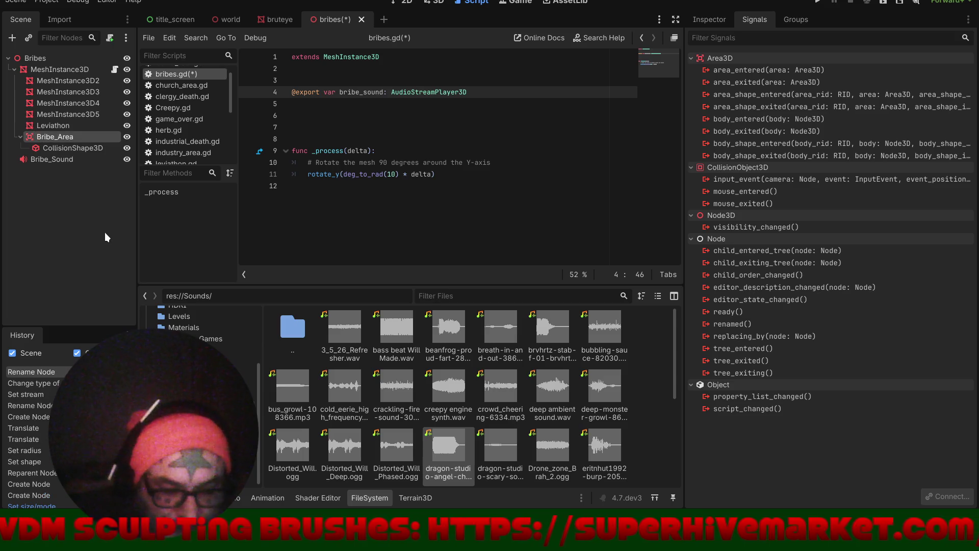
{"action": "double_click", "coordinate": [72, 137]}
{"action": "key", "text": "Escape"}
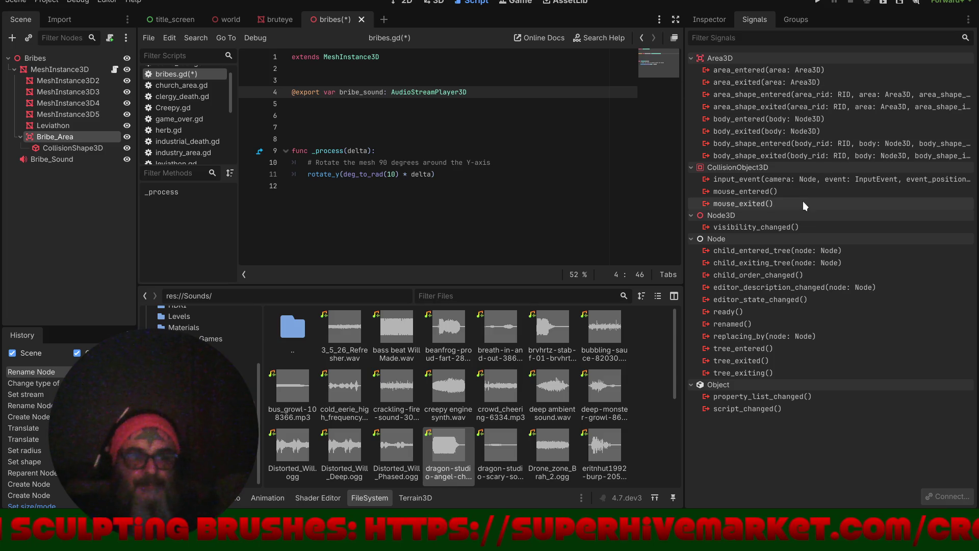
- Connect Bribe_Area's body_entered signal to a new method in bribes.gd
{"action": "left_click", "coordinate": [744, 119]}
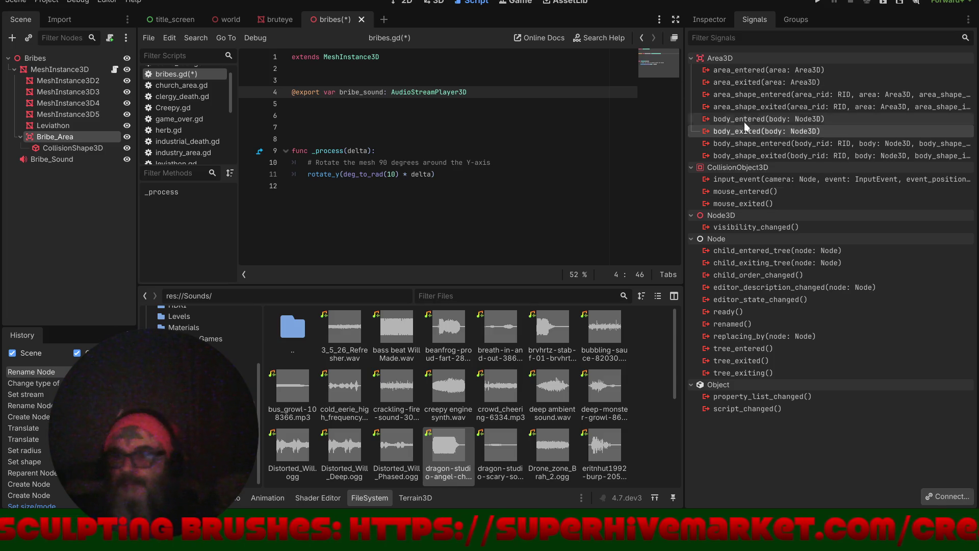
{"action": "left_click", "coordinate": [958, 497]}
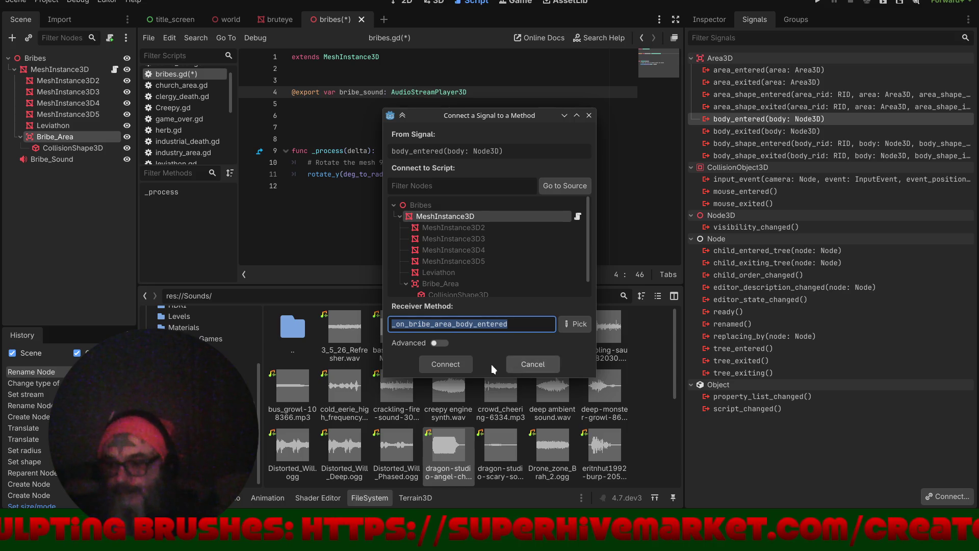
{"action": "left_click", "coordinate": [448, 368]}
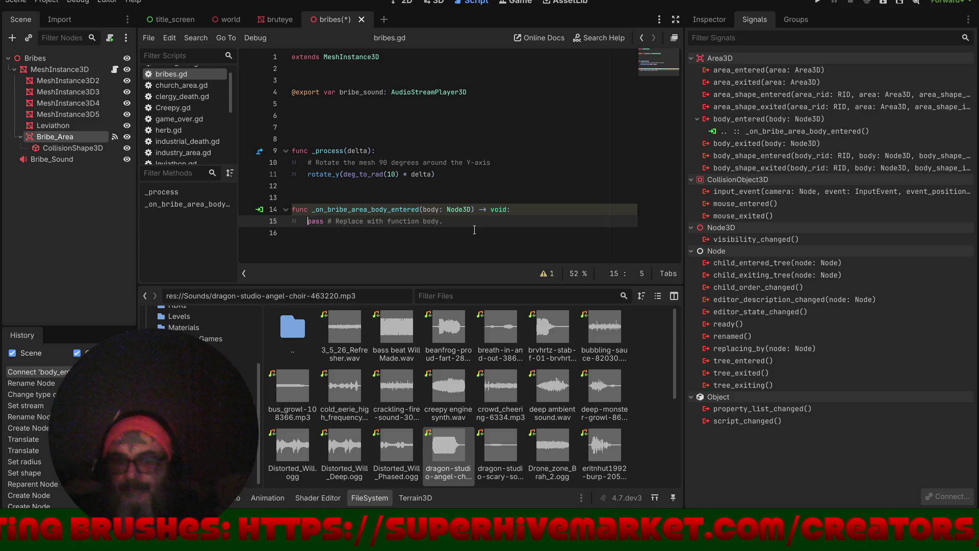
- Replace pass with bribe_sound.play() in the handler, save bribes.gd, and run the game
{"action": "left_click_drag", "start_coordinate": [460, 222], "coordinate": [302, 220]}
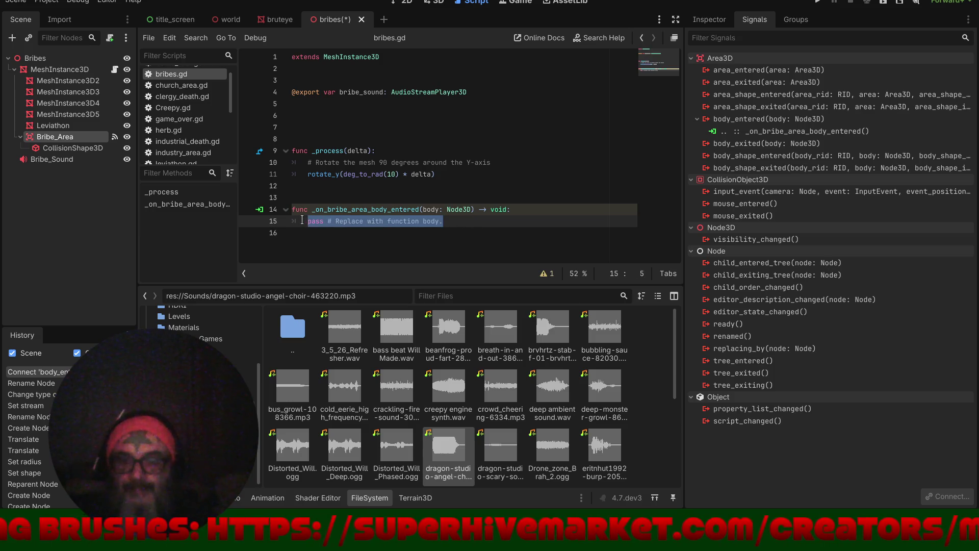
{"action": "type", "text": "bri"}
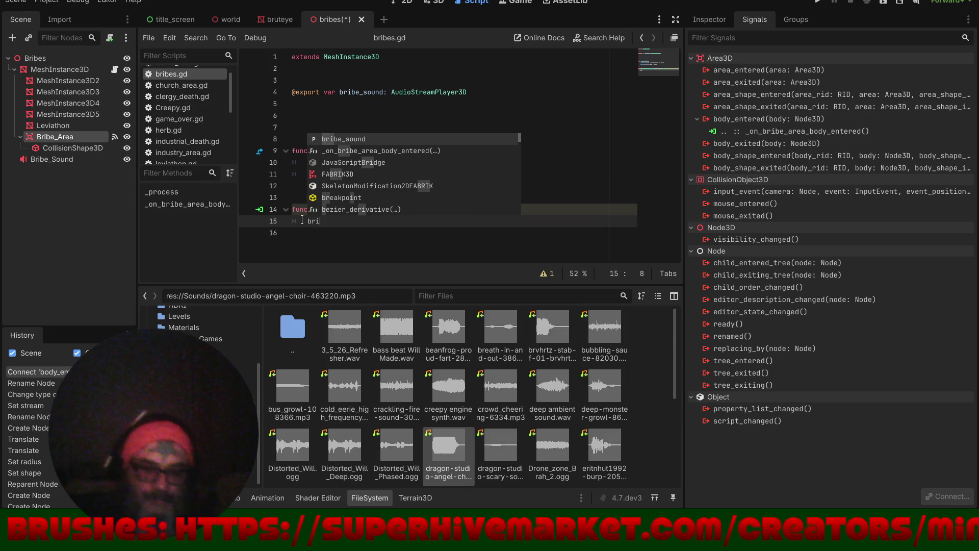
{"action": "key", "text": "Return"}
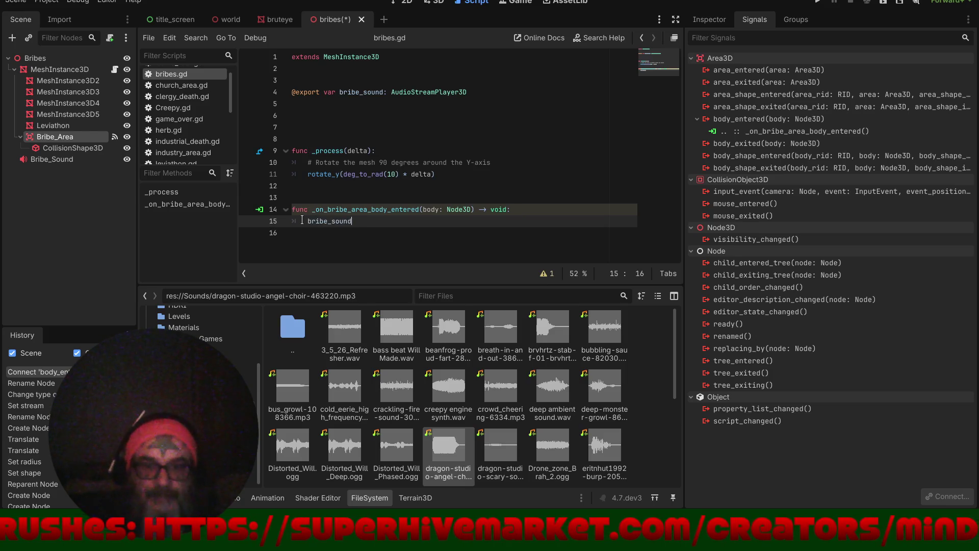
{"action": "type", "text": ".pl"}
{"action": "key", "text": "Return"}
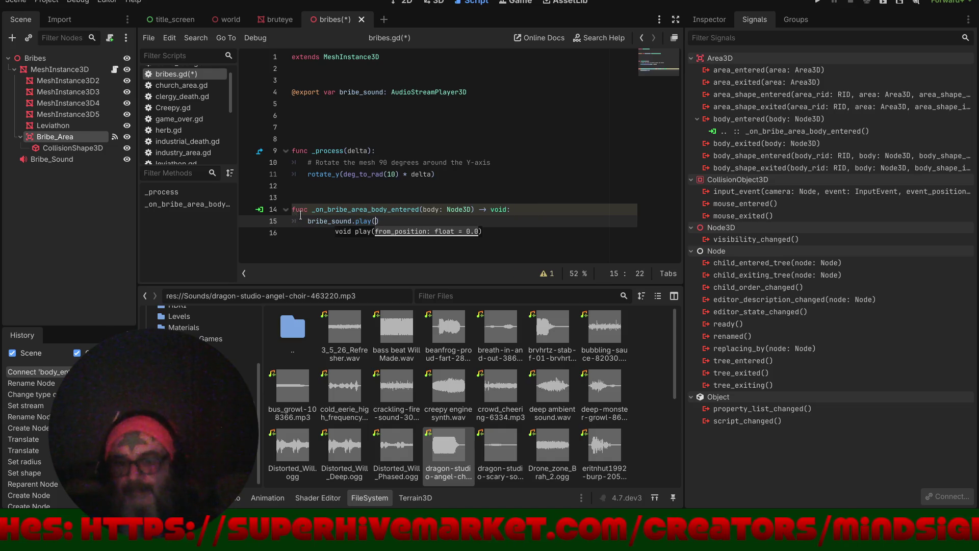
{"action": "key", "text": "ctrl+s"}
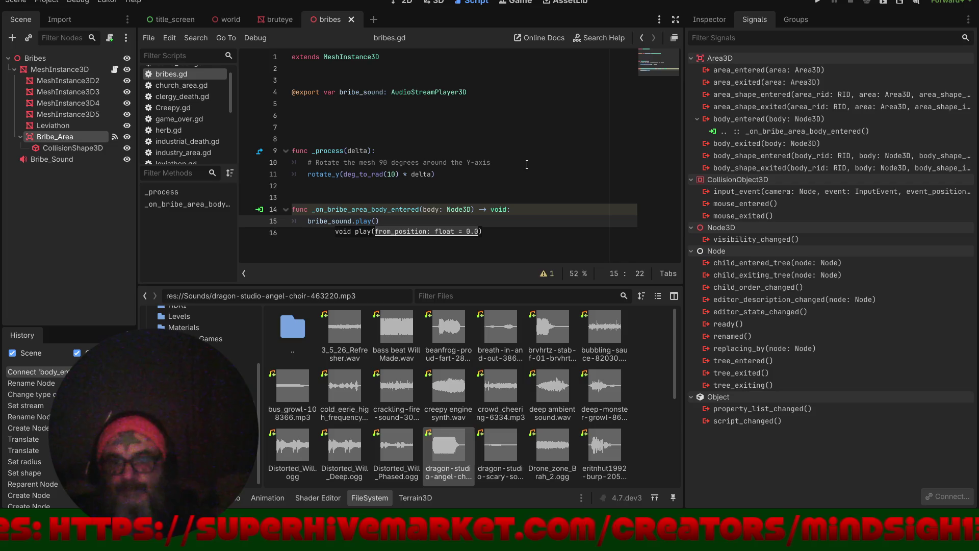
{"action": "left_click", "coordinate": [818, 4]}
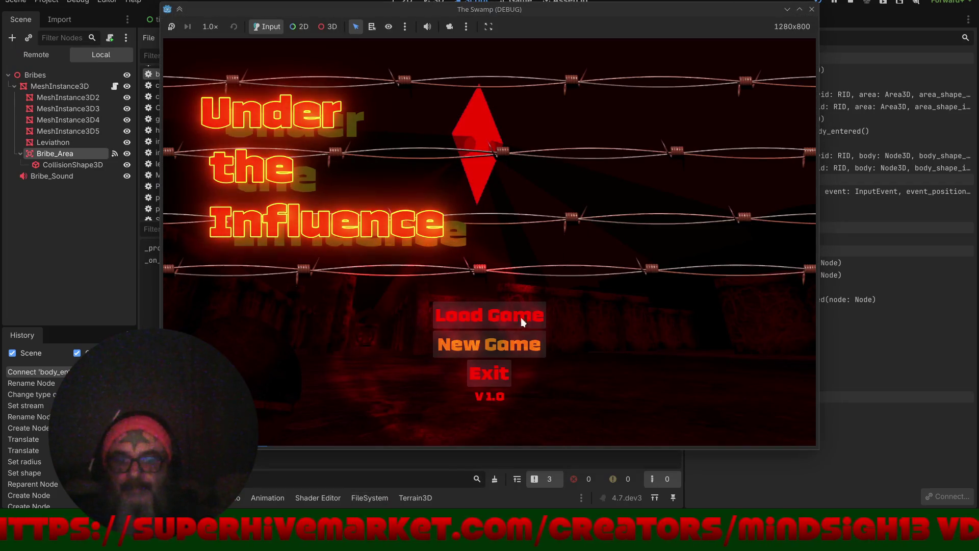
{"action": "left_click", "coordinate": [520, 352]}
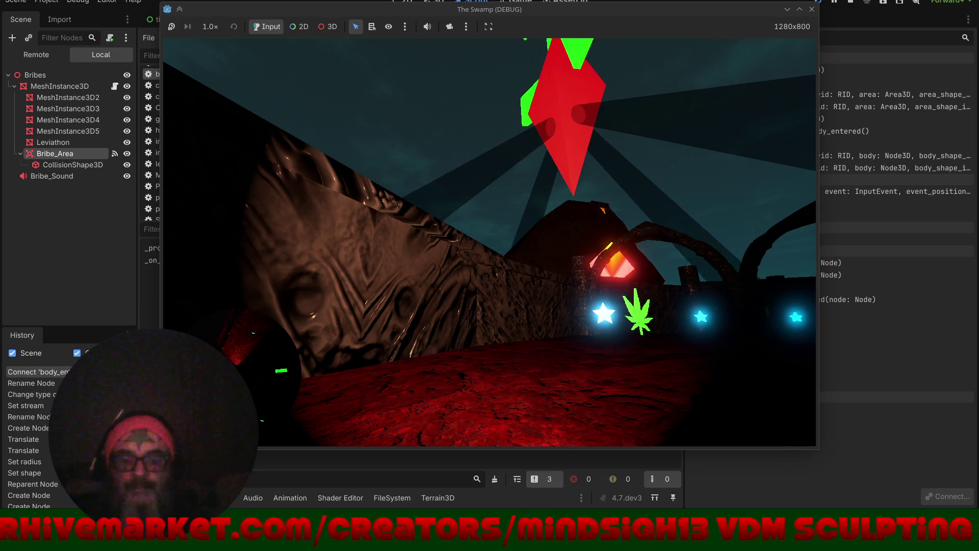
{"action": "key", "text": "w"}
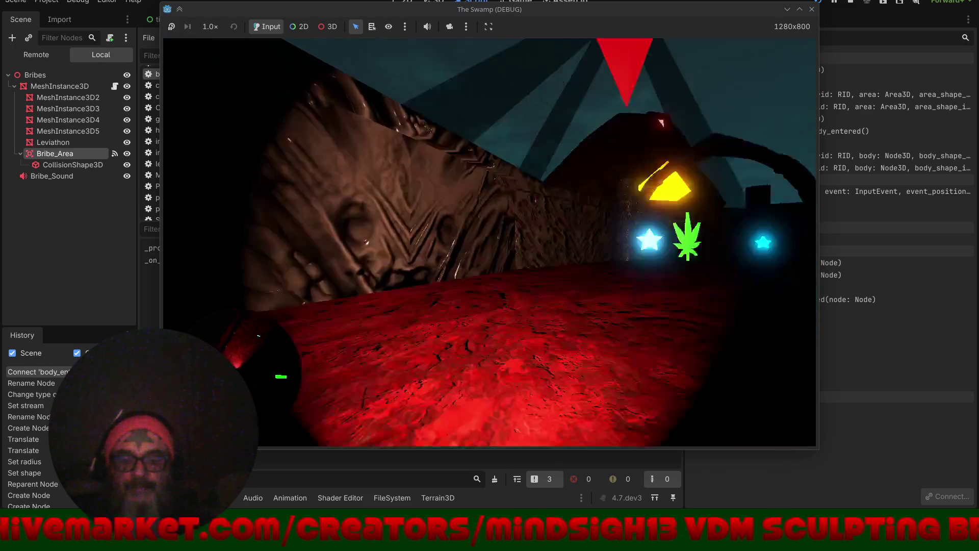
{"action": "key", "text": "super"}
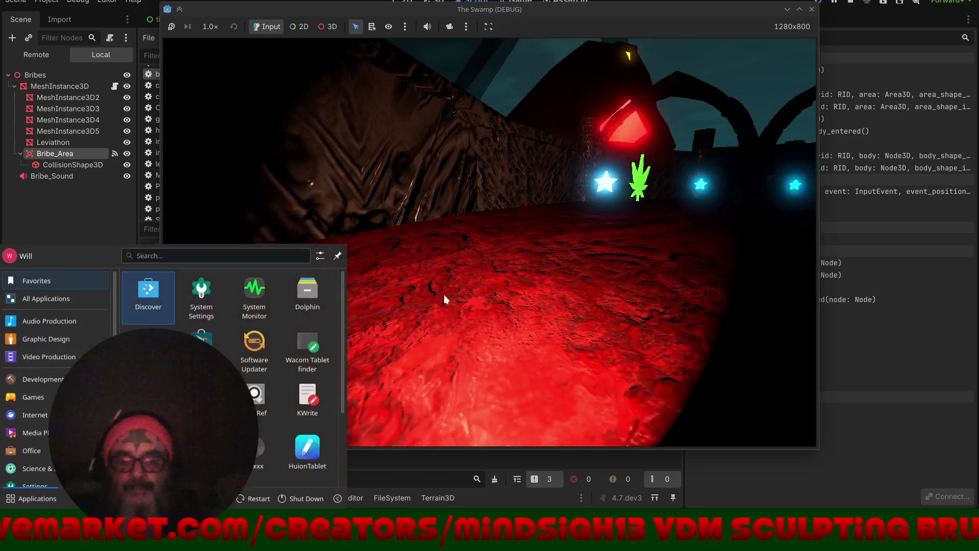
{"action": "mouse_move", "coordinate": [158, 540]}
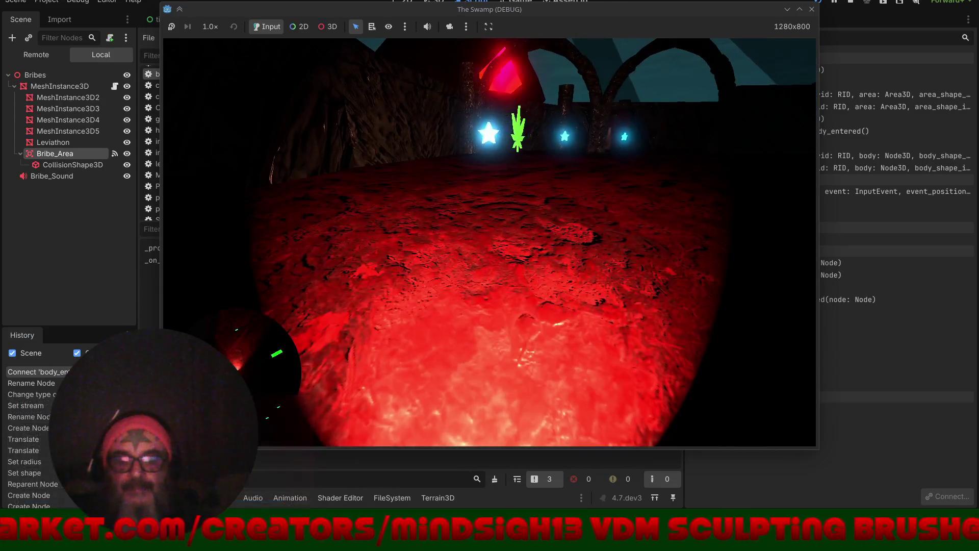
{"action": "left_click", "coordinate": [479, 239]}
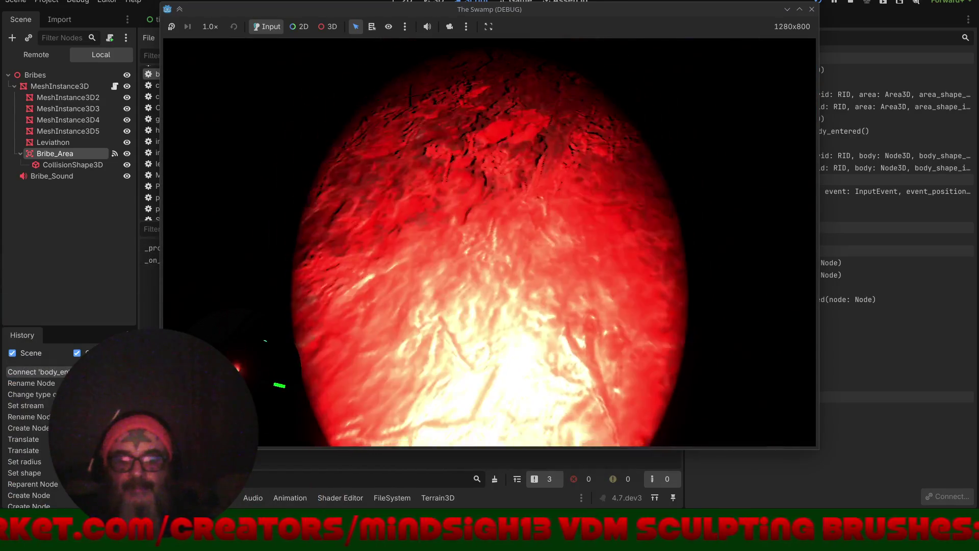
{"action": "key", "text": "super"}
{"action": "left_click", "coordinate": [414, 265]}
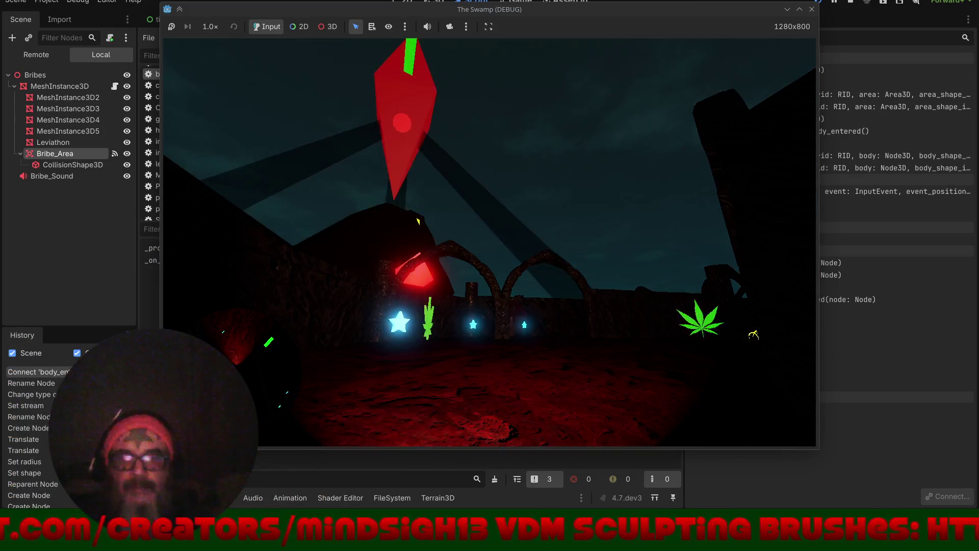
{"action": "key", "text": "w"}
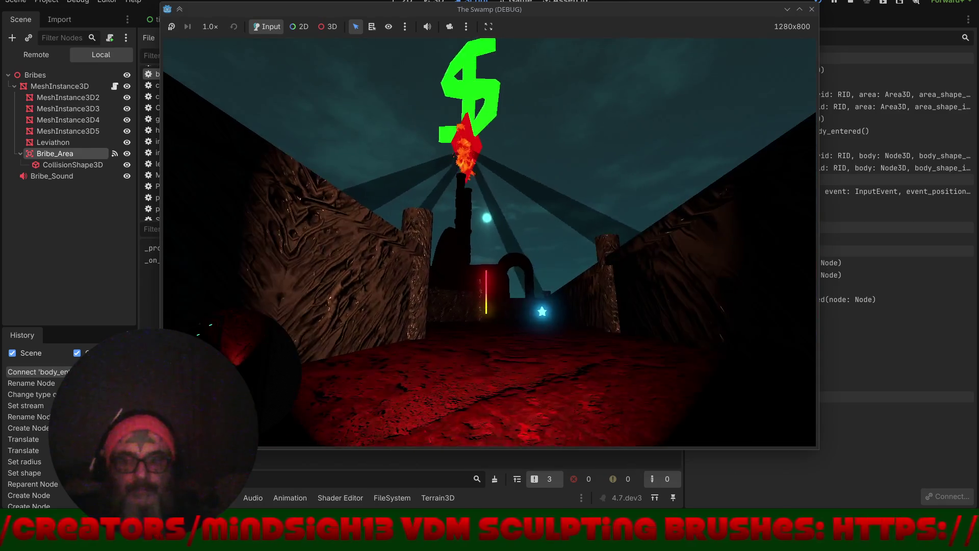
{"action": "key", "text": "w"}
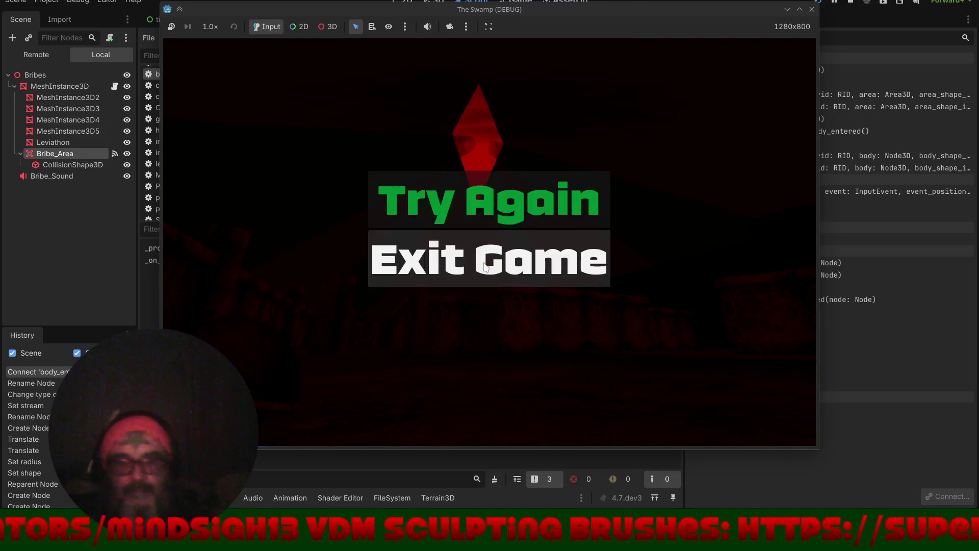
{"action": "left_click", "coordinate": [484, 259]}
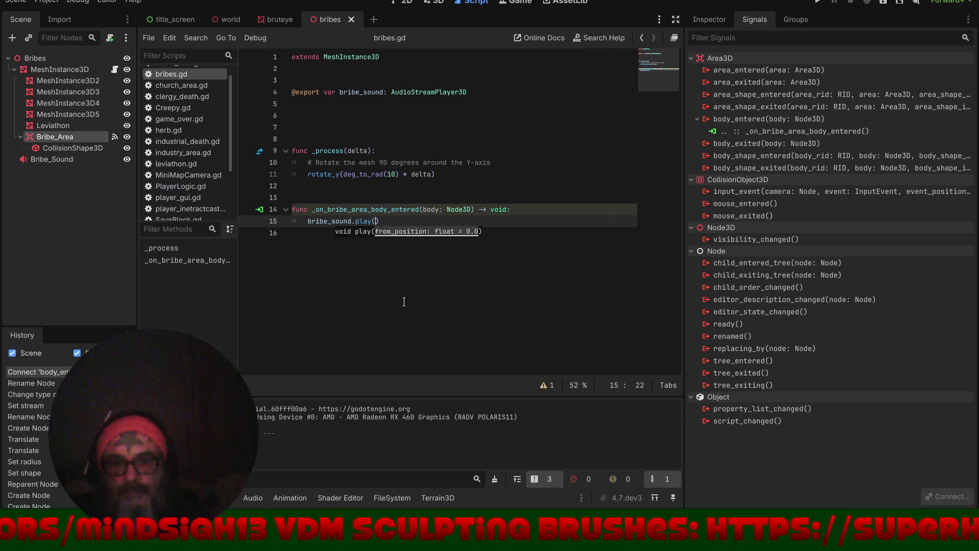
- Dismiss the script hint and switch to the 3D view of the bribes scene
{"action": "left_click", "coordinate": [544, 232]}
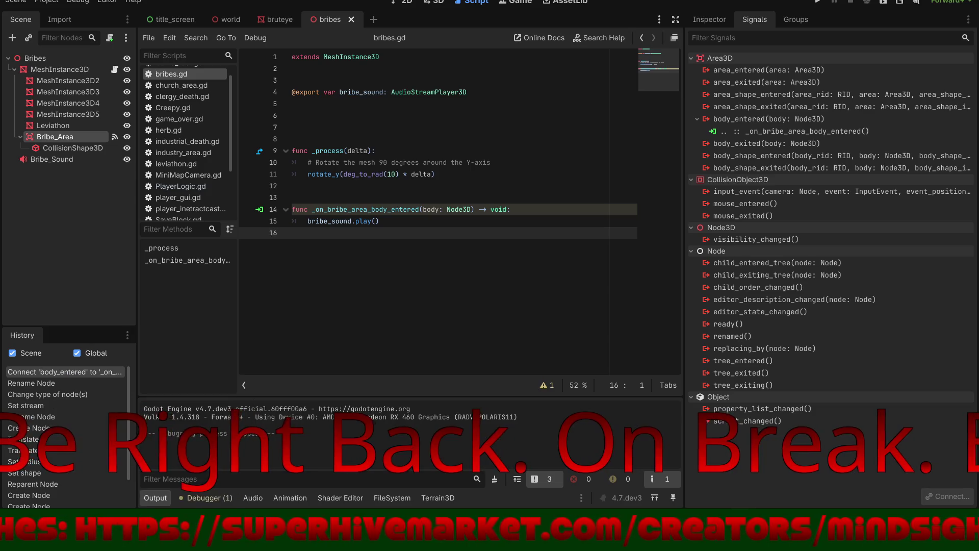
{"action": "left_click", "coordinate": [437, 3]}
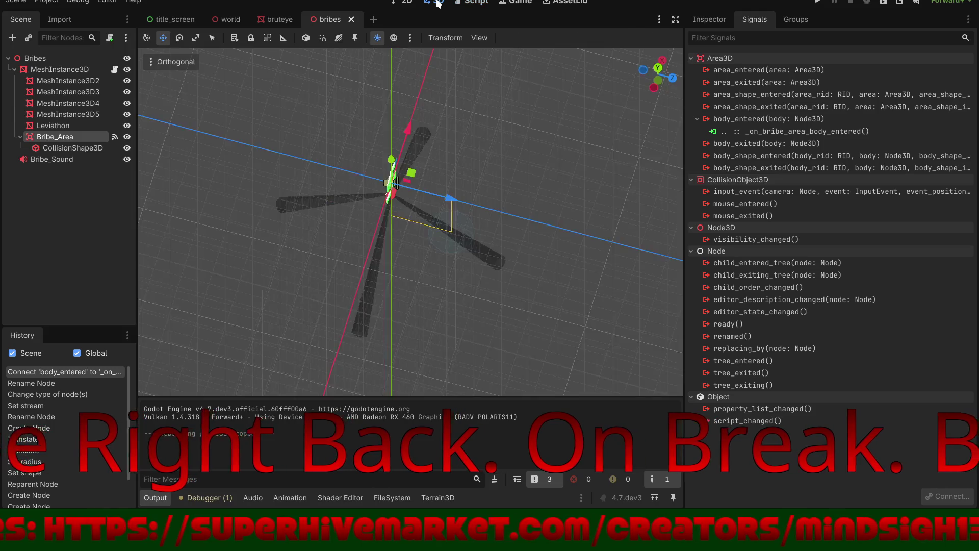
- Open the world scene in distraction-free mode and close the Debugger panel after checking errors
{"action": "left_click", "coordinate": [231, 20]}
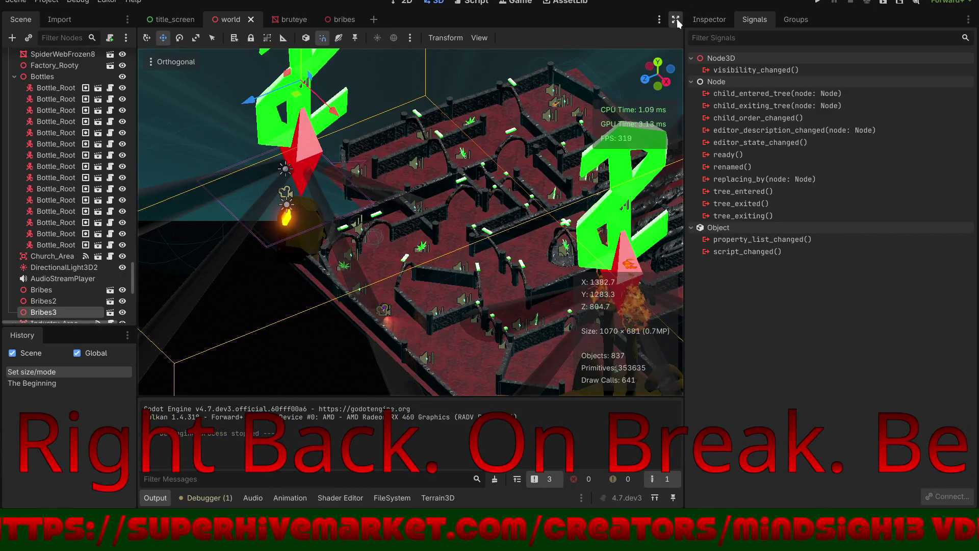
{"action": "left_click", "coordinate": [676, 19]}
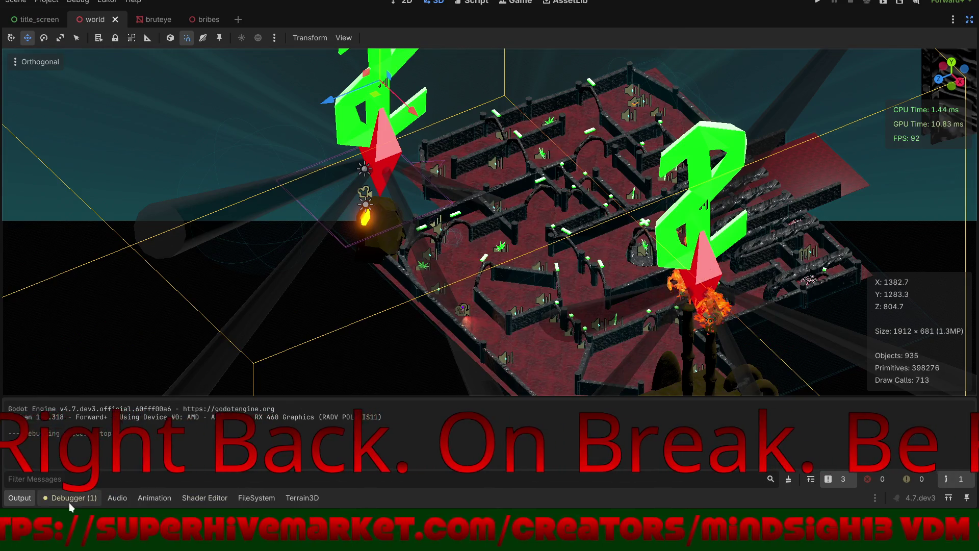
{"action": "left_click", "coordinate": [68, 498]}
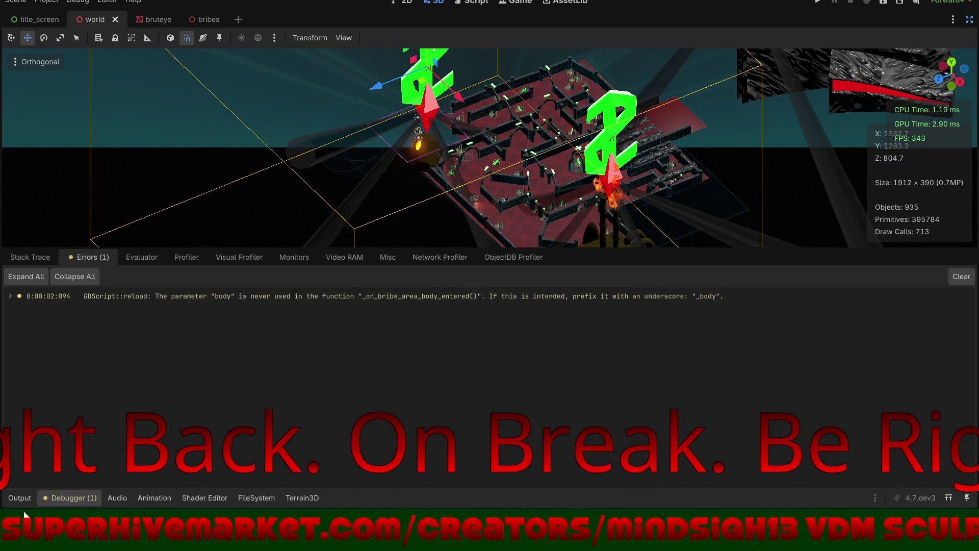
{"action": "left_click", "coordinate": [51, 497]}
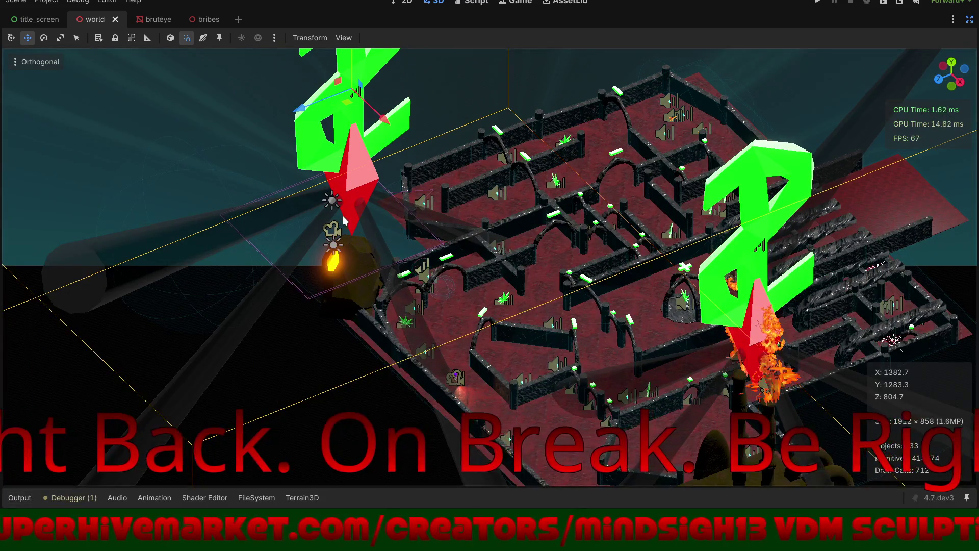
- Orbit and zoom the viewport to inspect the dollar-sign bribes above the maze
{"action": "left_click_drag", "start_coordinate": [345, 220], "coordinate": [348, 221]}
{"action": "left_click_drag", "start_coordinate": [404, 165], "coordinate": [408, 168]}
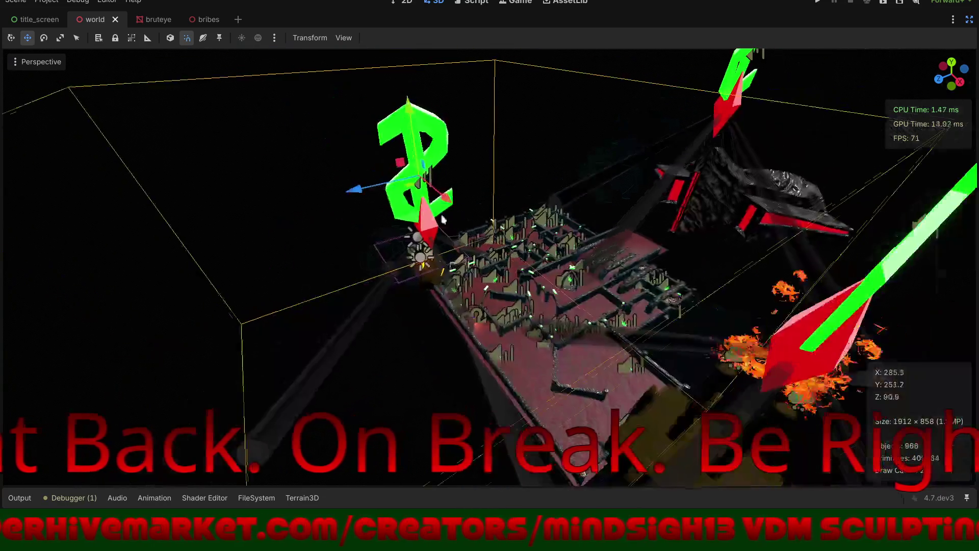
{"action": "key", "text": "f"}
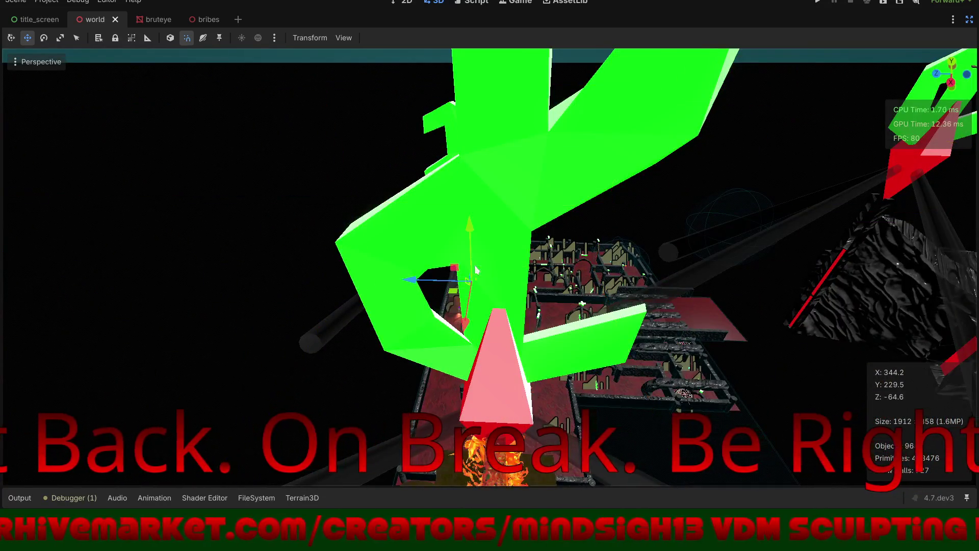
{"action": "scroll", "coordinate": [392, 301], "scroll_direction": "down", "scroll_amount": 10}
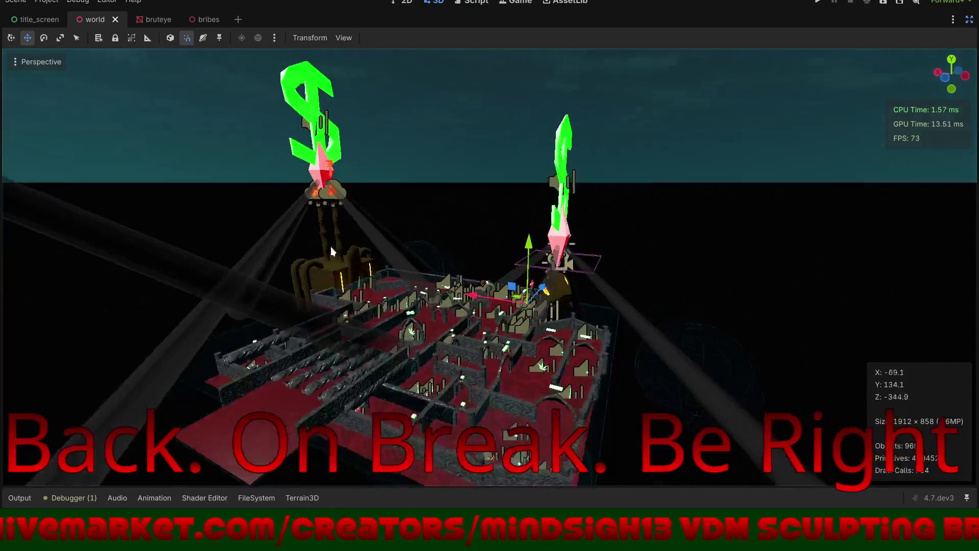
{"action": "mouse_move", "coordinate": [332, 251]}
{"action": "left_mouse_down"}
{"action": "mouse_move", "coordinate": [211, 224]}
{"action": "mouse_move", "coordinate": [190, 230]}
{"action": "mouse_move", "coordinate": [227, 220]}
{"action": "mouse_move", "coordinate": [255, 192]}
{"action": "mouse_move", "coordinate": [258, 153]}
{"action": "mouse_move", "coordinate": [460, 177]}
{"action": "mouse_move", "coordinate": [432, 180]}
{"action": "mouse_move", "coordinate": [418, 163]}
{"action": "mouse_move", "coordinate": [464, 165]}
{"action": "mouse_move", "coordinate": [442, 163]}
{"action": "mouse_move", "coordinate": [415, 217]}
{"action": "mouse_move", "coordinate": [439, 213]}
{"action": "mouse_move", "coordinate": [440, 234]}
{"action": "left_mouse_up"}
{"action": "scroll", "coordinate": [258, 152], "scroll_direction": "up", "scroll_amount": 5}
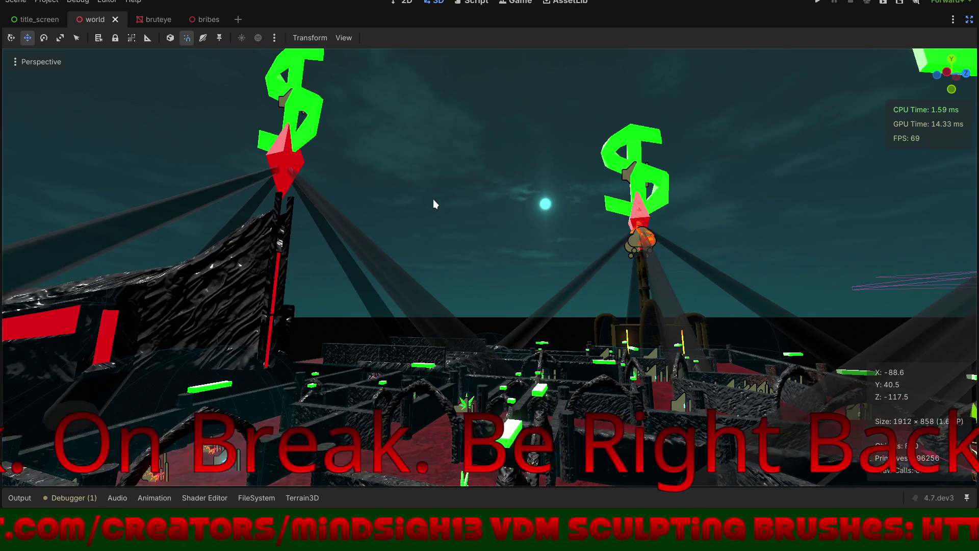
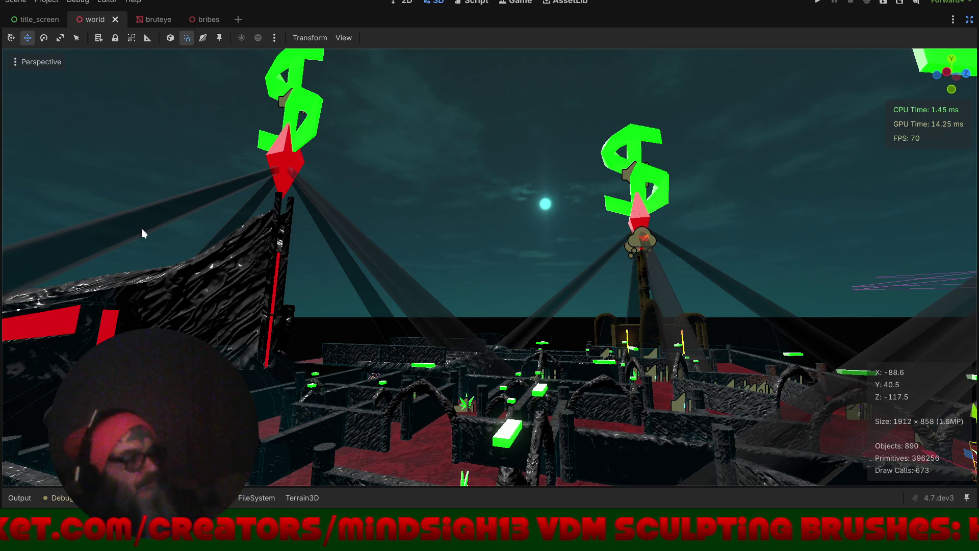
- Orbit the world viewport and check the gizmo display options without changing them
{"action": "mouse_move", "coordinate": [338, 250]}
{"action": "left_mouse_down"}
{"action": "mouse_move", "coordinate": [466, 299]}
{"action": "mouse_move", "coordinate": [439, 268]}
{"action": "mouse_move", "coordinate": [429, 281]}
{"action": "mouse_move", "coordinate": [358, 272]}
{"action": "mouse_move", "coordinate": [331, 245]}
{"action": "mouse_move", "coordinate": [398, 65]}
{"action": "left_mouse_up"}
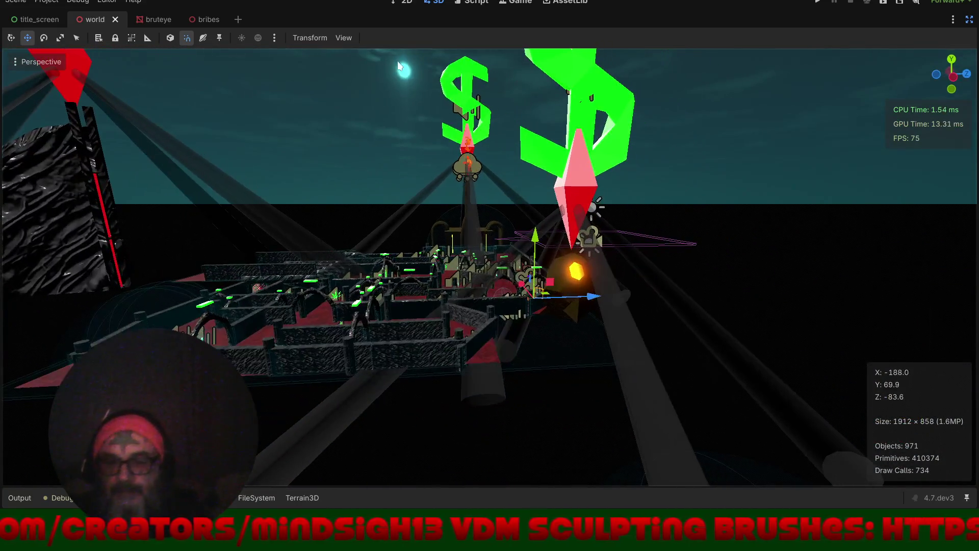
{"action": "left_click", "coordinate": [345, 37]}
{"action": "mouse_move", "coordinate": [378, 131]}
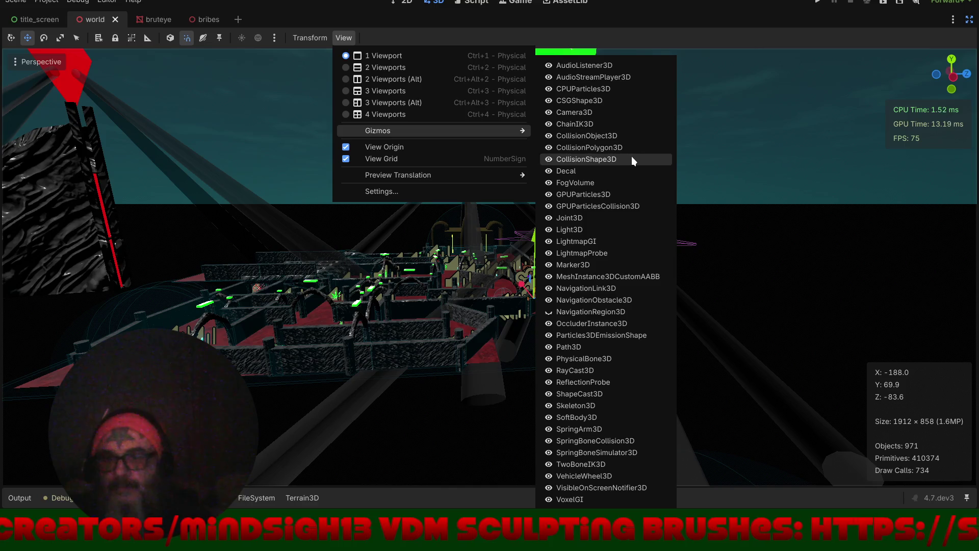
{"action": "left_click", "coordinate": [462, 35]}
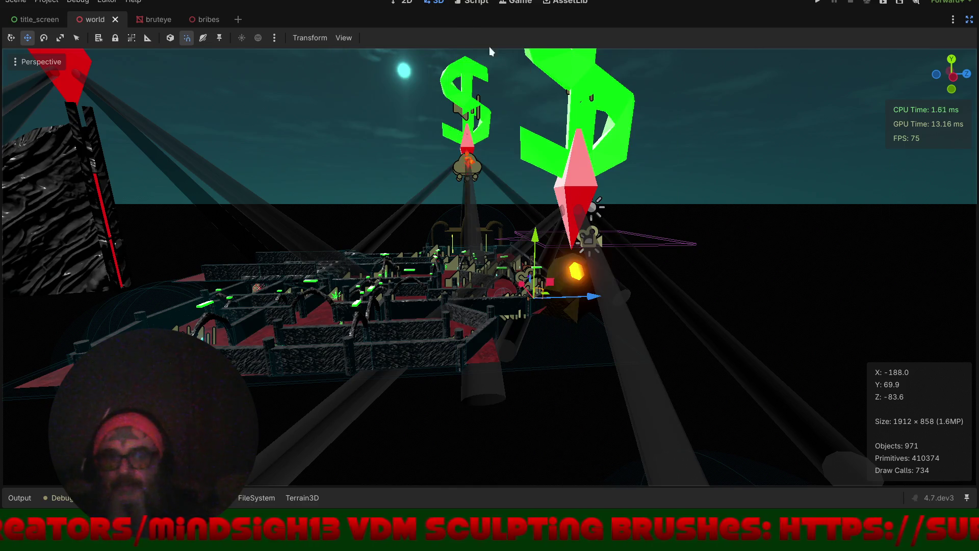
{"action": "mouse_move", "coordinate": [445, 171]}
{"action": "left_mouse_down"}
{"action": "mouse_move", "coordinate": [465, 284]}
{"action": "mouse_move", "coordinate": [494, 279]}
{"action": "mouse_move", "coordinate": [395, 290]}
{"action": "mouse_move", "coordinate": [332, 264]}
{"action": "mouse_move", "coordinate": [357, 306]}
{"action": "left_mouse_up"}
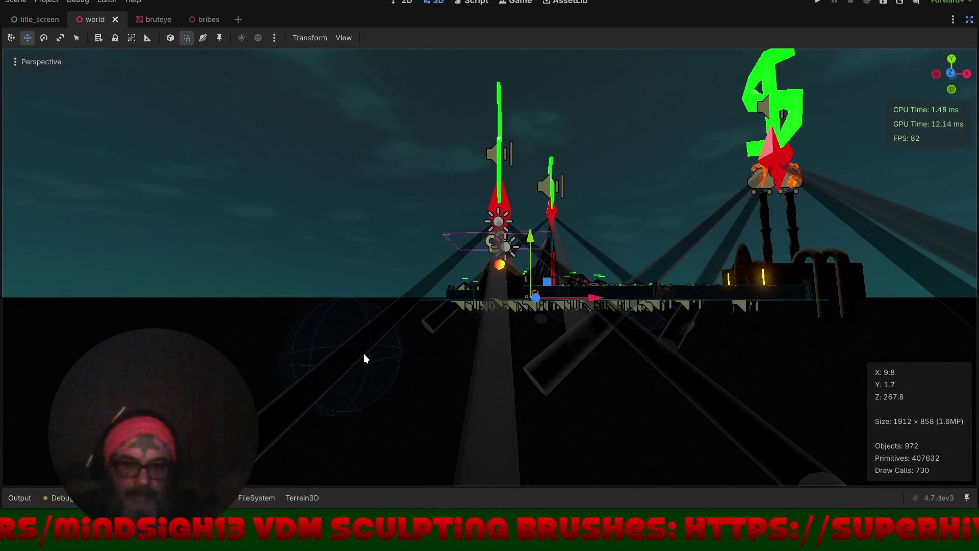
- Set the view to front orthogonal and switch to the bribes scene
{"action": "key", "text": "KP_1"}
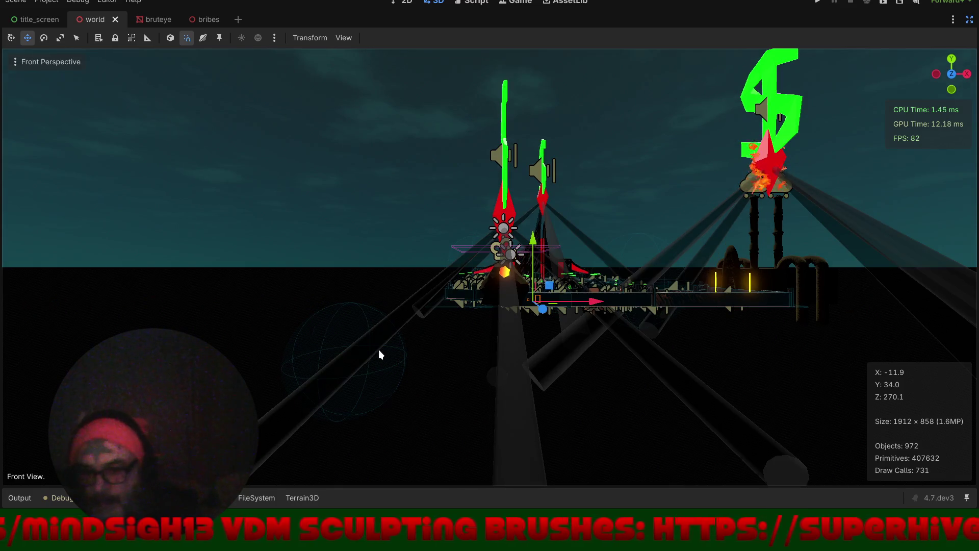
{"action": "key", "text": "KP_5"}
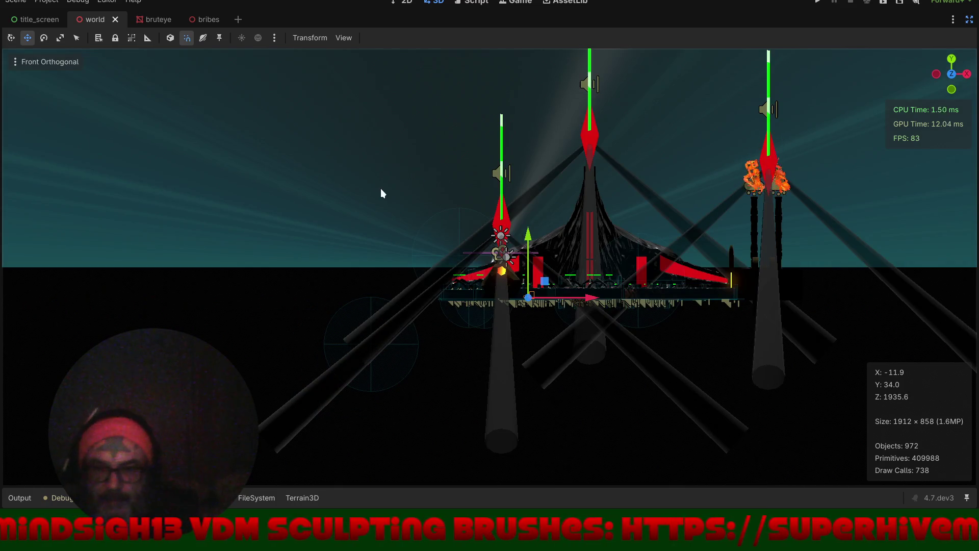
{"action": "left_click", "coordinate": [209, 19]}
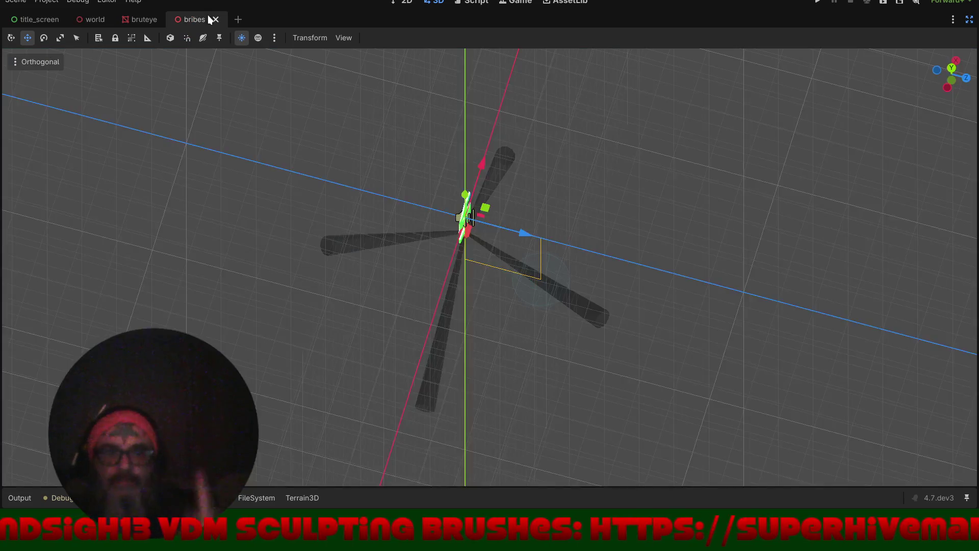
- Raise the bribe's CollisionShape3D sphere toward the dollar sign and save the bribes scene
{"action": "key", "text": "KP_1"}
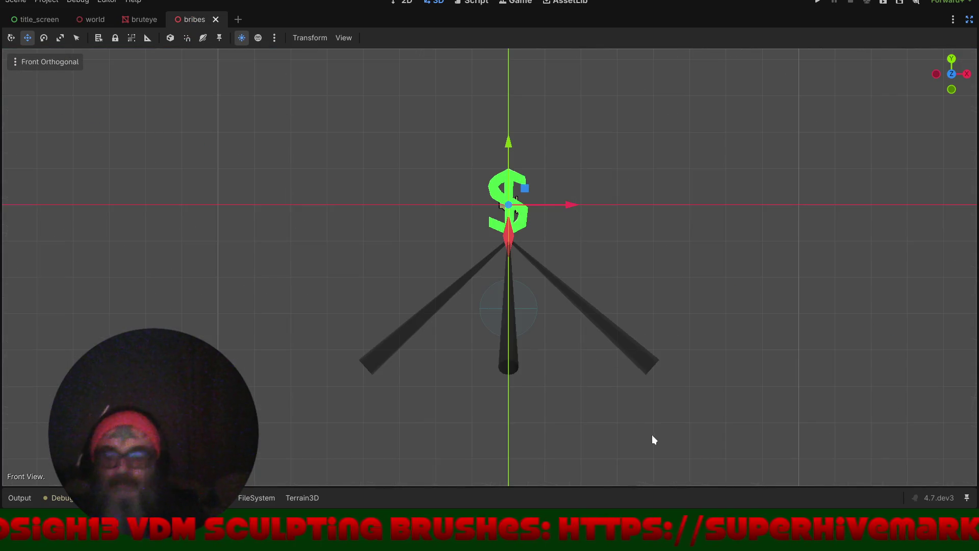
{"action": "left_click", "coordinate": [530, 304]}
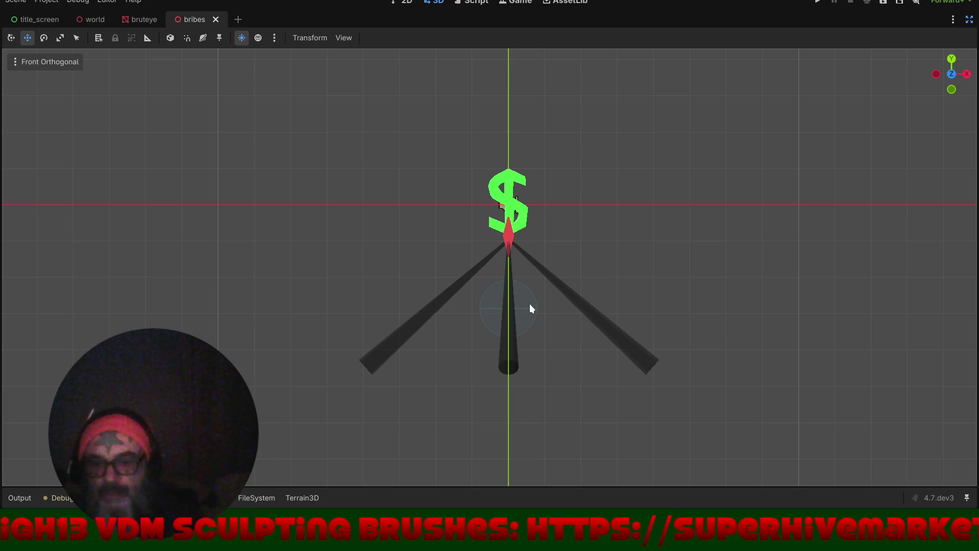
{"action": "left_click", "coordinate": [967, 20]}
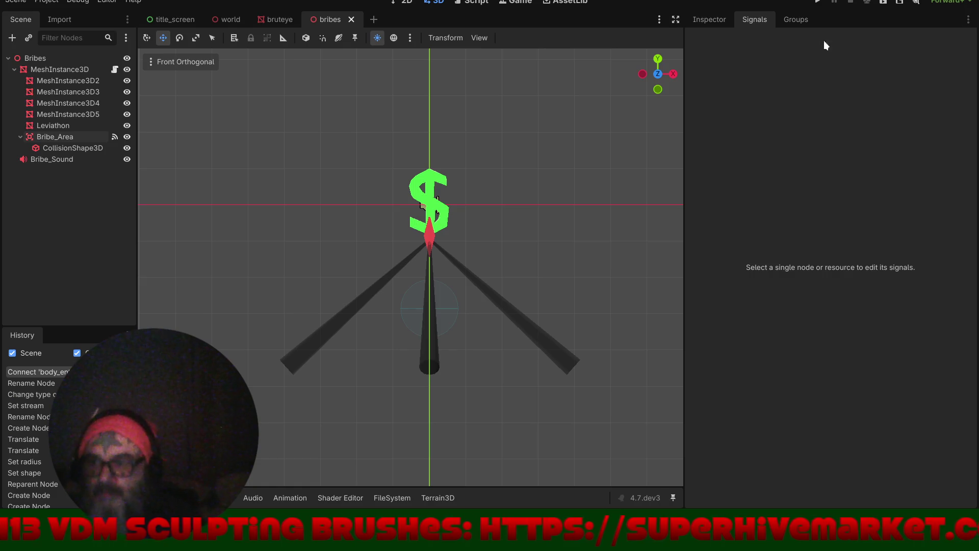
{"action": "left_click", "coordinate": [79, 149]}
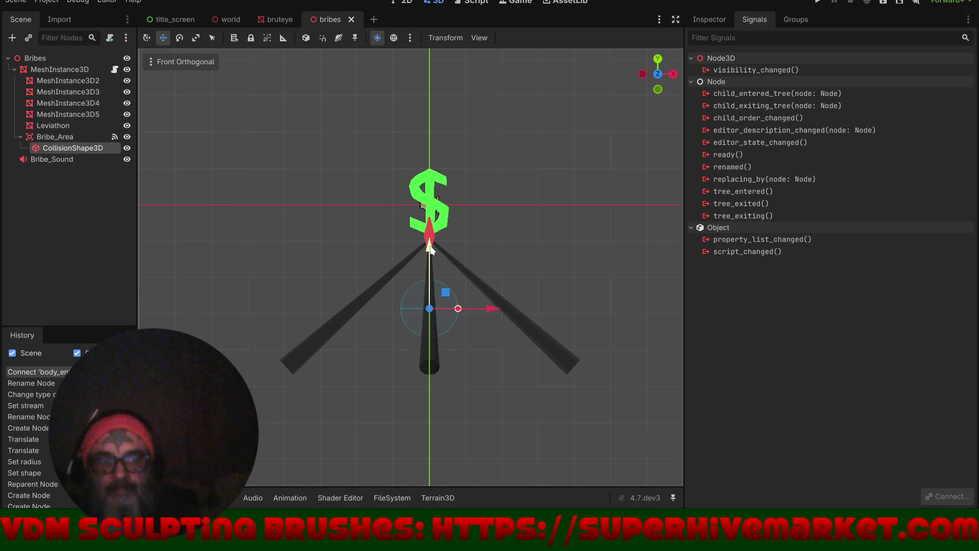
{"action": "left_click", "coordinate": [428, 221]}
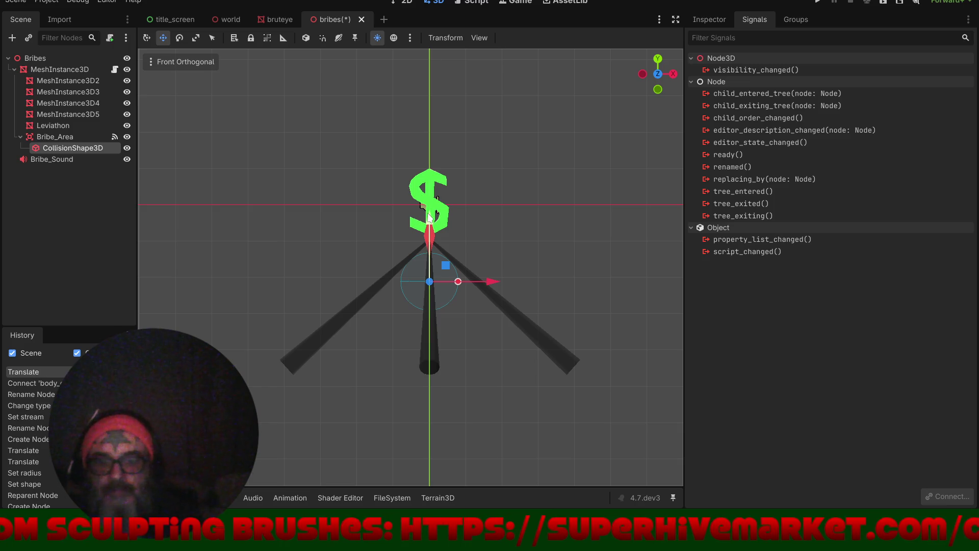
{"action": "key", "text": "ctrl+s"}
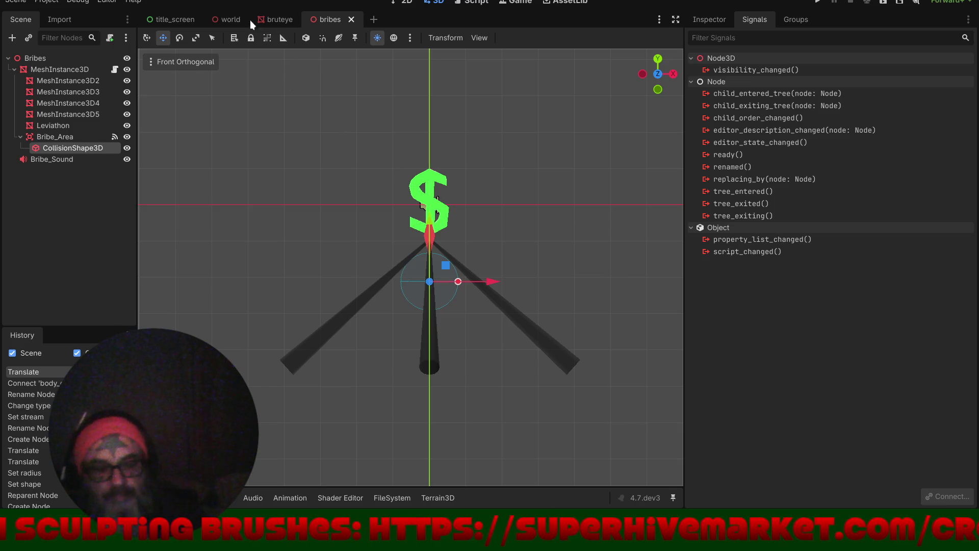
- Close the bruteye scene and run the project from the world scene
{"action": "left_click", "coordinate": [274, 20]}
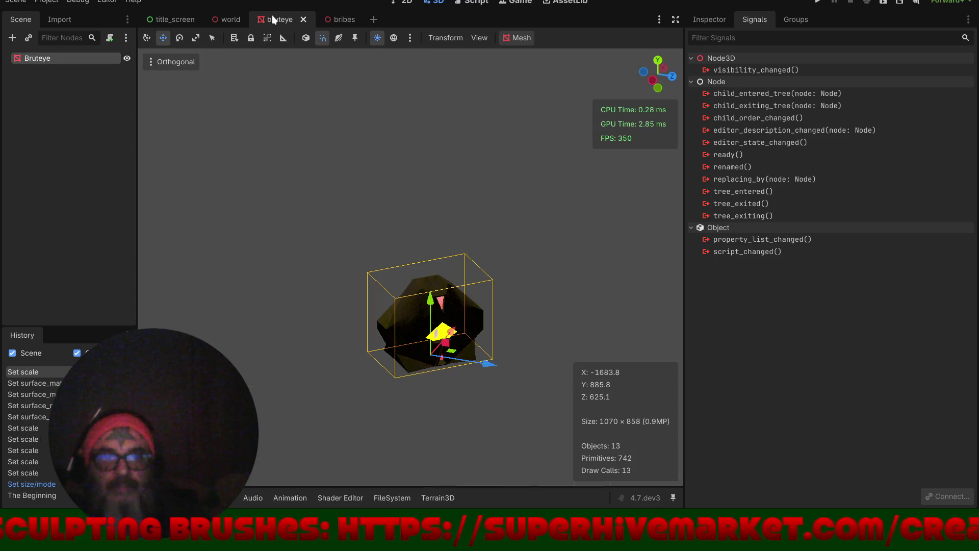
{"action": "left_click", "coordinate": [305, 20]}
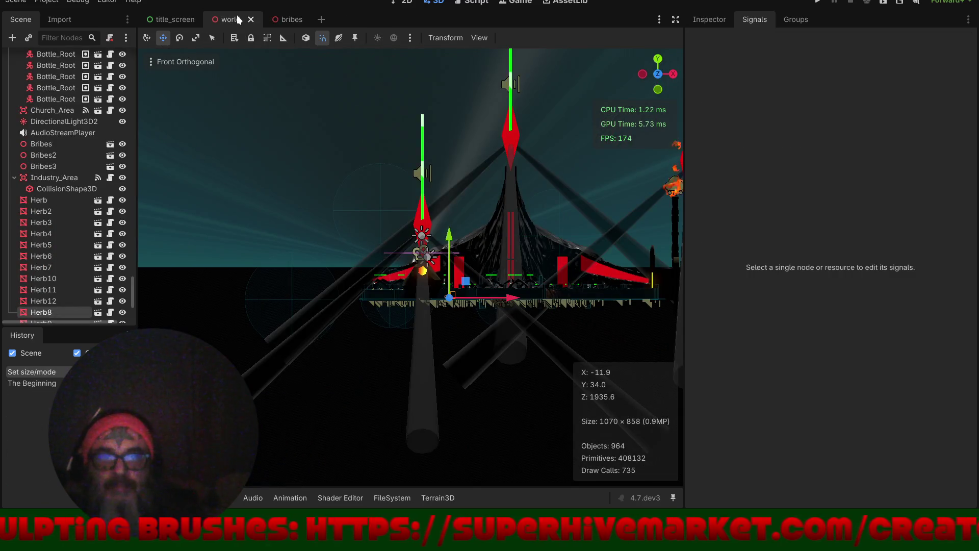
{"action": "scroll", "coordinate": [431, 300], "scroll_direction": "up", "scroll_amount": 2}
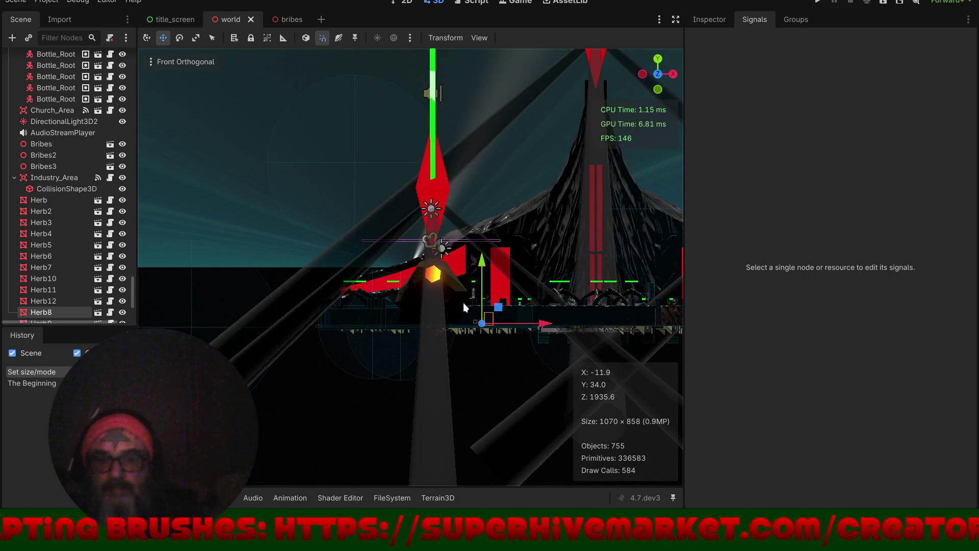
{"action": "scroll", "coordinate": [388, 255], "scroll_direction": "down", "scroll_amount": 2}
{"action": "mouse_move", "coordinate": [332, 249]}
{"action": "left_mouse_down"}
{"action": "mouse_move", "coordinate": [361, 221]}
{"action": "mouse_move", "coordinate": [397, 253]}
{"action": "mouse_move", "coordinate": [341, 240]}
{"action": "mouse_move", "coordinate": [362, 251]}
{"action": "left_mouse_up"}
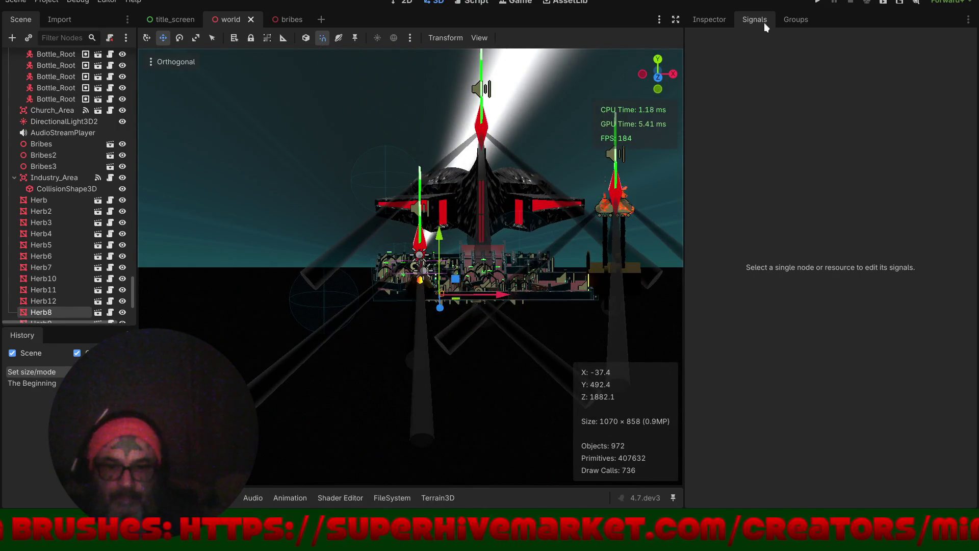
{"action": "left_click", "coordinate": [814, 3]}
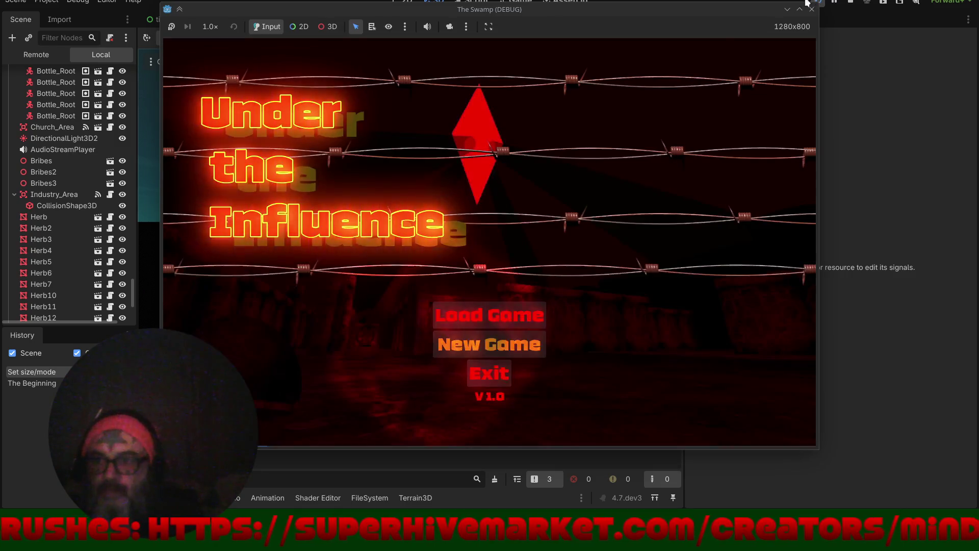
- Start a new game and walk past the bottle pickup toward the arches
{"action": "left_click", "coordinate": [501, 344]}
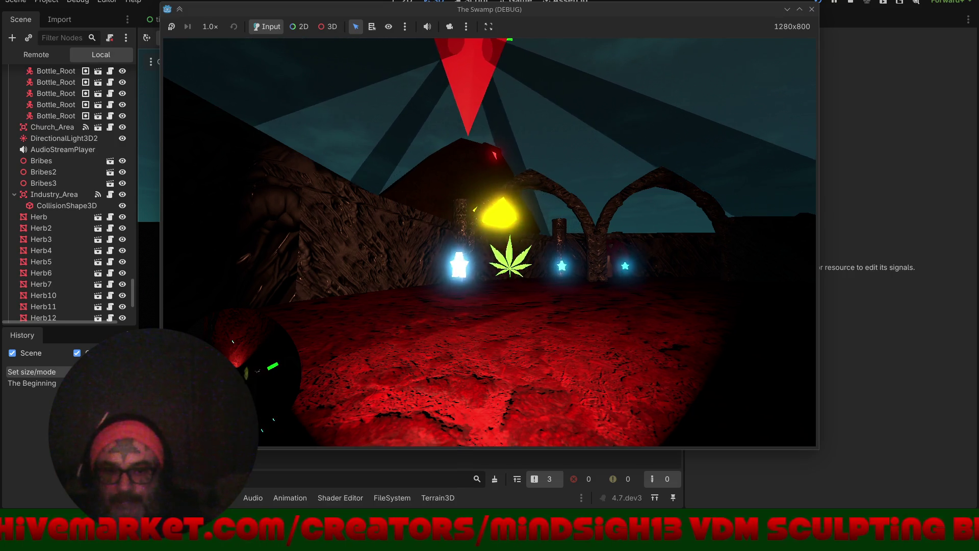
{"action": "key", "text": "w"}
{"action": "key", "text": "w"}
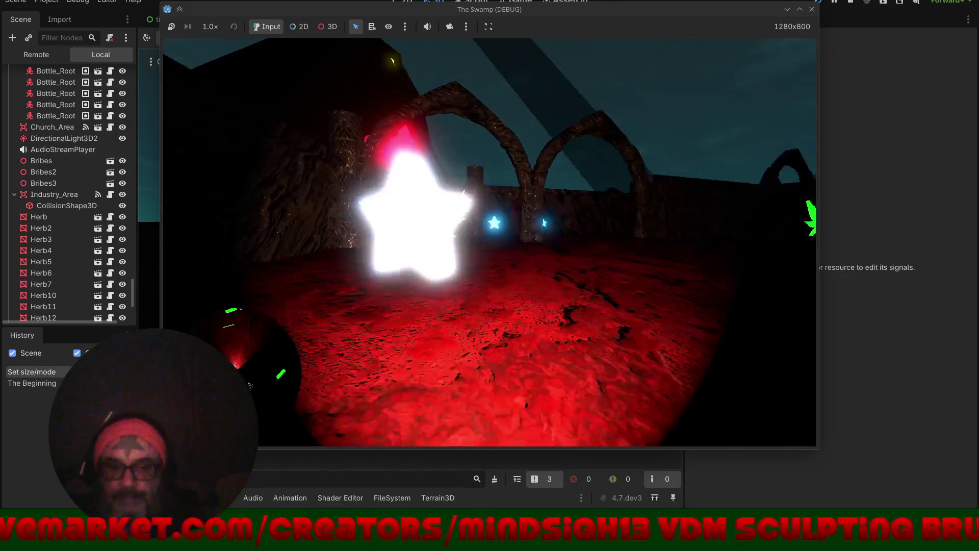
{"action": "key", "text": "w"}
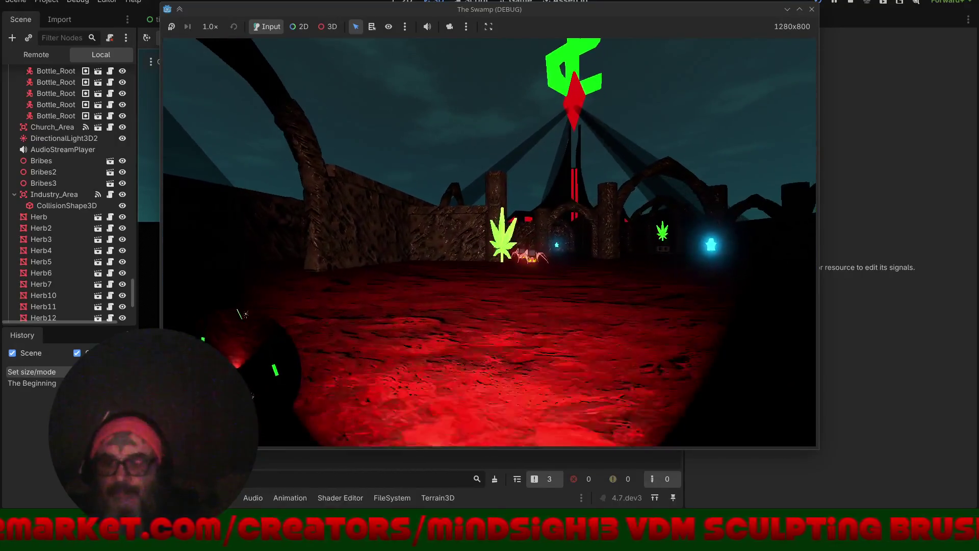
{"action": "key", "text": "w"}
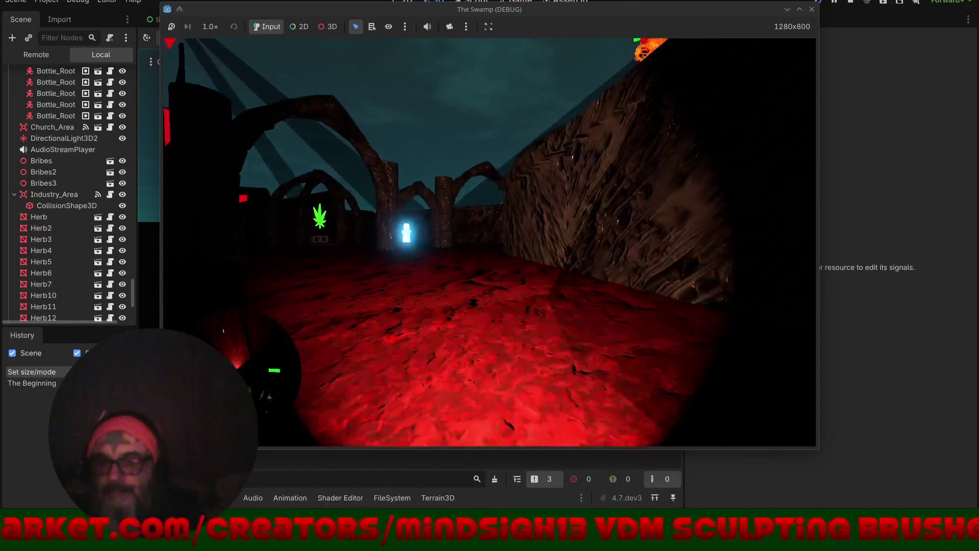
{"action": "key", "text": "w"}
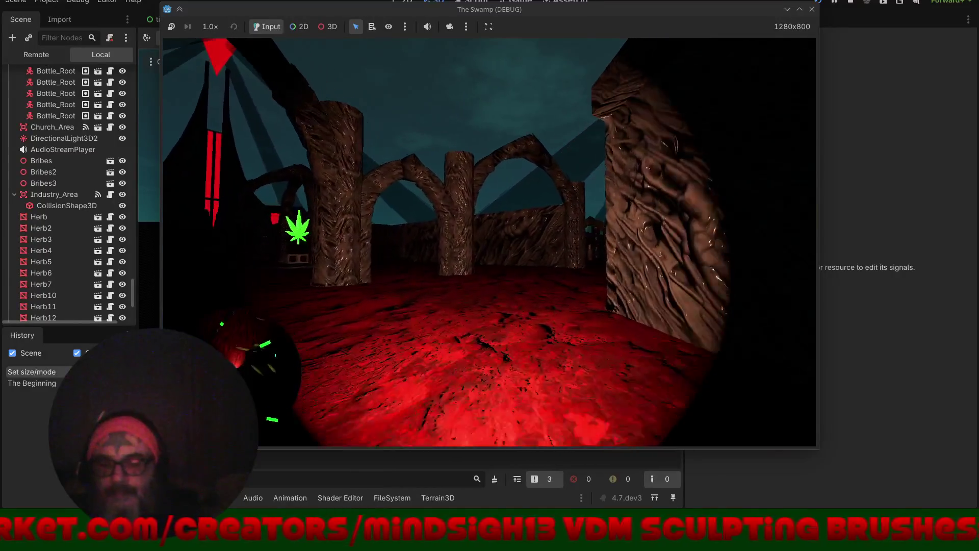
- Walk down the corridor to collect the glowing herb, then stop the game with Escape
{"action": "key", "text": "w"}
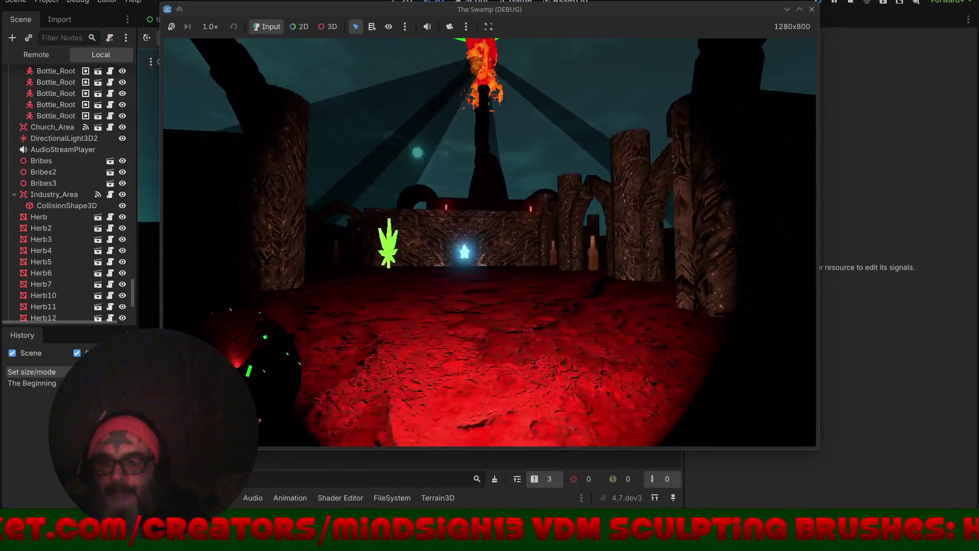
{"action": "key", "text": "w"}
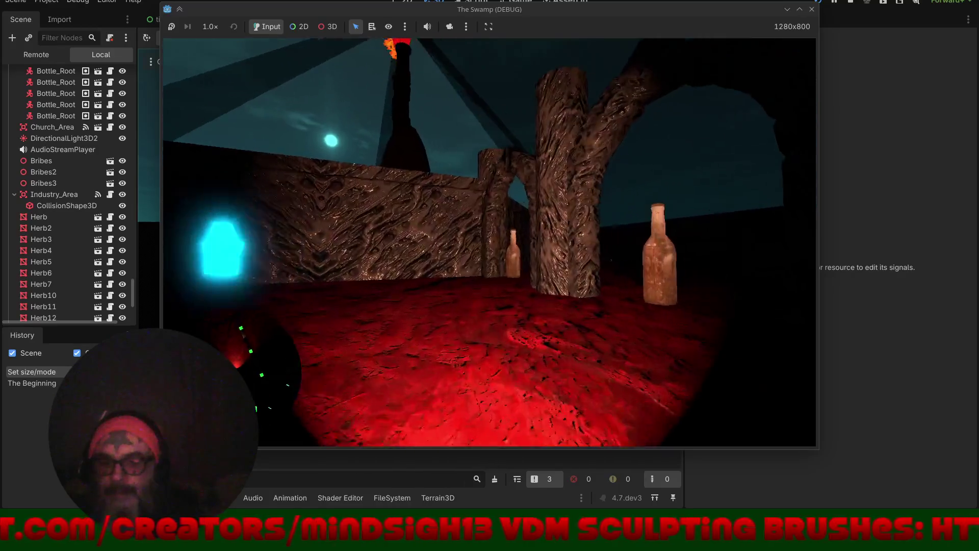
{"action": "key", "text": "w"}
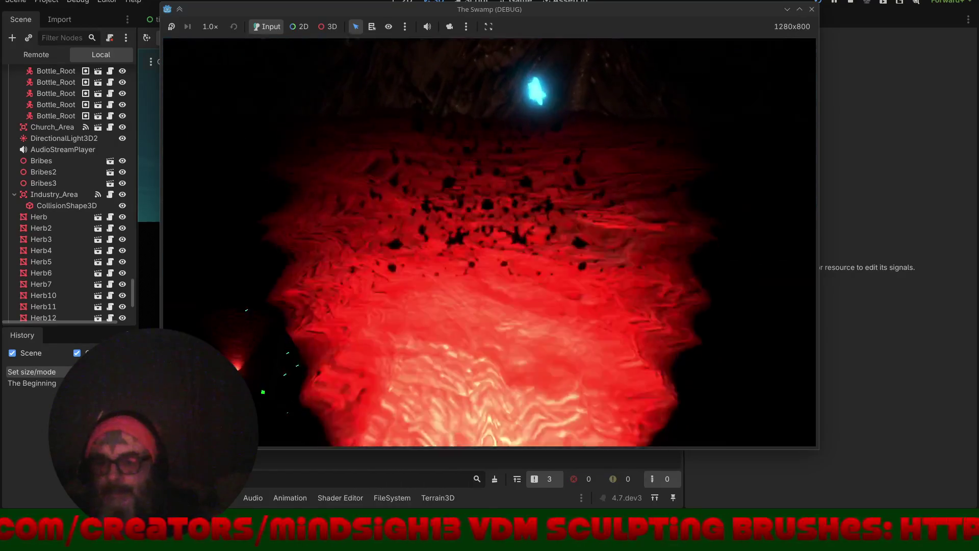
{"action": "key", "text": "w"}
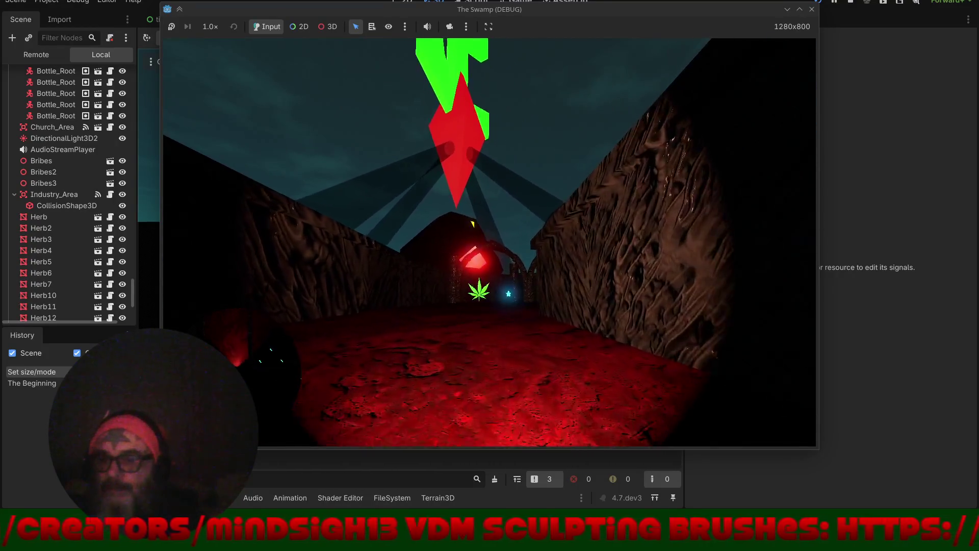
{"action": "key", "text": "w"}
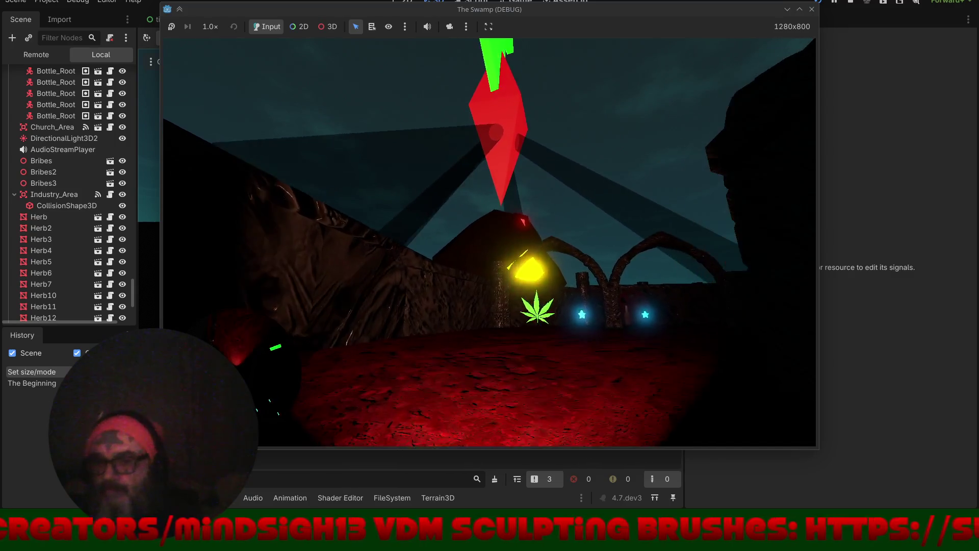
{"action": "key", "text": "w"}
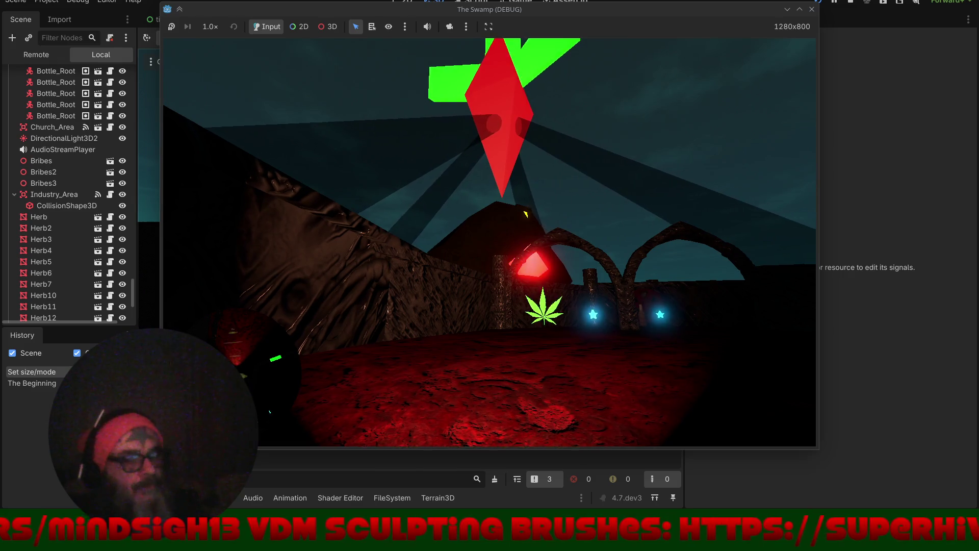
{"action": "key", "text": "w"}
{"action": "key", "text": "w"}
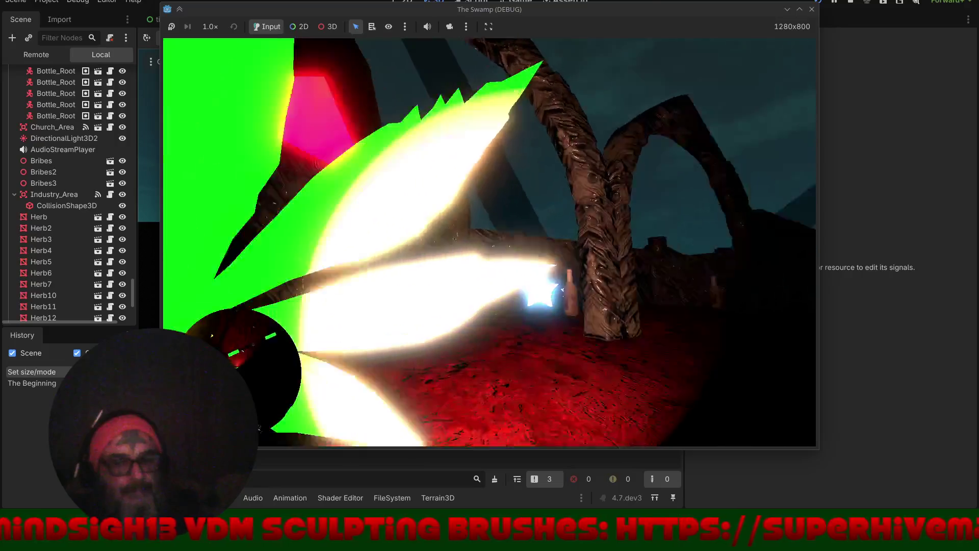
{"action": "key", "text": "Escape"}
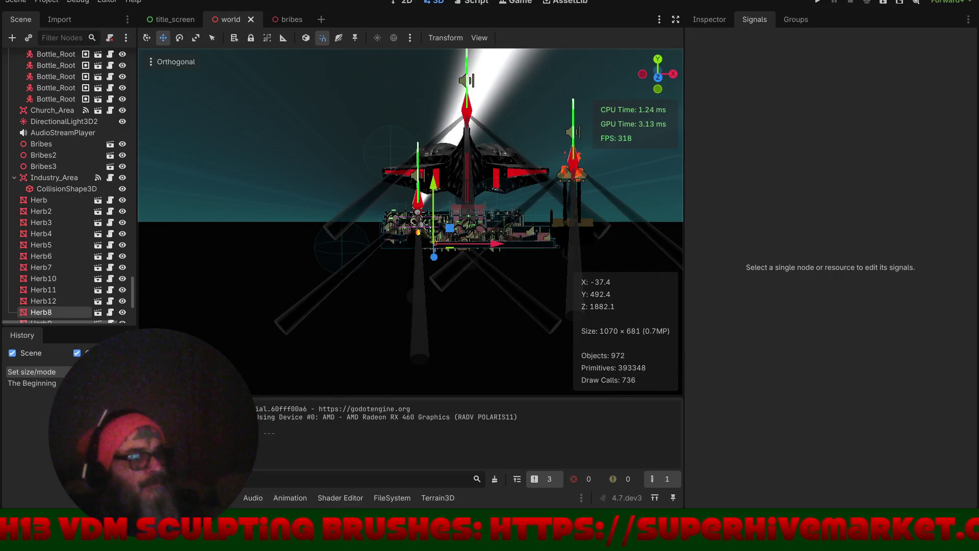
- Run a new game, walk and turn to reach the dollar-sign Bribes pickup, then close the game window
{"action": "left_click", "coordinate": [819, 3]}
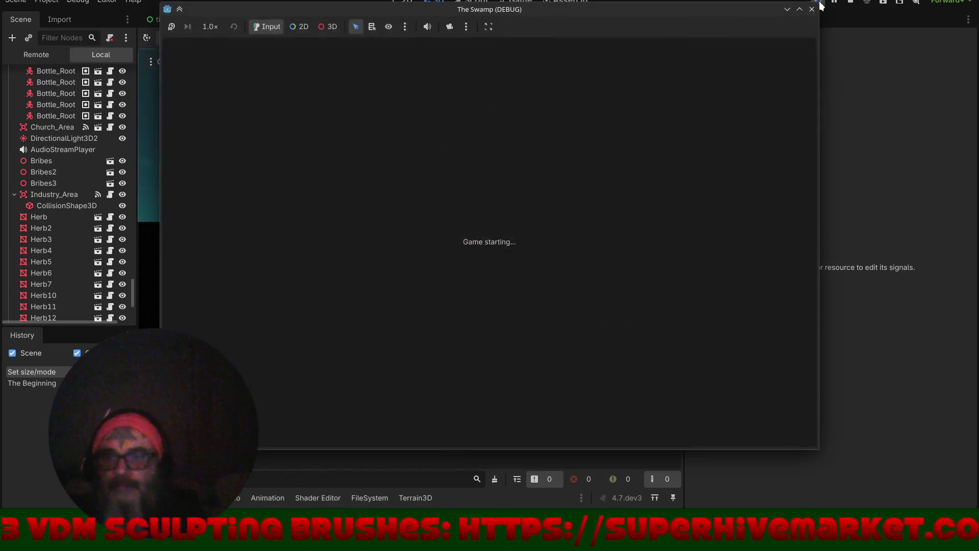
{"action": "left_click", "coordinate": [499, 345]}
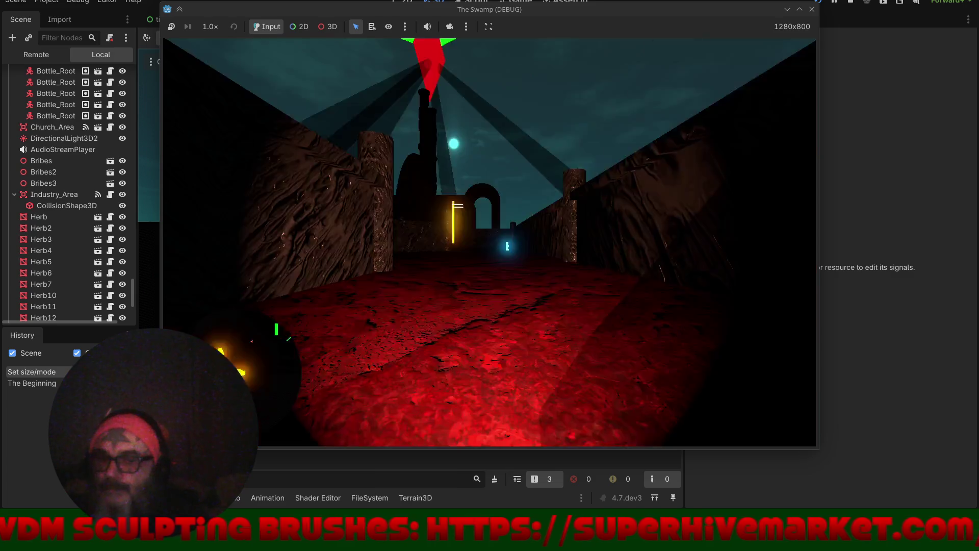
{"action": "key", "text": "w"}
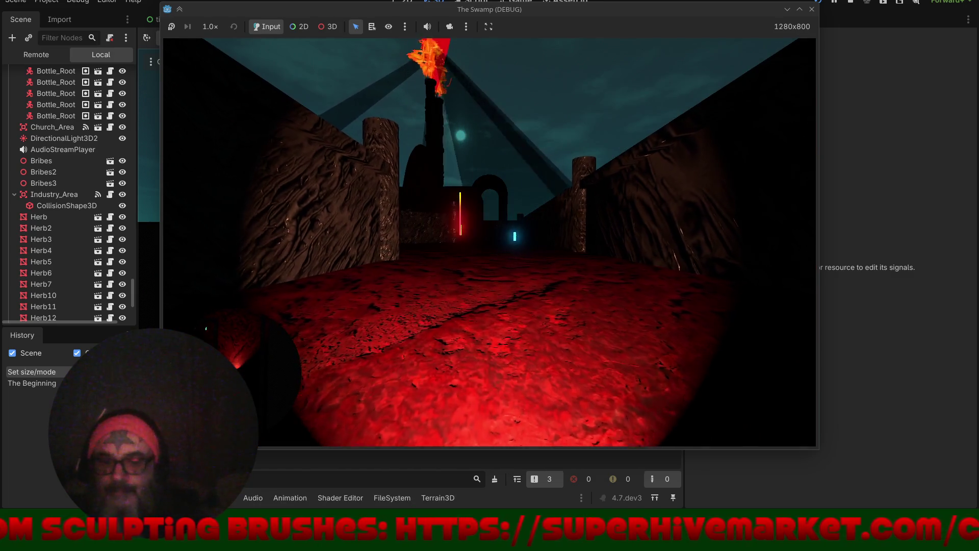
{"action": "key", "text": "Left"}
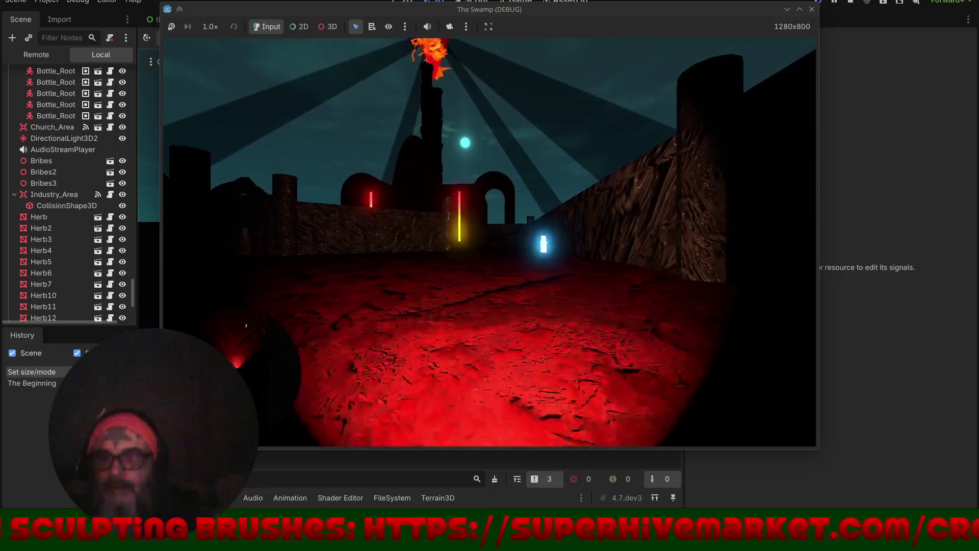
{"action": "key", "text": "w"}
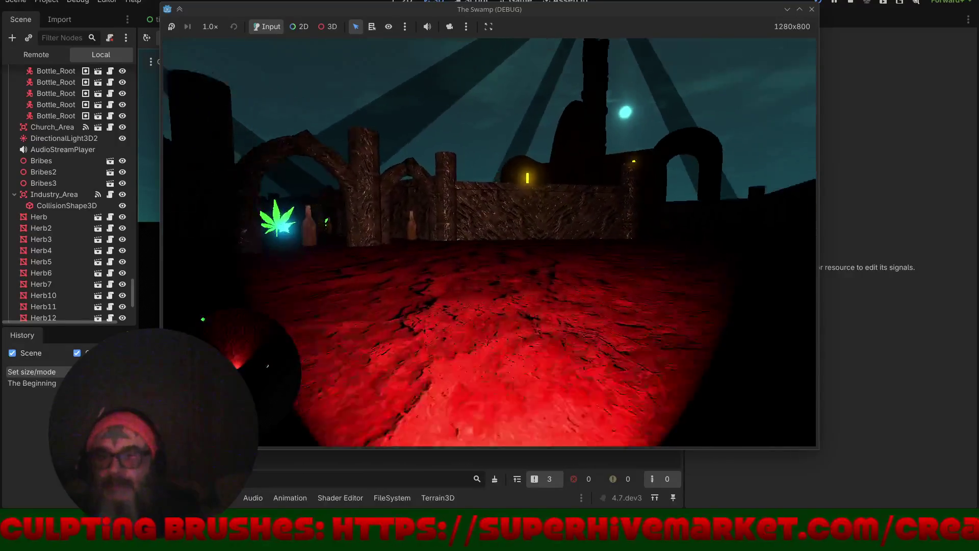
{"action": "key", "text": "Left"}
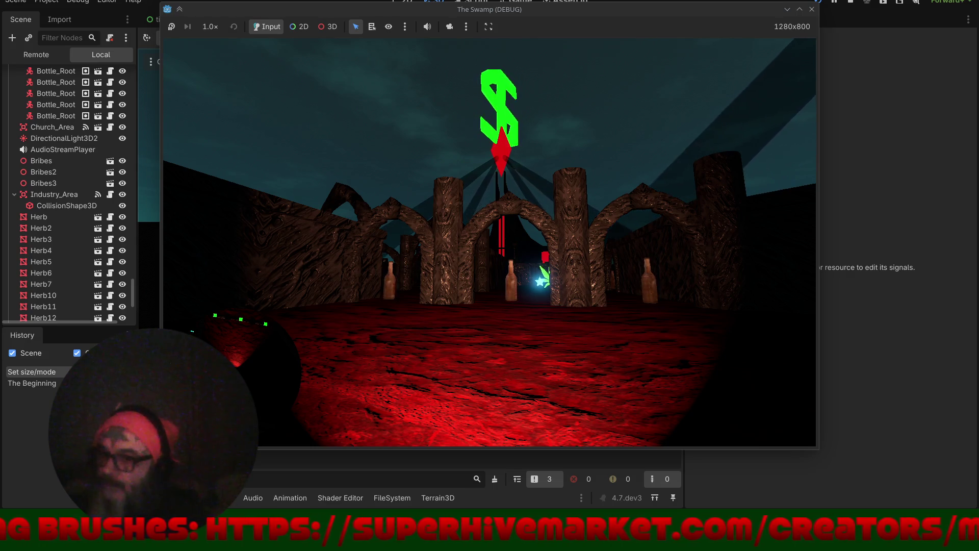
{"action": "key", "text": "Up"}
{"action": "key", "text": "Left"}
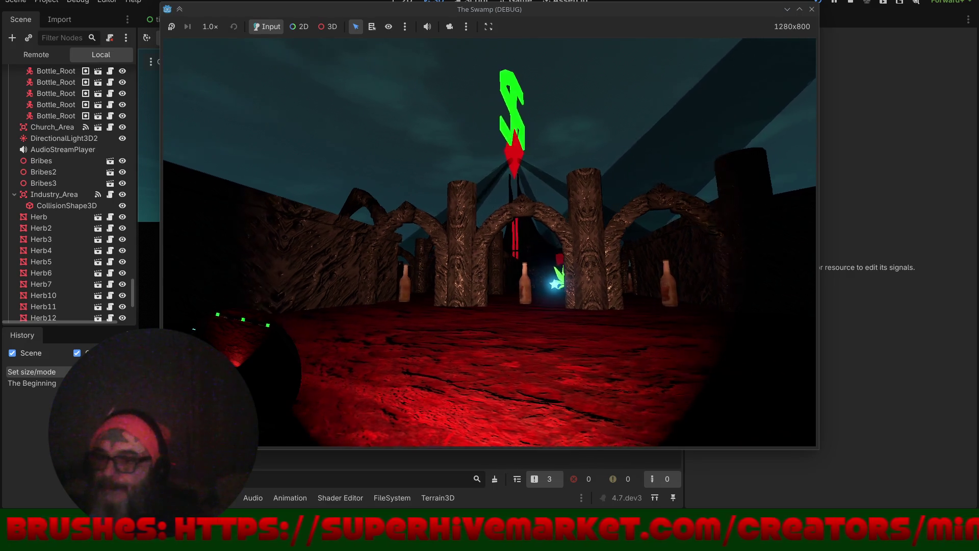
{"action": "key", "text": "Left"}
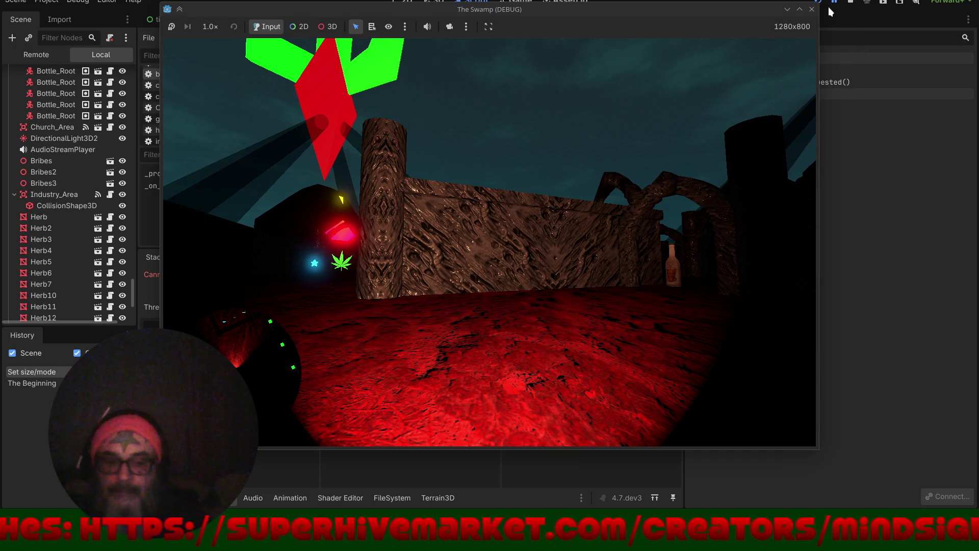
{"action": "left_click", "coordinate": [812, 9]}
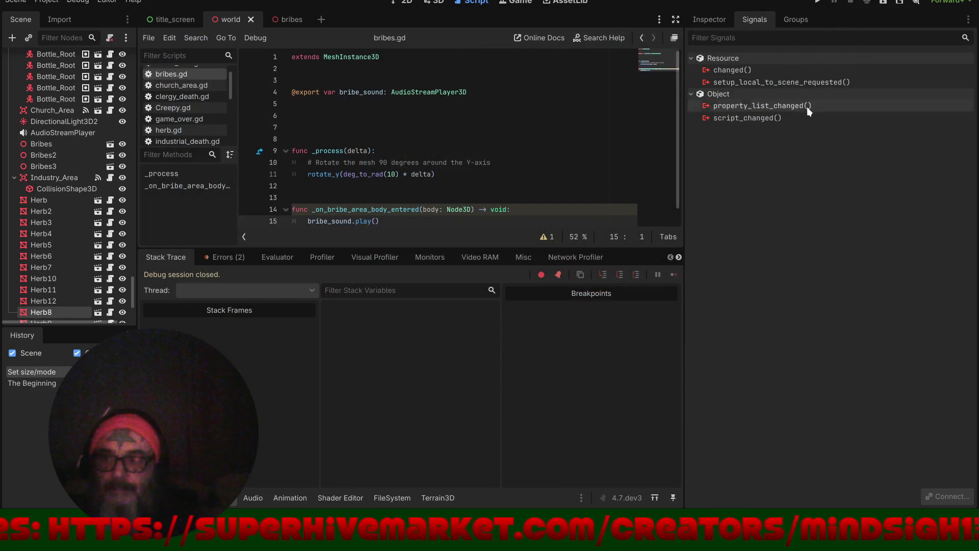
- Review the null-value play error and the bribes.gd script's properties
{"action": "left_click", "coordinate": [231, 257]}
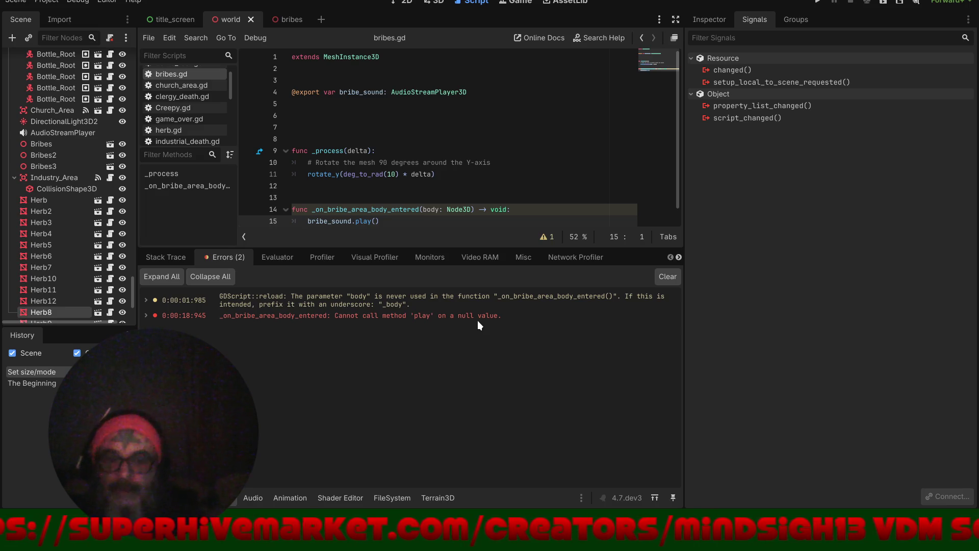
{"action": "left_click", "coordinate": [703, 20]}
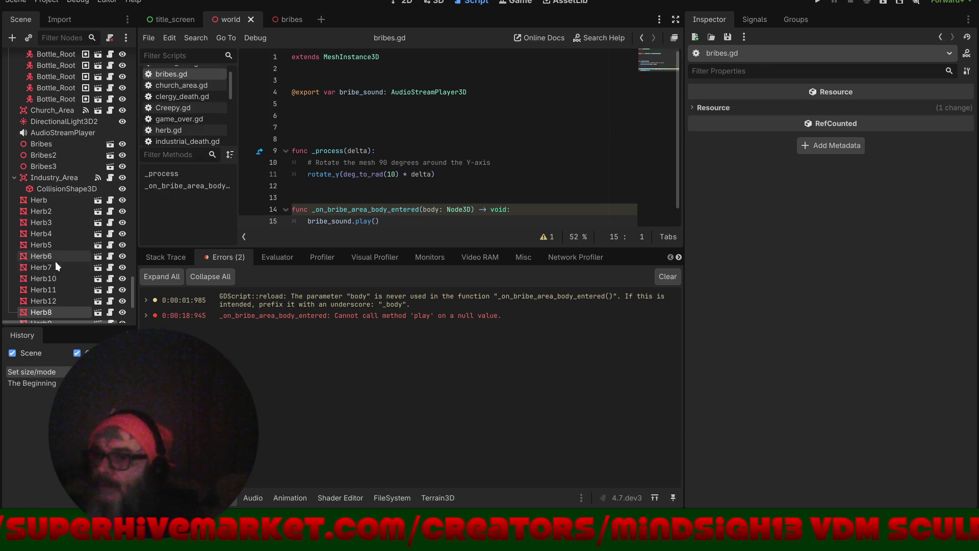
{"action": "scroll", "coordinate": [55, 258], "scroll_direction": "down", "scroll_amount": 5}
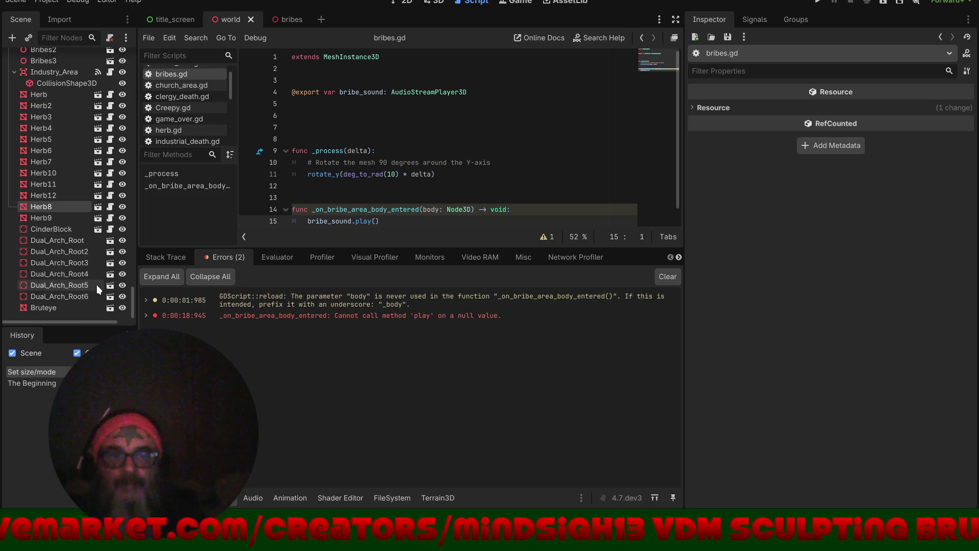
- Select Bribes in the world's 3D view, open its scene and inspect Bribe_Sound's angel-choir stream
{"action": "left_click", "coordinate": [110, 307]}
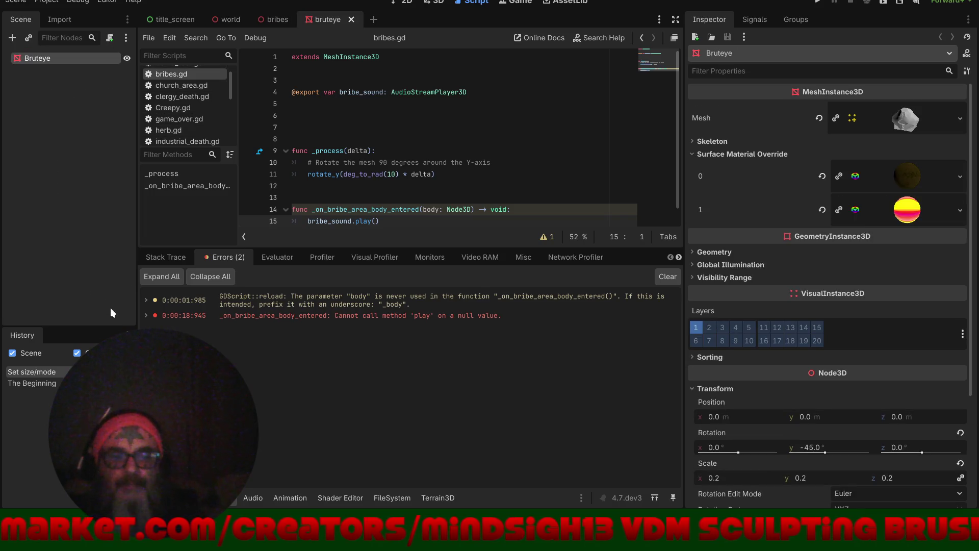
{"action": "left_click", "coordinate": [220, 18]}
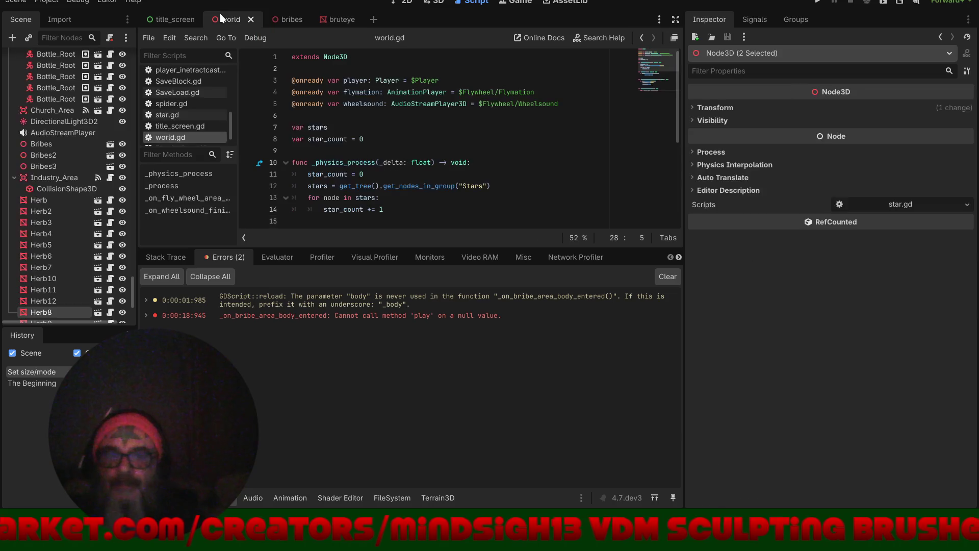
{"action": "left_click", "coordinate": [438, 3]}
{"action": "mouse_move", "coordinate": [451, 71]}
{"action": "left_mouse_down"}
{"action": "mouse_move", "coordinate": [531, 84]}
{"action": "mouse_move", "coordinate": [552, 129]}
{"action": "left_mouse_up"}
{"action": "left_click", "coordinate": [426, 125]}
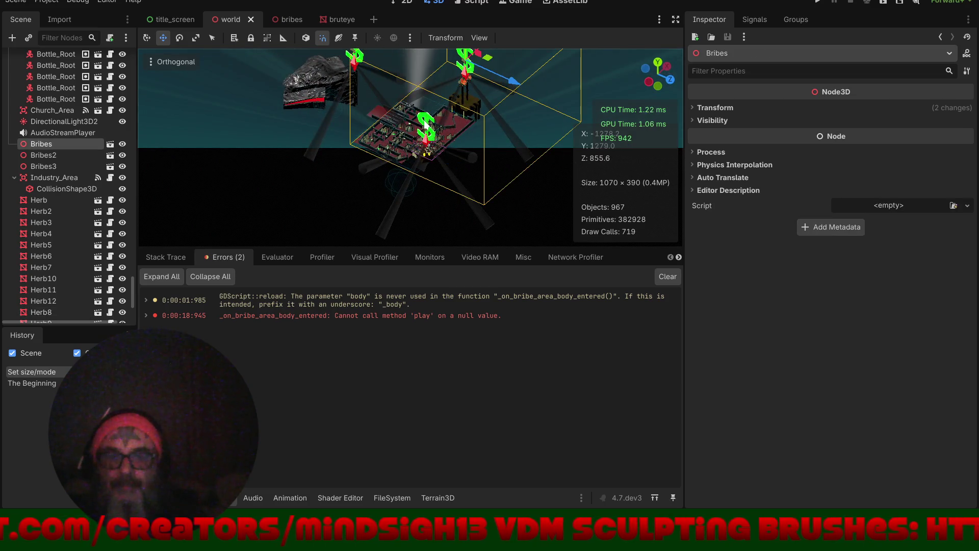
{"action": "left_click", "coordinate": [110, 144]}
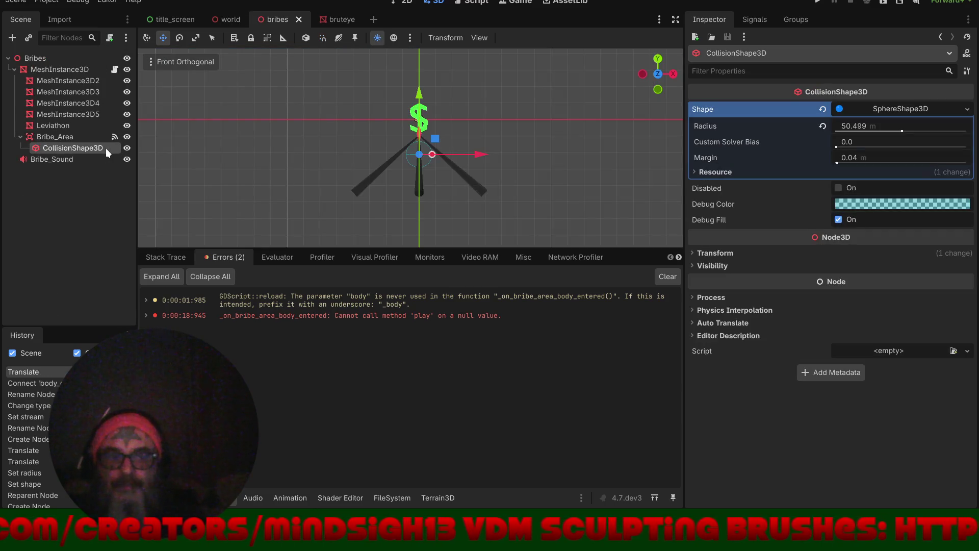
{"action": "left_click", "coordinate": [74, 158]}
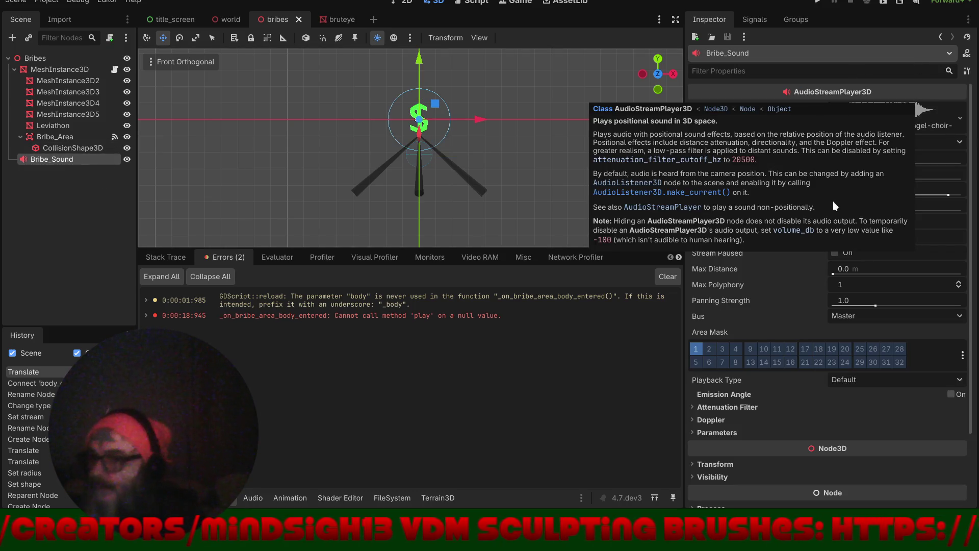
- Delete the _on_bribe_area_body_entered function from bribes.gd
{"action": "left_click", "coordinate": [469, 3]}
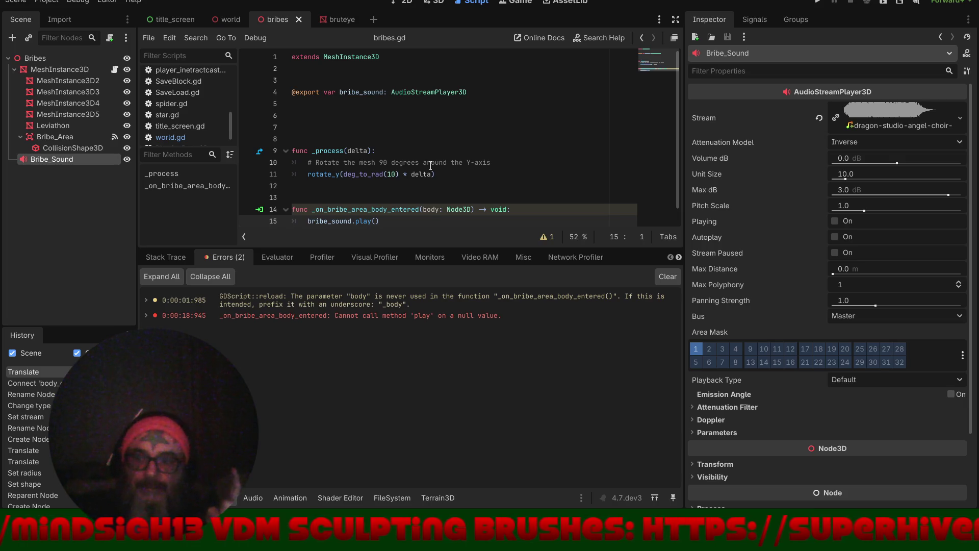
{"action": "mouse_move", "coordinate": [381, 221]}
{"action": "left_mouse_down"}
{"action": "mouse_move", "coordinate": [288, 221]}
{"action": "mouse_move", "coordinate": [248, 190]}
{"action": "left_mouse_up"}
{"action": "key", "text": "Delete"}
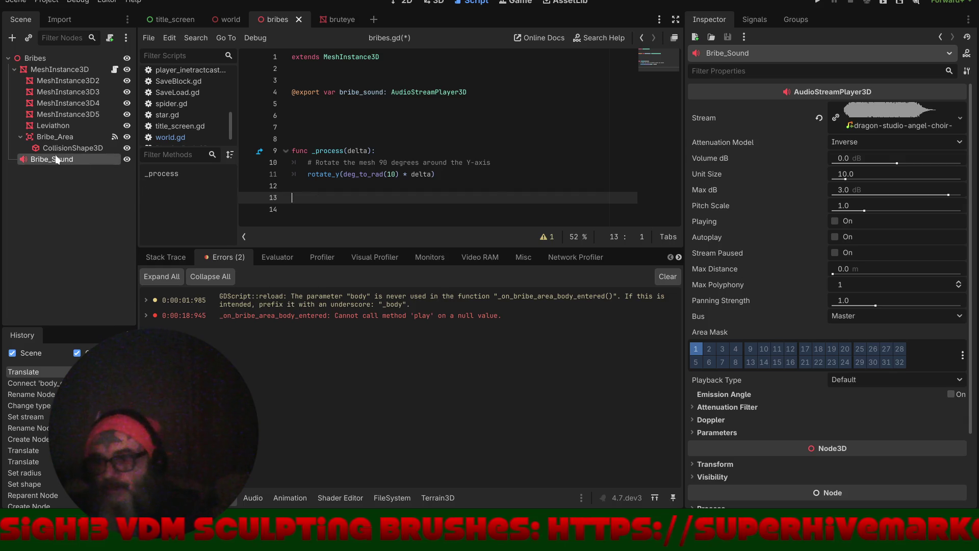
- Delete the Bribe_Area, CollisionShape3D and Bribe_Sound nodes and save the scene
{"action": "left_click", "coordinate": [54, 137]}
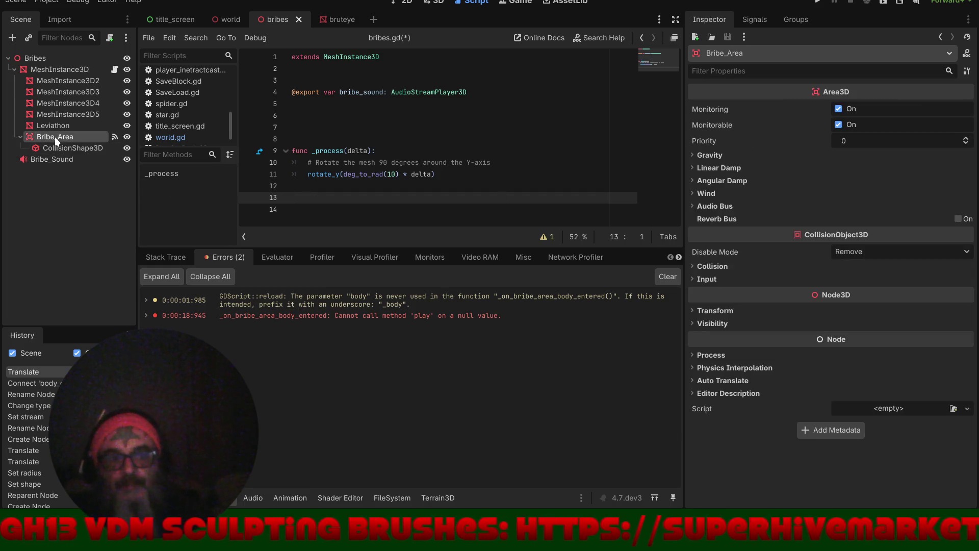
{"action": "left_click", "coordinate": [52, 157], "text": "shift"}
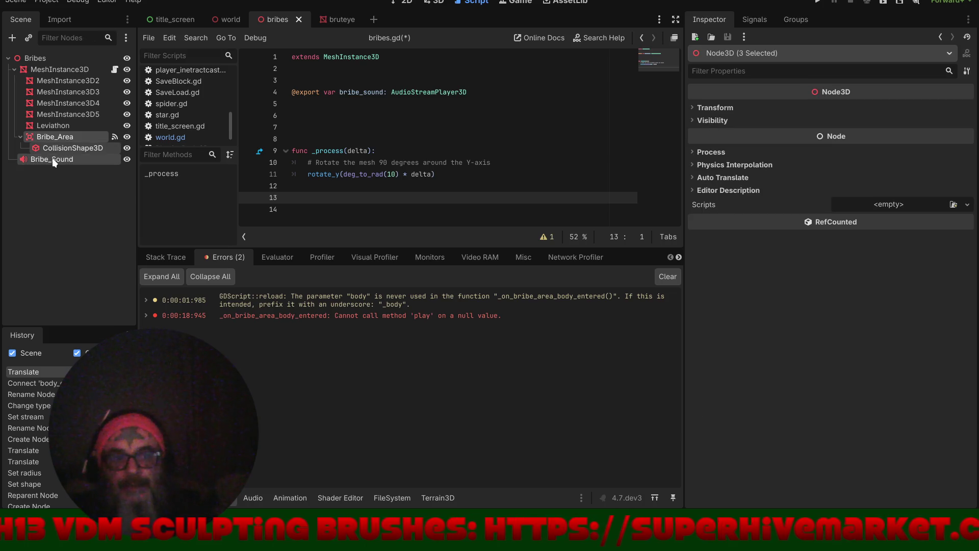
{"action": "key", "text": "Delete"}
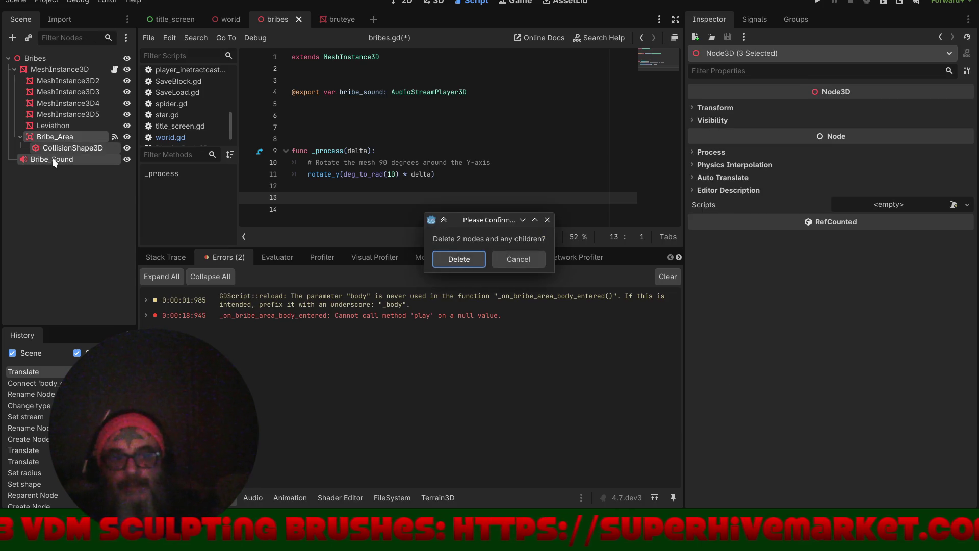
{"action": "left_click", "coordinate": [458, 257]}
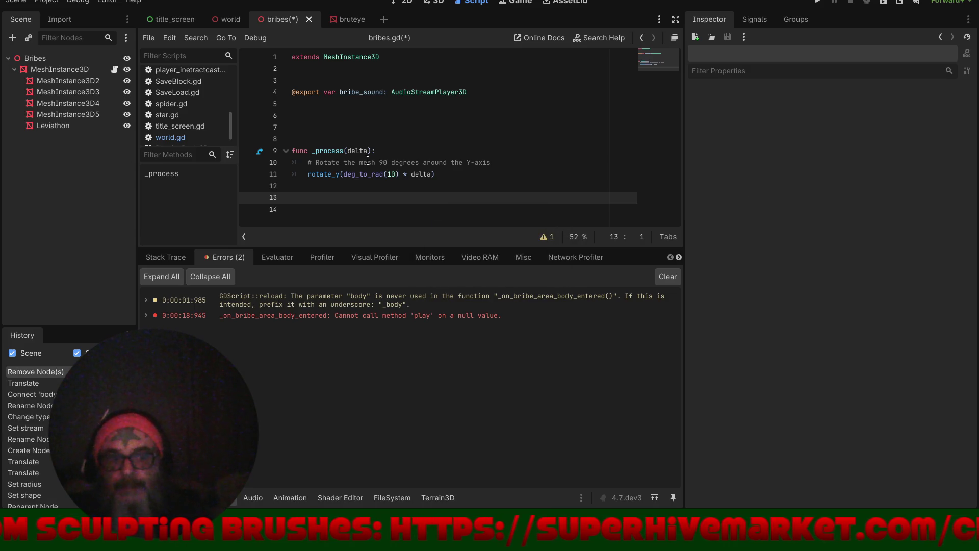
{"action": "key", "text": "ctrl+s"}
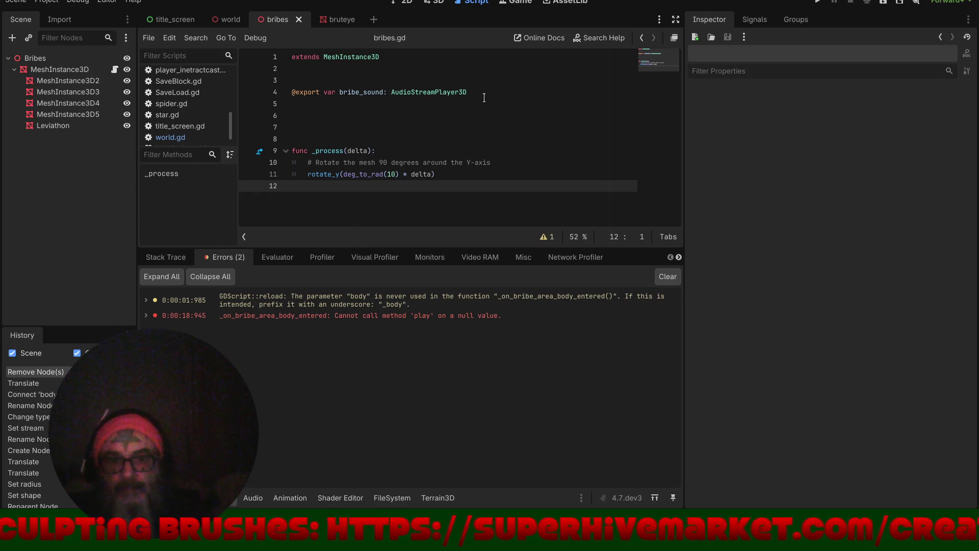
{"action": "left_click_drag", "start_coordinate": [484, 99], "coordinate": [266, 80]}
{"action": "key", "text": "BackSpace"}
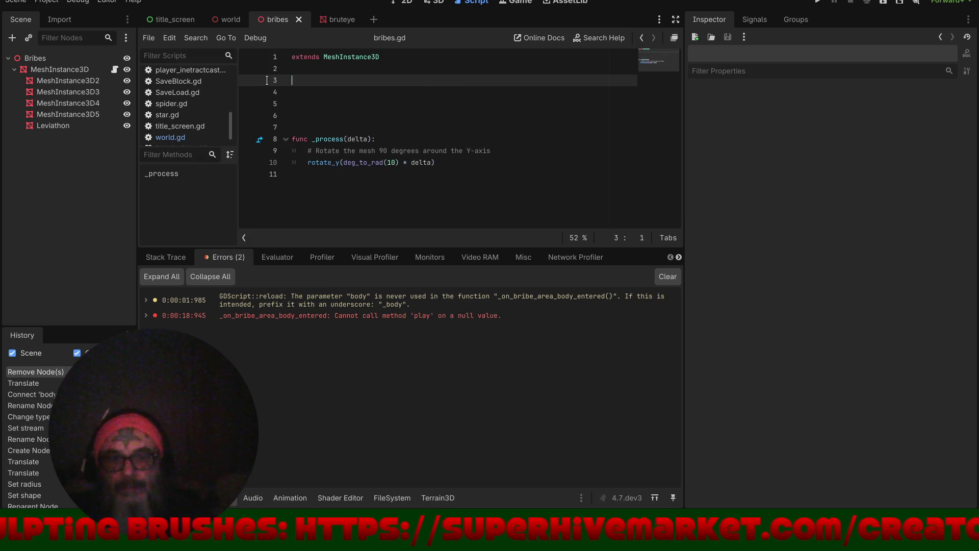
{"action": "key", "text": "Delete"}
{"action": "key", "text": "Delete"}
{"action": "key", "text": "Delete"}
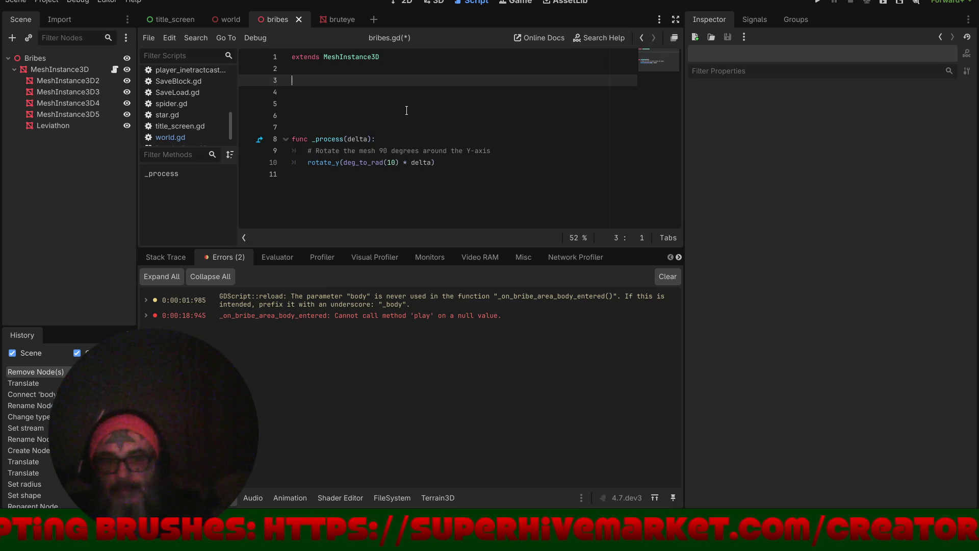
{"action": "key", "text": "Delete"}
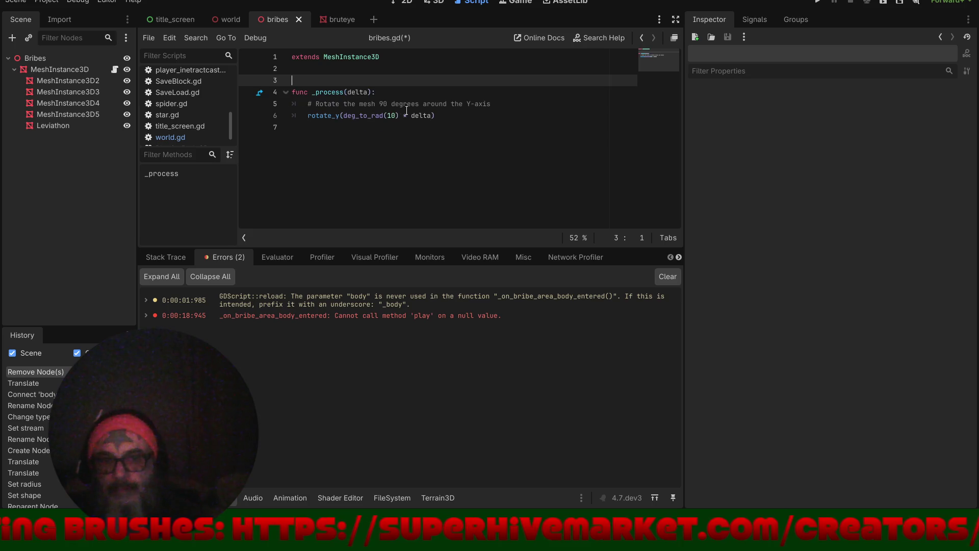
{"action": "key", "text": "ctrl+s"}
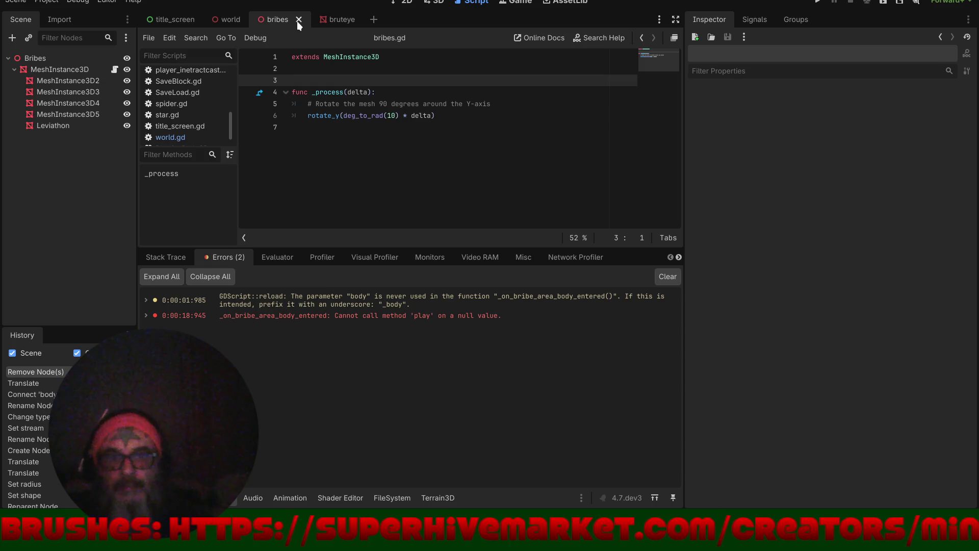
{"action": "left_click", "coordinate": [228, 19]}
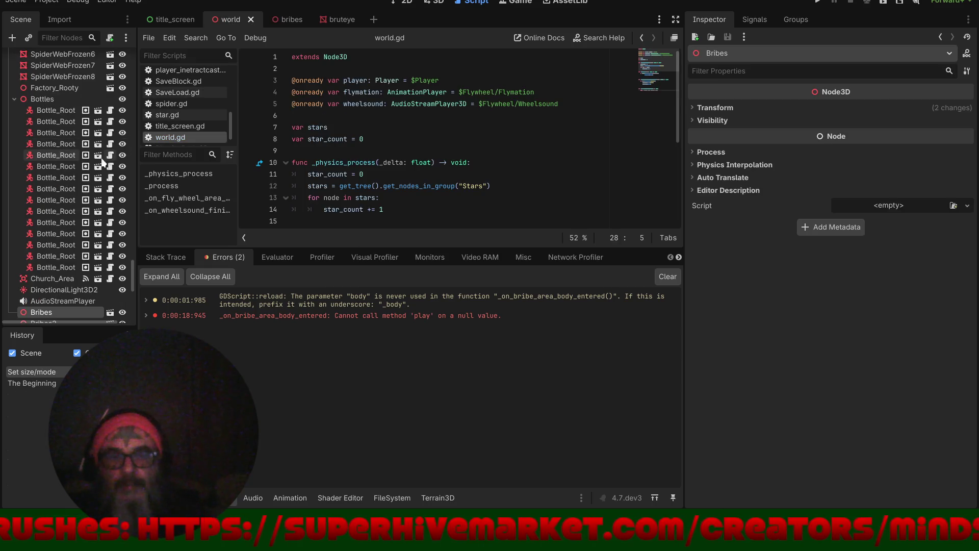
- Return to the 3D level, hide the bottom panel with Ctrl+J and frame the Bribes pickup
{"action": "left_click", "coordinate": [437, 2]}
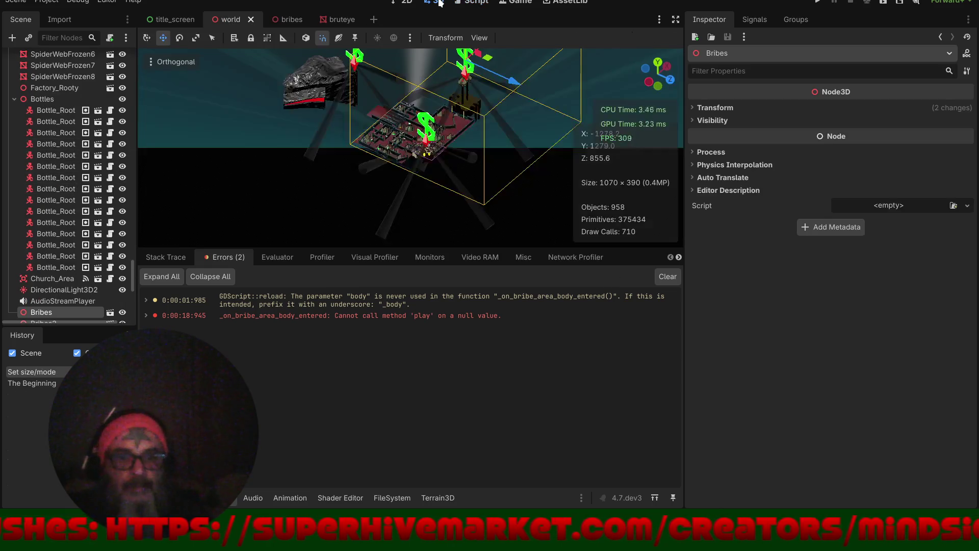
{"action": "scroll", "coordinate": [462, 99], "scroll_direction": "down", "scroll_amount": 3}
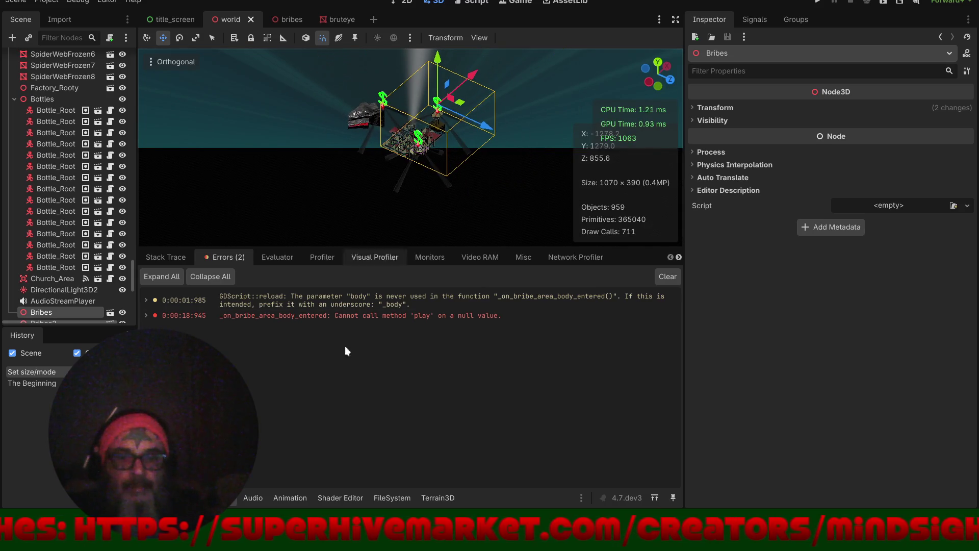
{"action": "key", "text": "ctrl+j"}
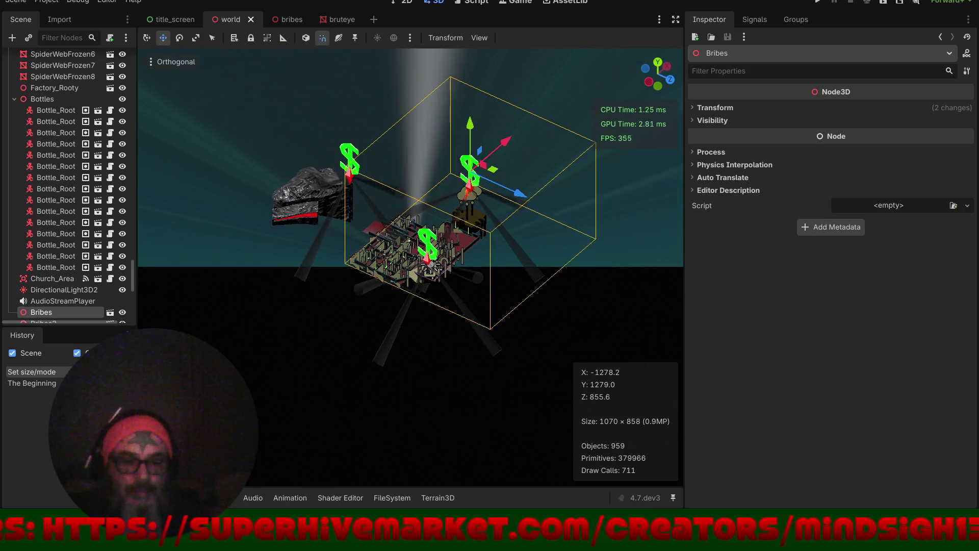
{"action": "key", "text": "f"}
{"action": "scroll", "coordinate": [468, 182], "scroll_direction": "down", "scroll_amount": 3}
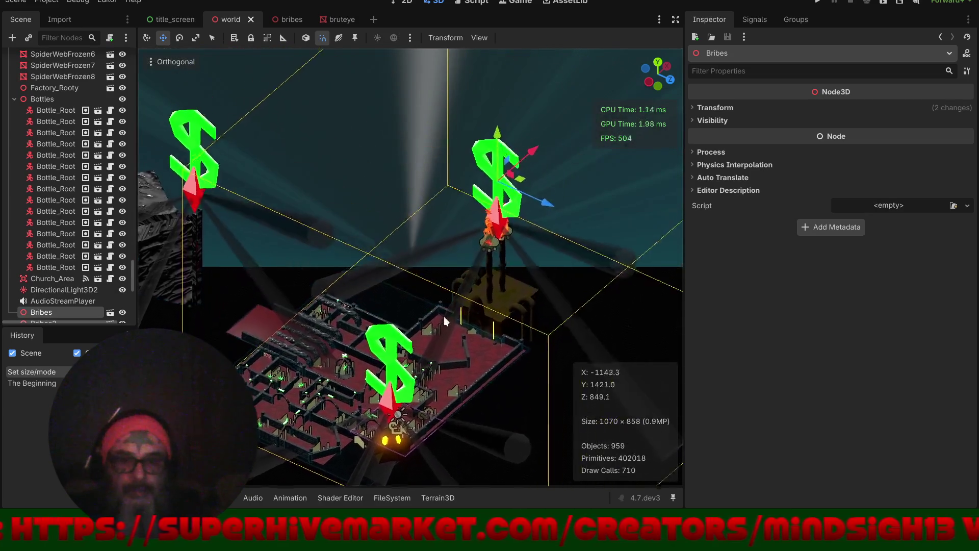
{"action": "mouse_move", "coordinate": [461, 317]}
{"action": "left_mouse_down"}
{"action": "mouse_move", "coordinate": [320, 284]}
{"action": "mouse_move", "coordinate": [294, 294]}
{"action": "mouse_move", "coordinate": [330, 223]}
{"action": "left_mouse_up"}
- Duplicate Bribes with Ctrl+D into Bribes3 and frame the new copy
{"action": "key", "text": "ctrl+d"}
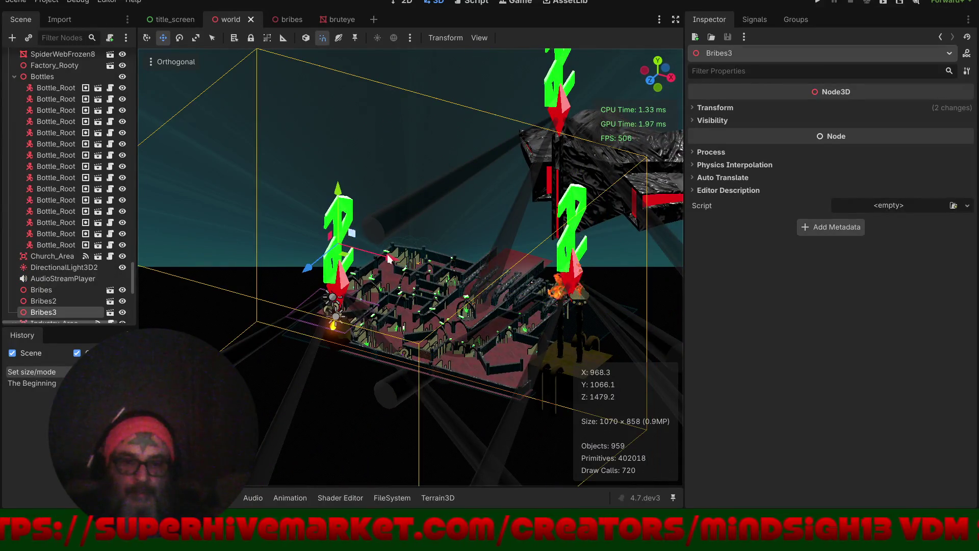
{"action": "key", "text": "f"}
{"action": "scroll", "coordinate": [479, 326], "scroll_direction": "up", "scroll_amount": 6}
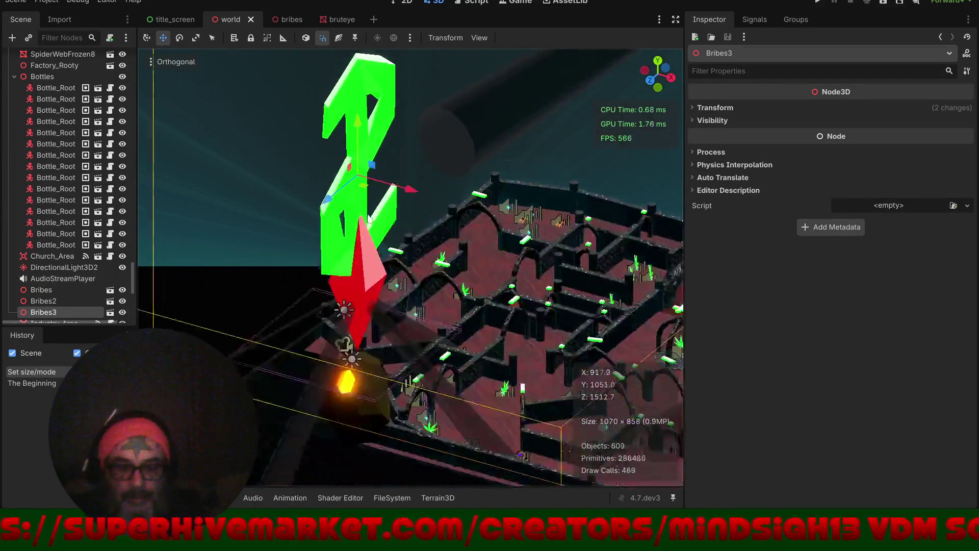
{"action": "scroll", "coordinate": [368, 249], "scroll_direction": "up", "scroll_amount": 4}
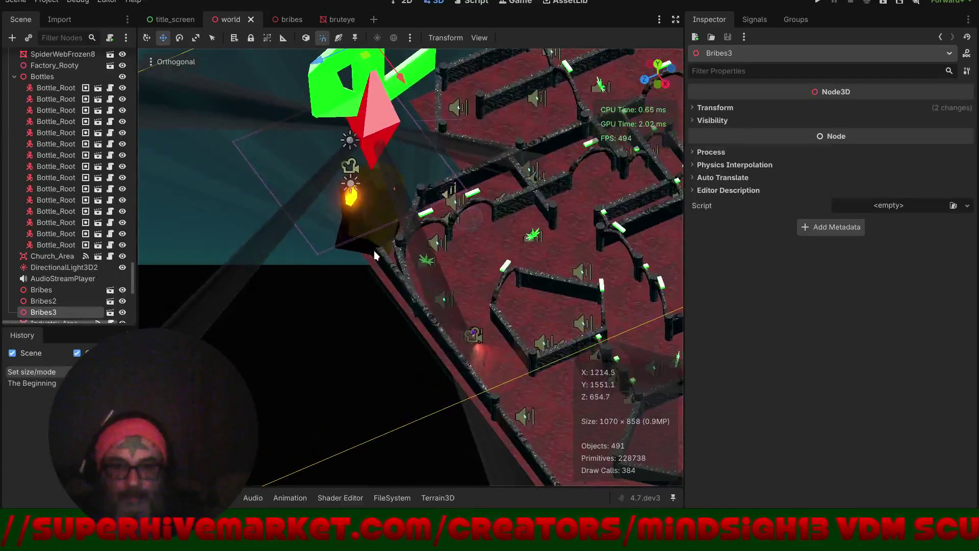
{"action": "scroll", "coordinate": [422, 302], "scroll_direction": "up", "scroll_amount": 2}
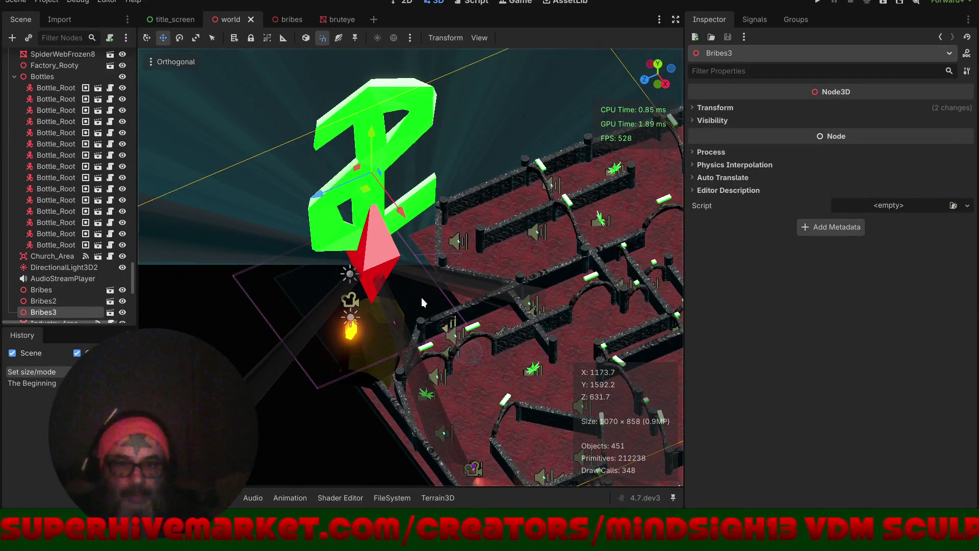
{"action": "scroll", "coordinate": [38, 279], "scroll_direction": "down", "scroll_amount": 4}
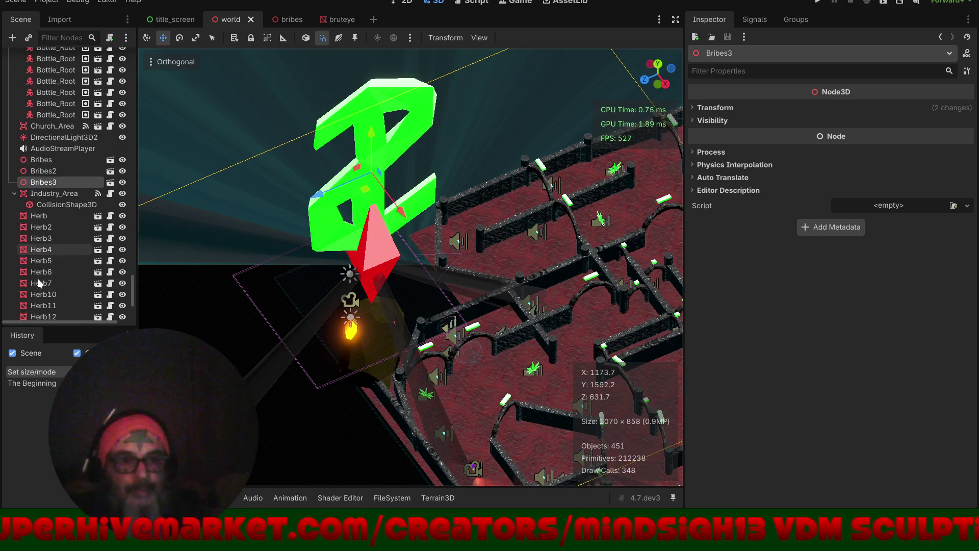
{"action": "left_click", "coordinate": [13, 38]}
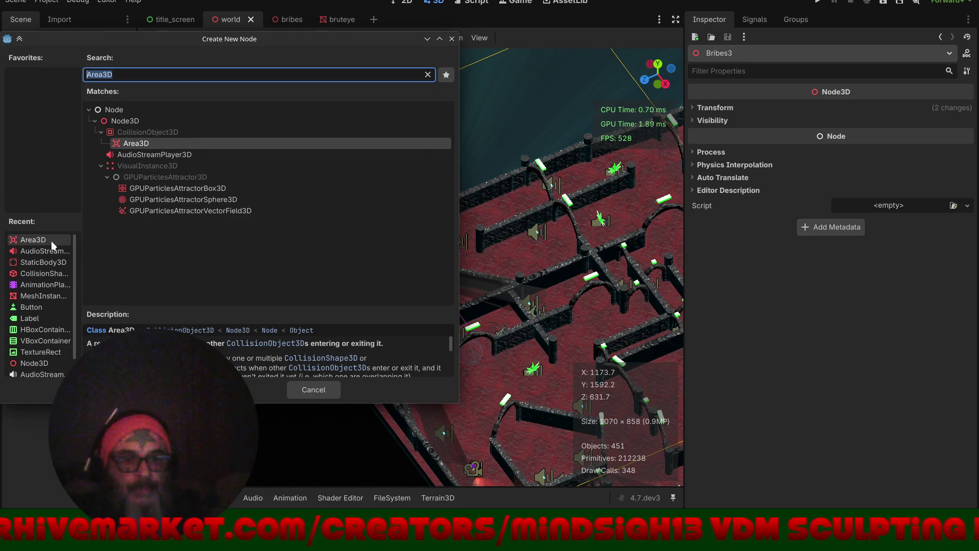
- Create a Node3D and reparent it directly under the World root
{"action": "type", "text": "no"}
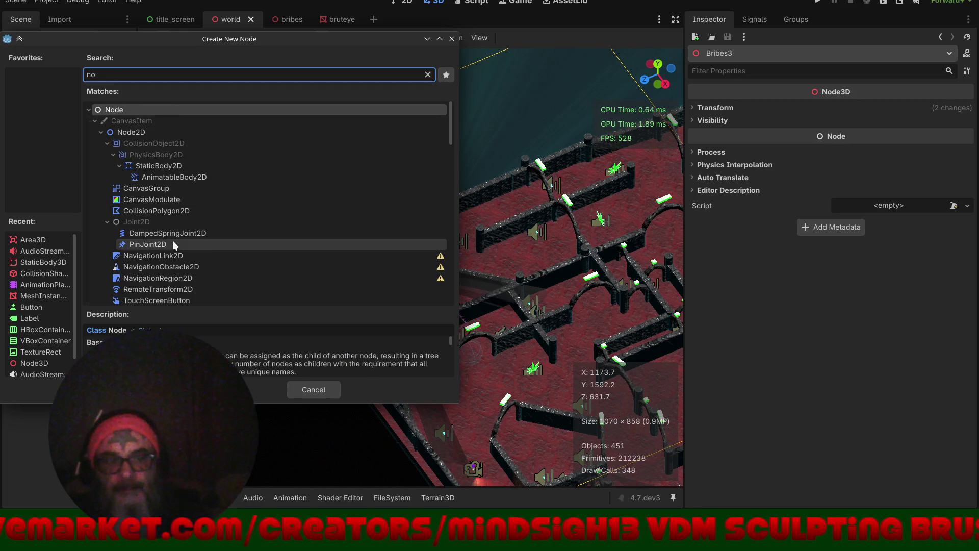
{"action": "type", "text": "de3"}
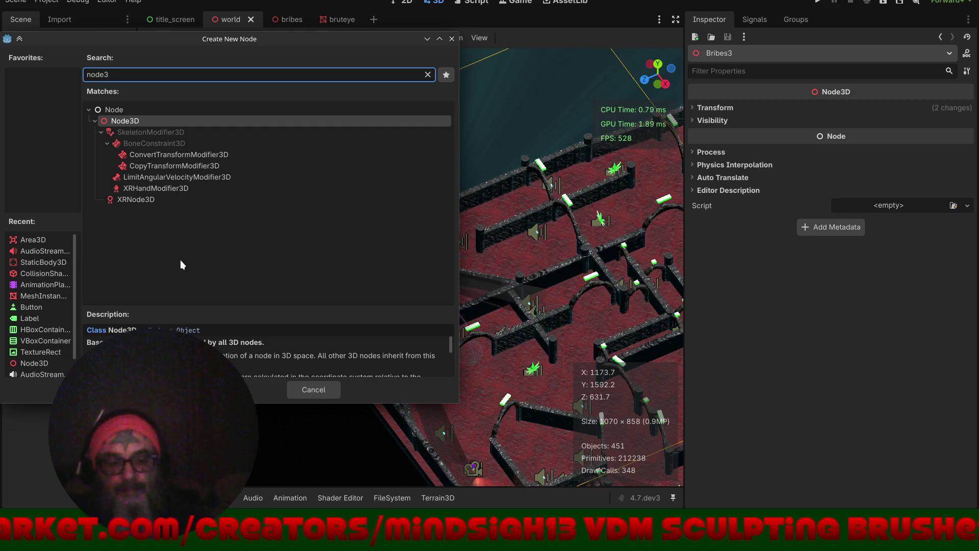
{"action": "key", "text": "Return"}
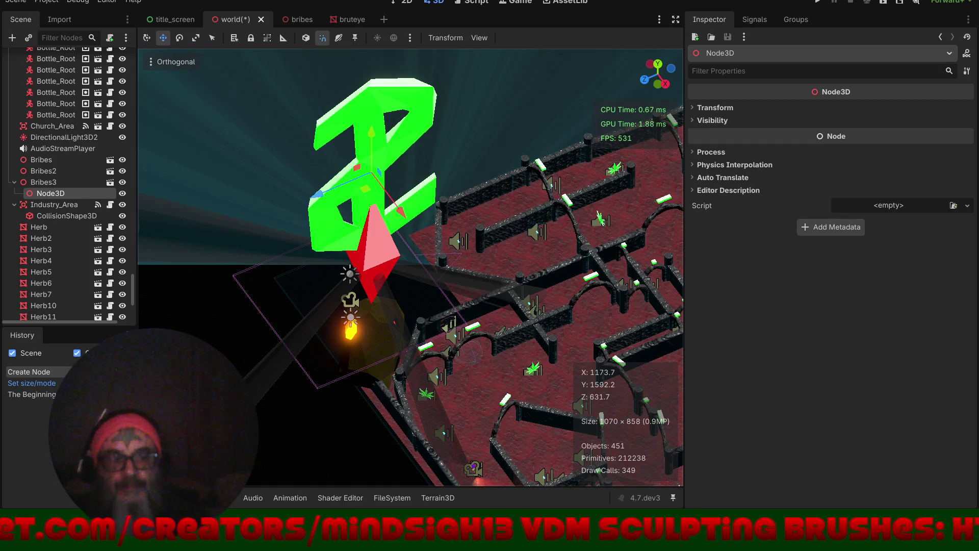
{"action": "right_click", "coordinate": [44, 195]}
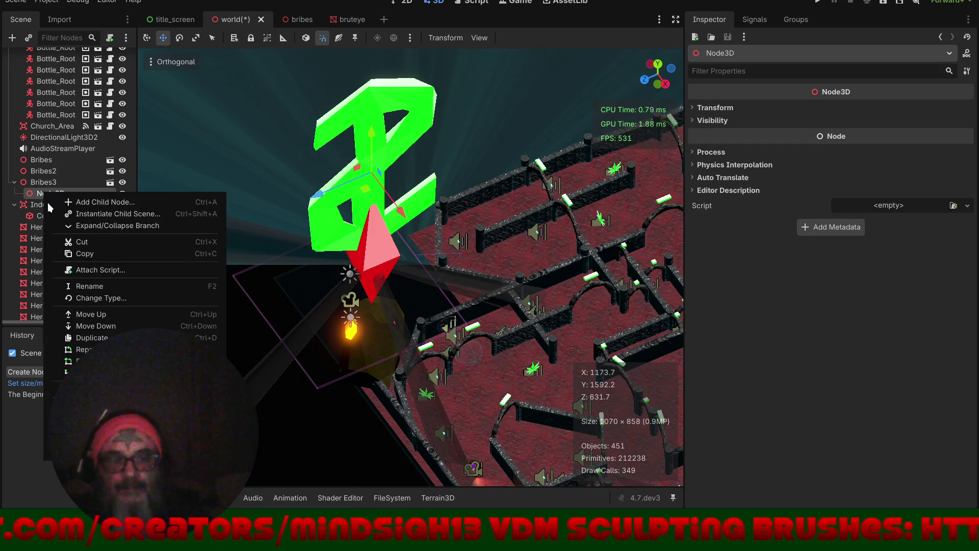
{"action": "left_click", "coordinate": [62, 350]}
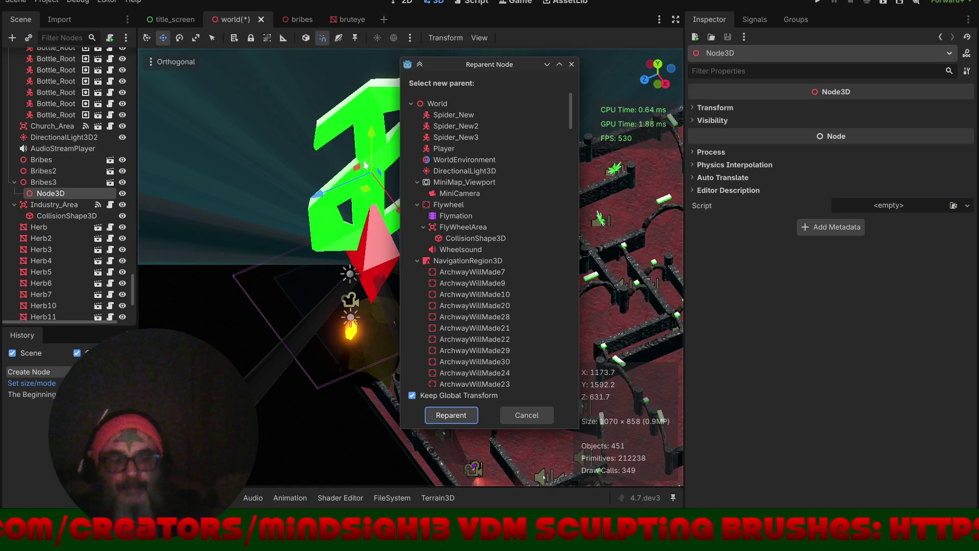
{"action": "left_click", "coordinate": [434, 105]}
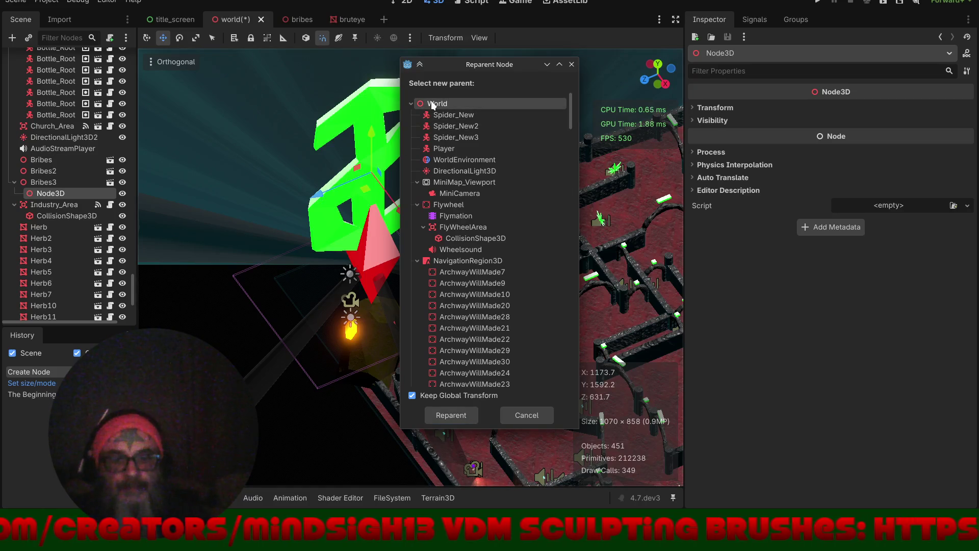
{"action": "left_click", "coordinate": [457, 417]}
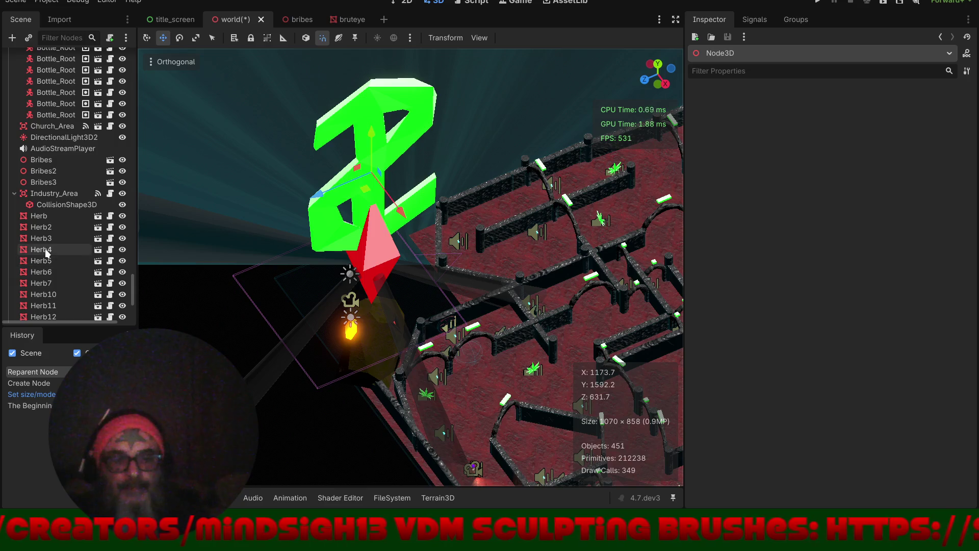
- Rename the new Node3D to Lotto
{"action": "scroll", "coordinate": [45, 248], "scroll_direction": "down", "scroll_amount": 5}
{"action": "left_click", "coordinate": [41, 308]}
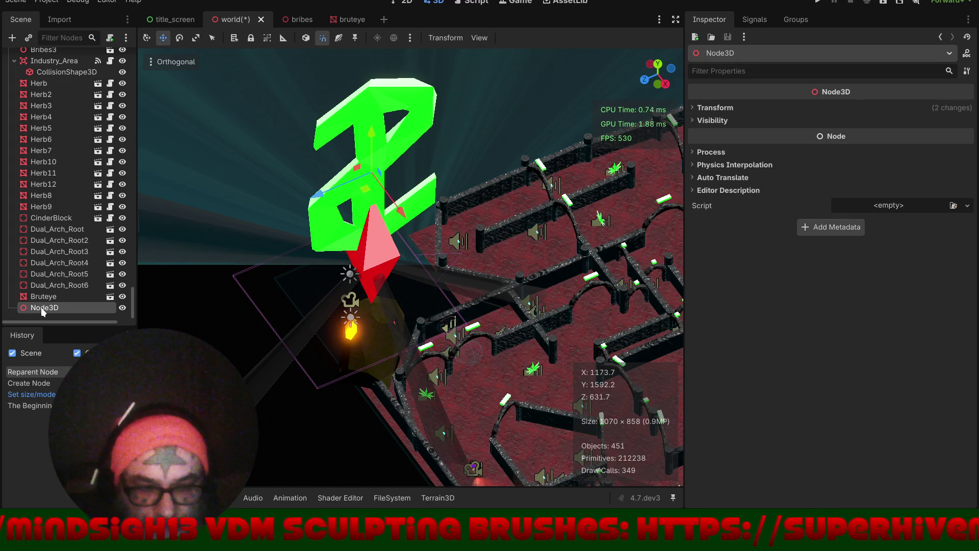
{"action": "double_click", "coordinate": [41, 307]}
{"action": "type", "text": "Lot"}
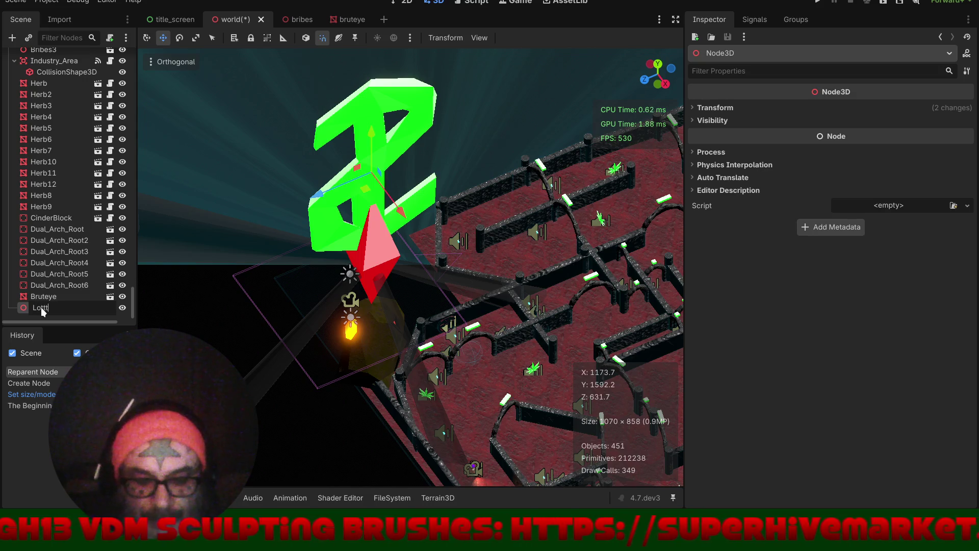
{"action": "type", "text": "o"}
{"action": "key", "text": "Return"}
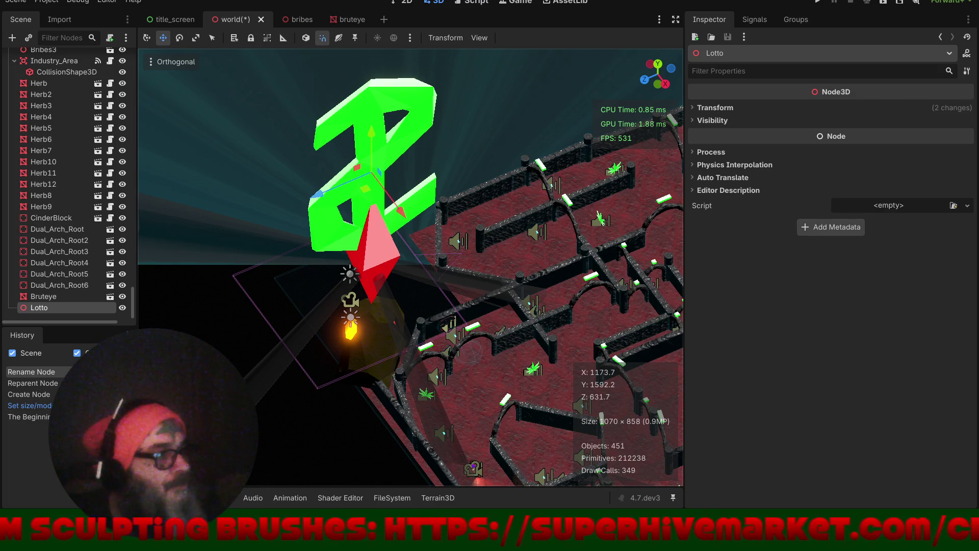
{"action": "mouse_move", "coordinate": [407, 288]}
{"action": "left_mouse_down"}
{"action": "mouse_move", "coordinate": [434, 279]}
{"action": "mouse_move", "coordinate": [408, 269]}
{"action": "left_mouse_up"}
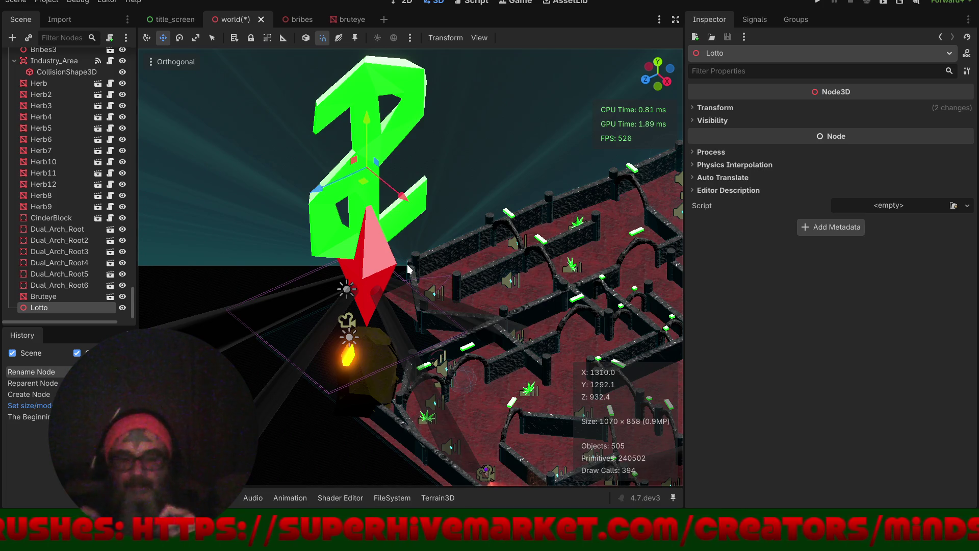
- Lower Lotto along the Y axis and slide it toward the maze centre
{"action": "mouse_move", "coordinate": [405, 283]}
{"action": "left_mouse_down"}
{"action": "mouse_move", "coordinate": [329, 271]}
{"action": "mouse_move", "coordinate": [403, 277]}
{"action": "left_mouse_up"}
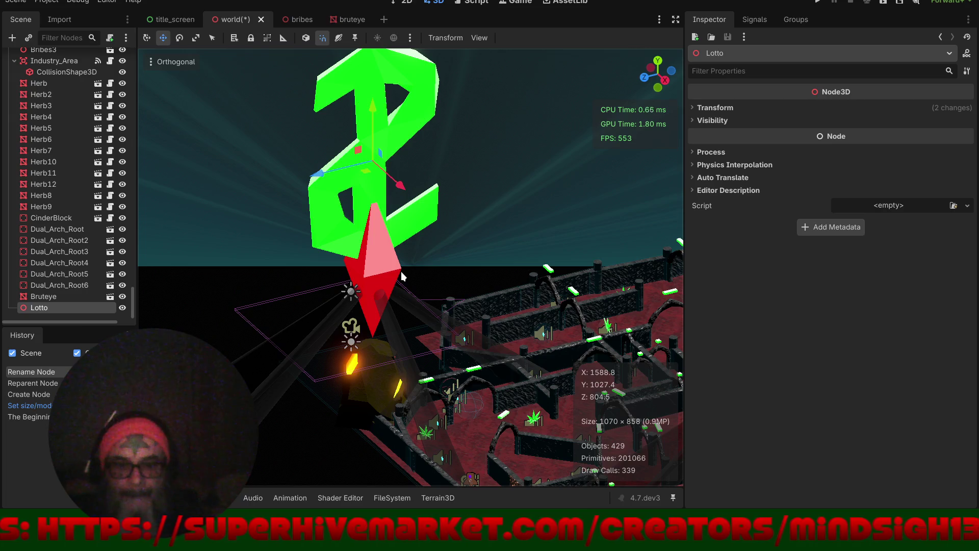
{"action": "left_click_drag", "start_coordinate": [375, 110], "coordinate": [395, 295]}
{"action": "scroll", "coordinate": [274, 265], "scroll_direction": "down", "scroll_amount": 5}
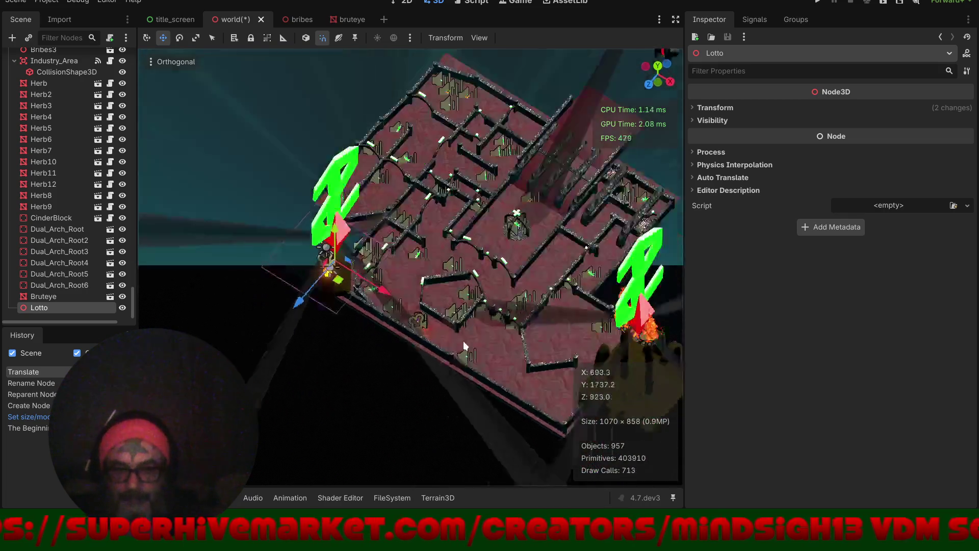
{"action": "left_click_drag", "start_coordinate": [463, 341], "coordinate": [445, 338]}
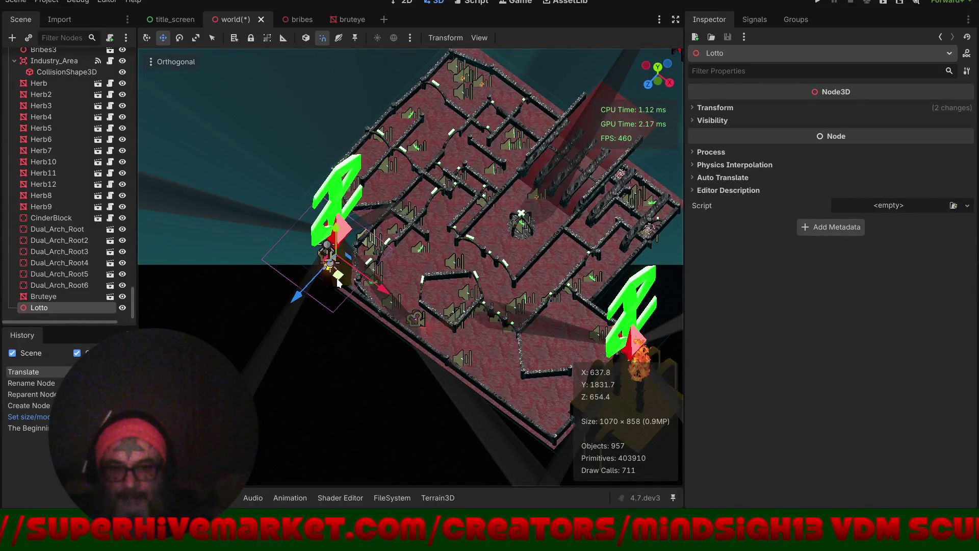
{"action": "left_click_drag", "start_coordinate": [400, 290], "coordinate": [510, 266]}
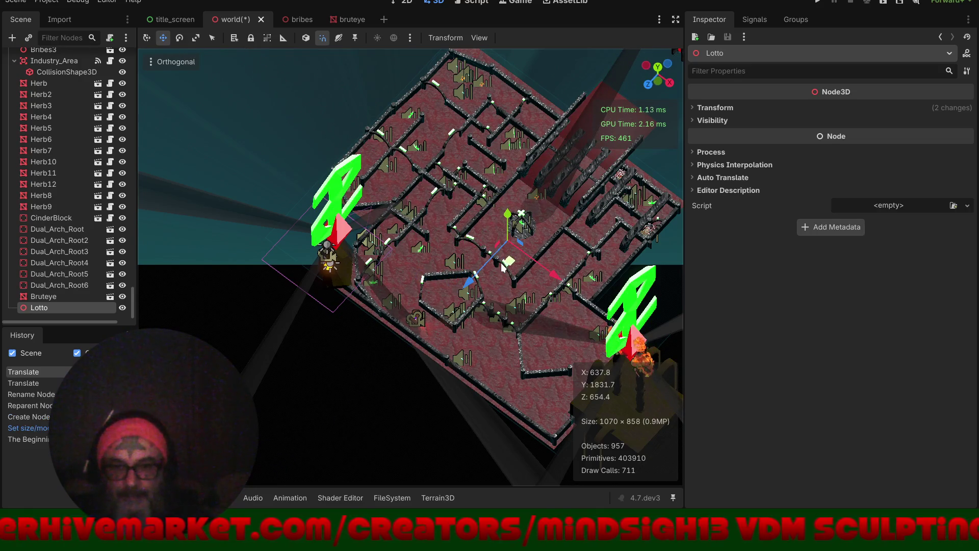
- In top orthogonal view, place Lotto on the round marked spot in the maze
{"action": "key", "text": "KP_7"}
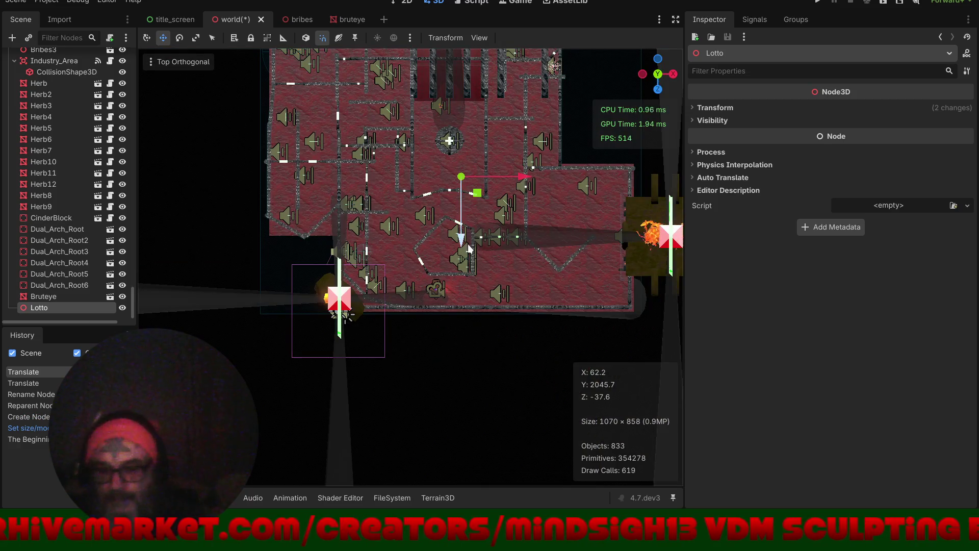
{"action": "key", "text": "f"}
{"action": "scroll", "coordinate": [417, 271], "scroll_direction": "up", "scroll_amount": 5}
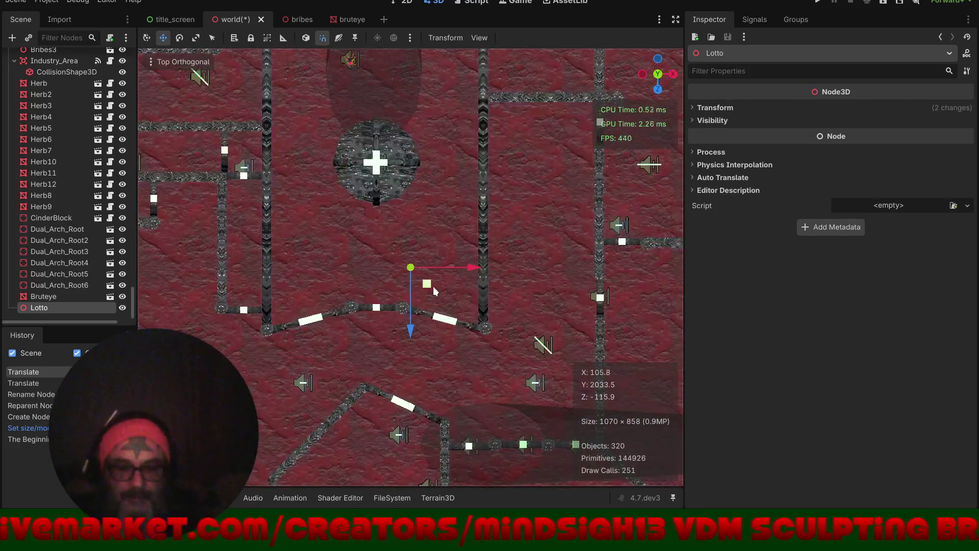
{"action": "left_click_drag", "start_coordinate": [427, 286], "coordinate": [393, 179]}
{"action": "scroll", "coordinate": [421, 238], "scroll_direction": "down", "scroll_amount": 5}
{"action": "mouse_move", "coordinate": [422, 239]}
{"action": "left_mouse_down"}
{"action": "mouse_move", "coordinate": [470, 255]}
{"action": "mouse_move", "coordinate": [303, 176]}
{"action": "left_mouse_up"}
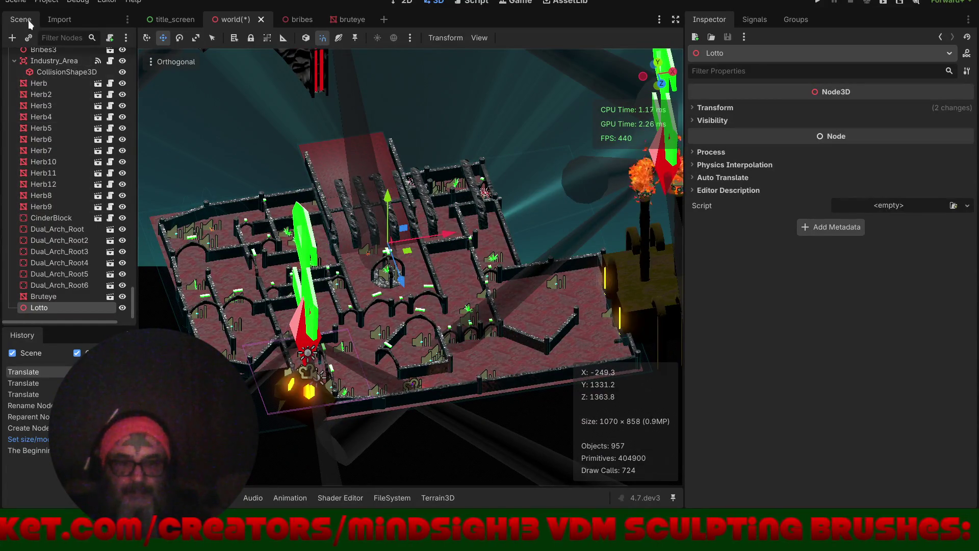
{"action": "left_click", "coordinate": [9, 39]}
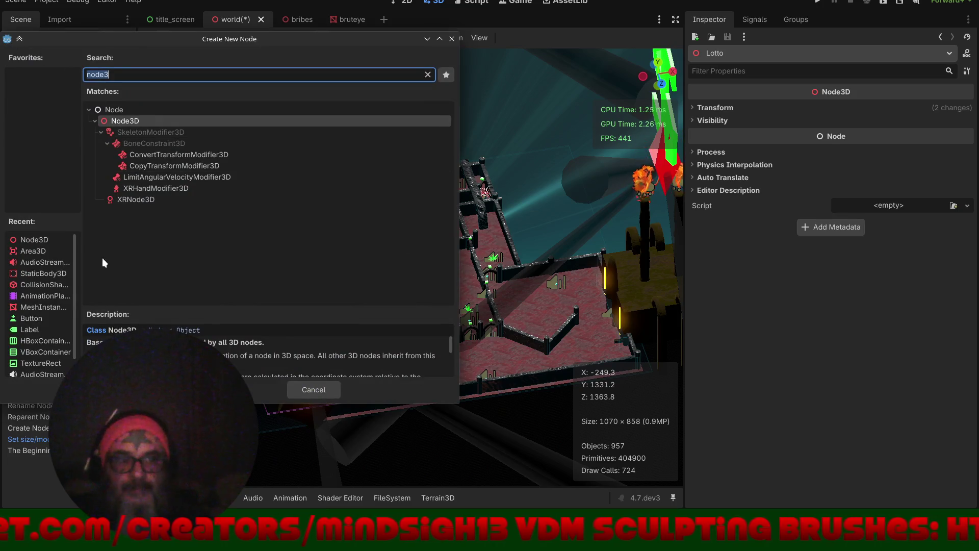
- Give Lotto an Area3D child holding a CollisionShape3D, then start attaching lotto.gd to Lotto
{"action": "left_click", "coordinate": [43, 253]}
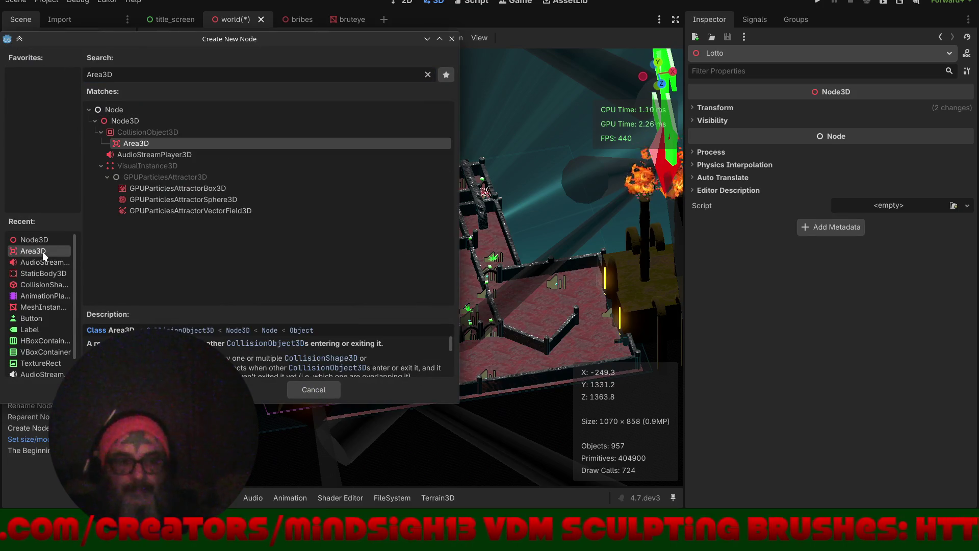
{"action": "key", "text": "Return"}
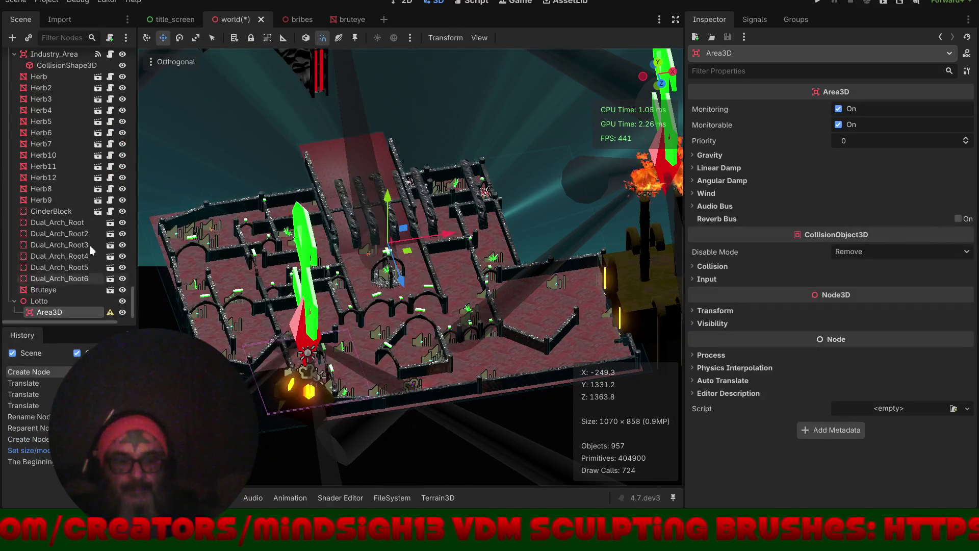
{"action": "left_click", "coordinate": [10, 38]}
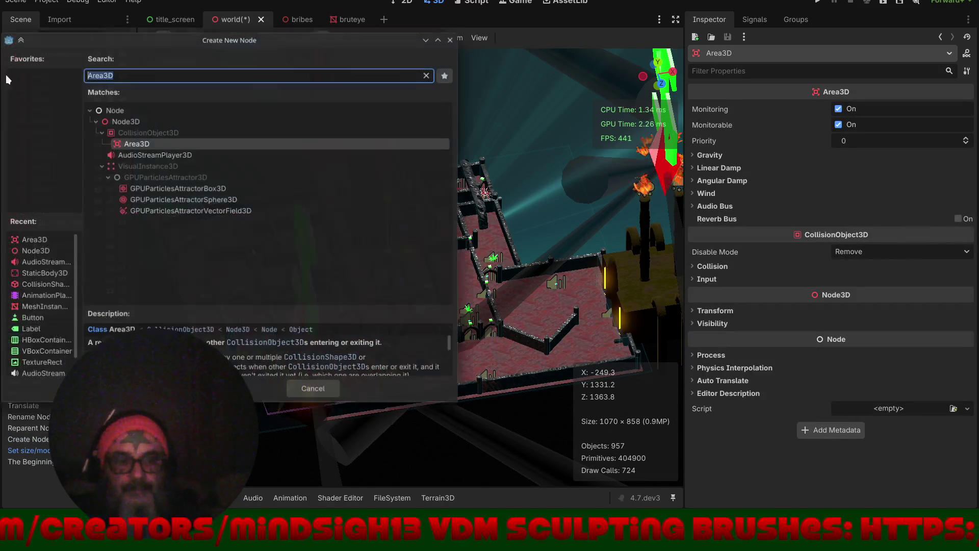
{"action": "left_click", "coordinate": [39, 282]}
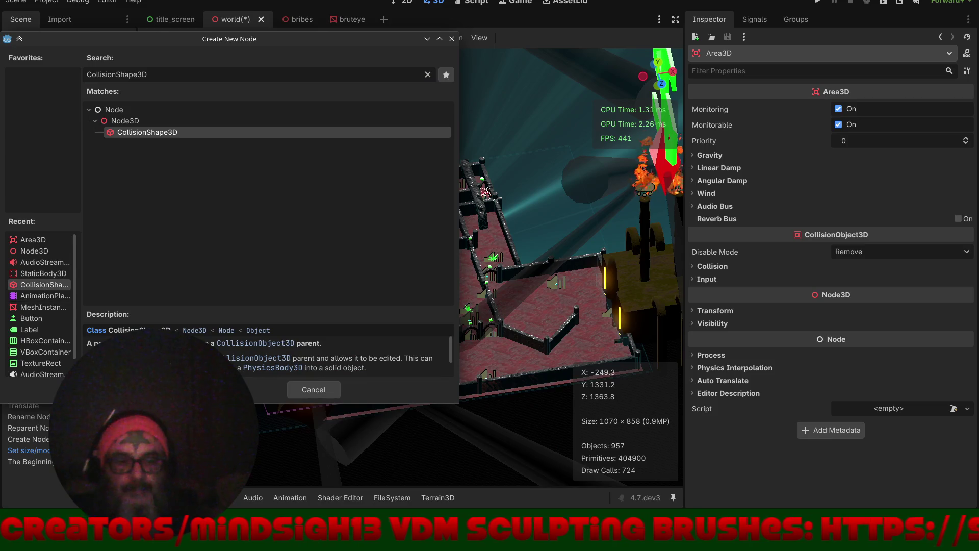
{"action": "key", "text": "Return"}
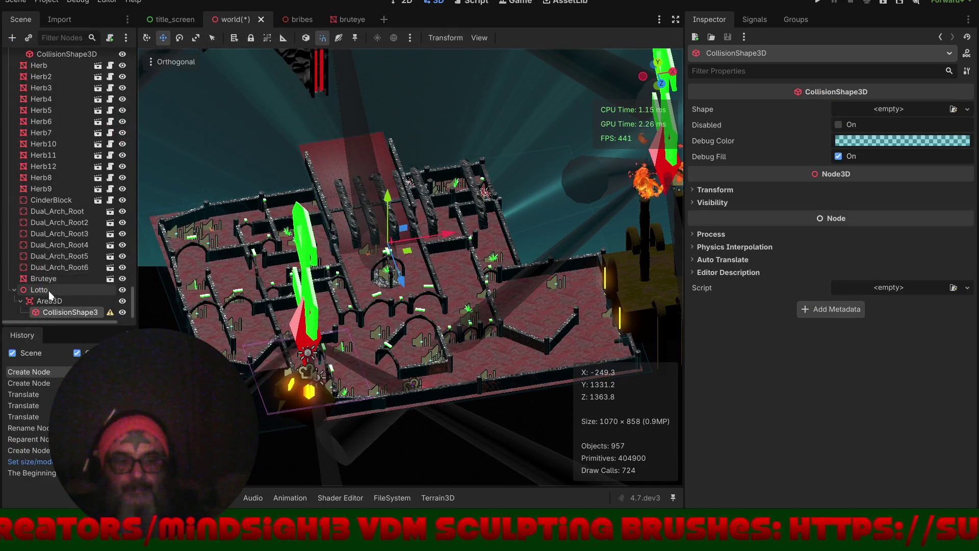
{"action": "left_click", "coordinate": [47, 289]}
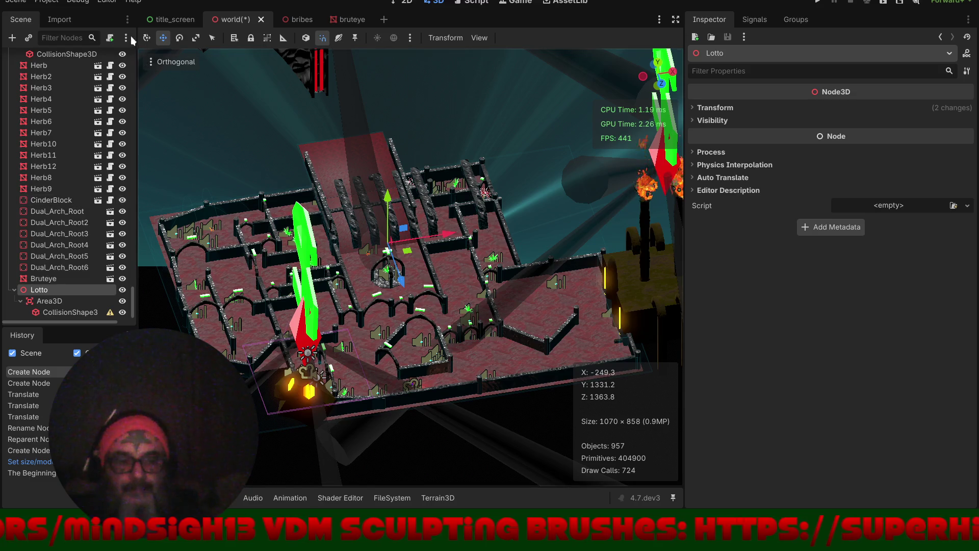
{"action": "left_click", "coordinate": [110, 39]}
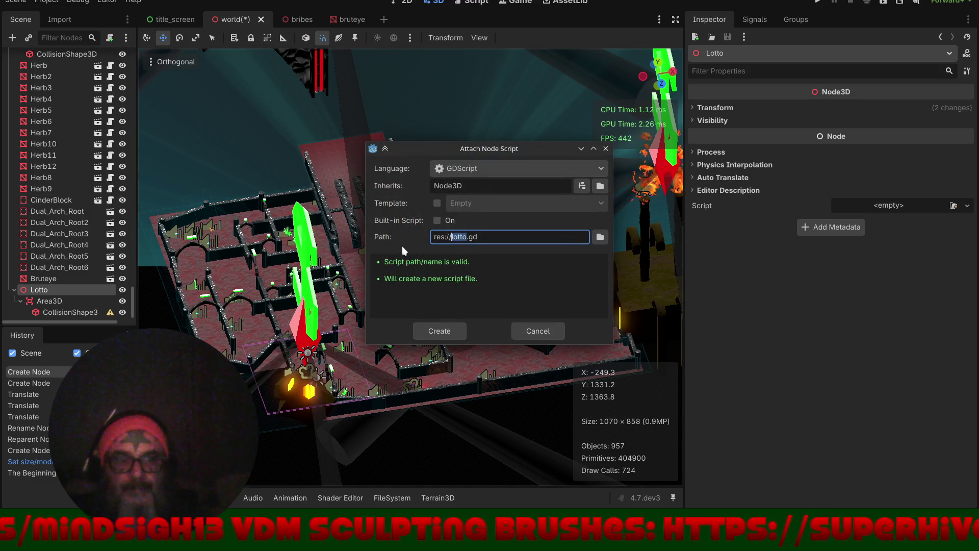
- Create lotto.gd and copy the Y-axis _process rotation block from star.gd
{"action": "left_click", "coordinate": [445, 329]}
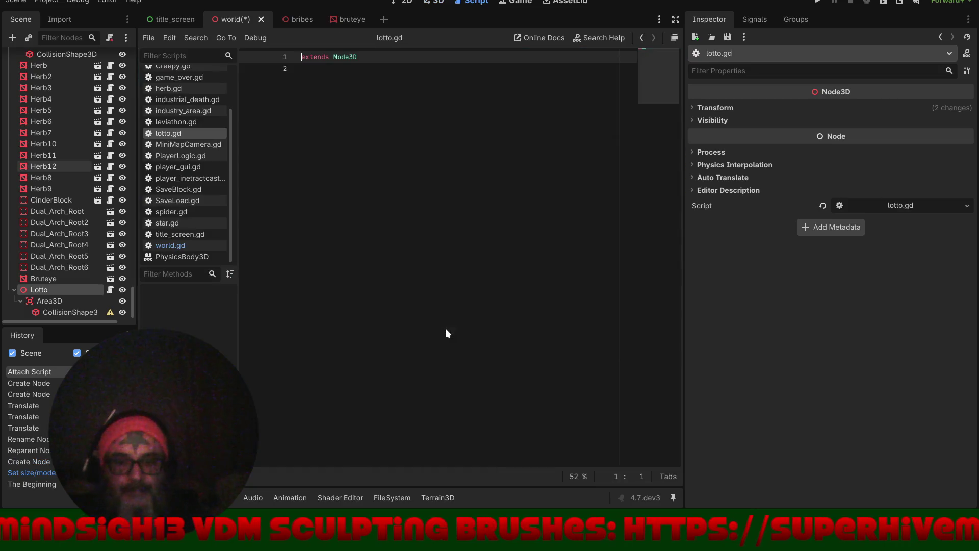
{"action": "left_click", "coordinate": [182, 224]}
{"action": "mouse_move", "coordinate": [454, 131]}
{"action": "left_mouse_down"}
{"action": "mouse_move", "coordinate": [301, 125]}
{"action": "mouse_move", "coordinate": [291, 104]}
{"action": "left_mouse_up"}
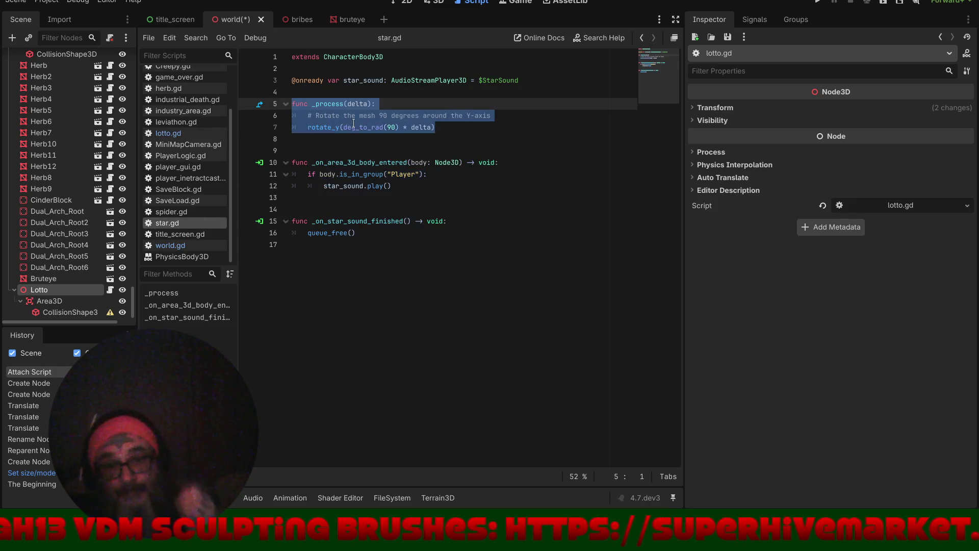
{"action": "right_click", "coordinate": [376, 135]}
{"action": "left_click", "coordinate": [394, 171]}
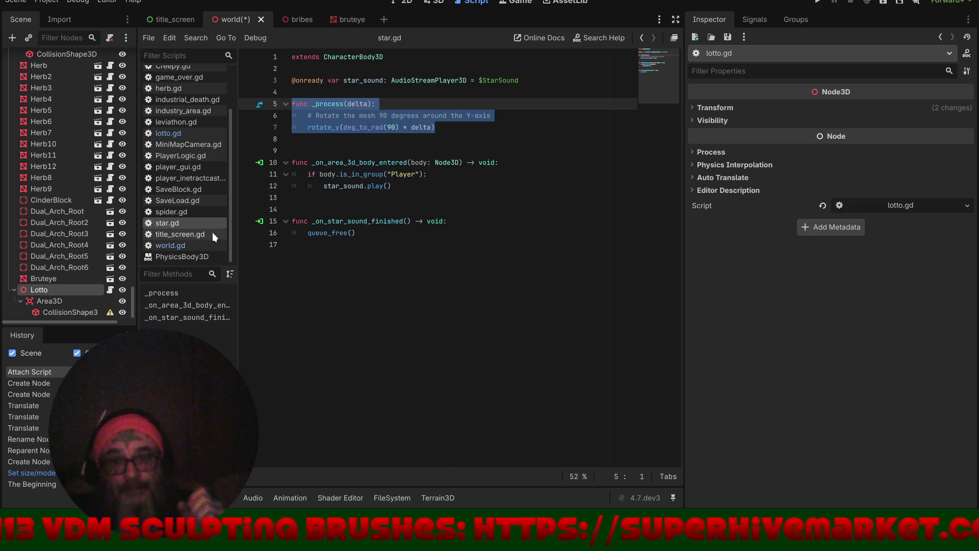
- Paste the rotation code below extends Node3D in lotto.gd and save the scene
{"action": "left_click", "coordinate": [177, 132]}
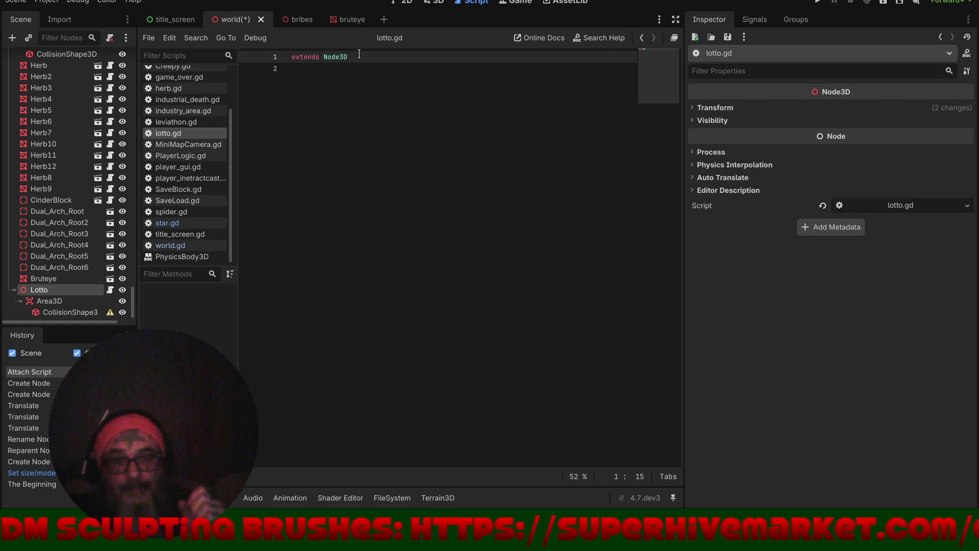
{"action": "key", "text": "Return"}
{"action": "key", "text": "Return"}
{"action": "key", "text": "Return"}
{"action": "right_click", "coordinate": [299, 102]}
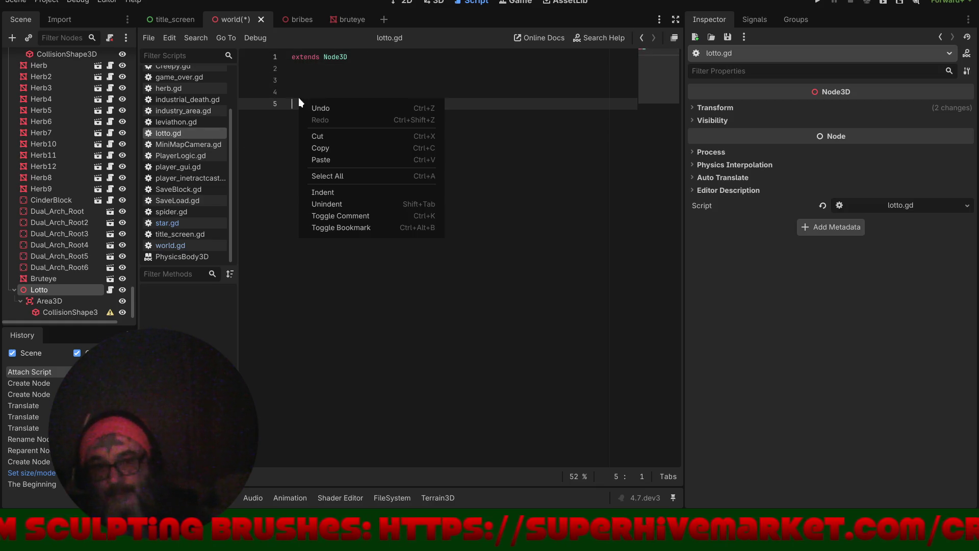
{"action": "left_click", "coordinate": [316, 156]}
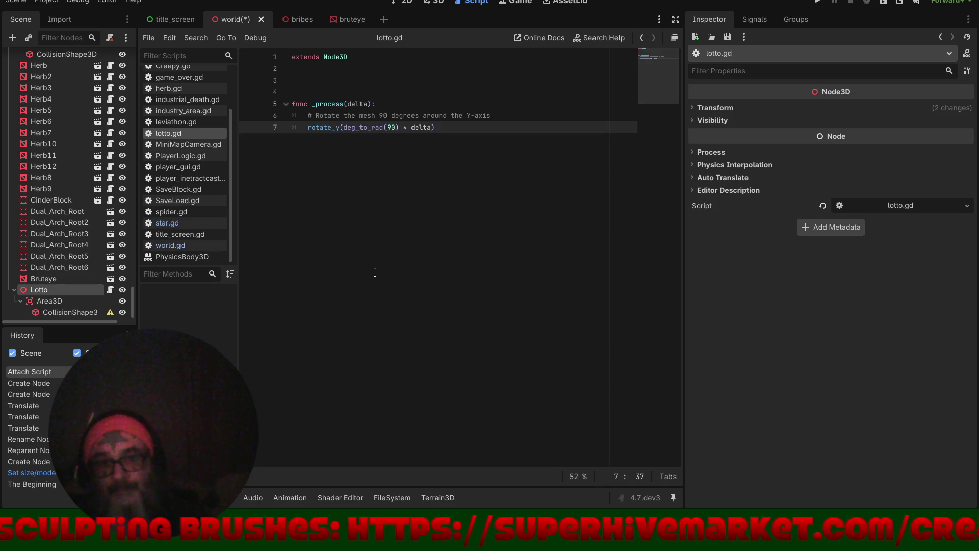
{"action": "key", "text": "ctrl+s"}
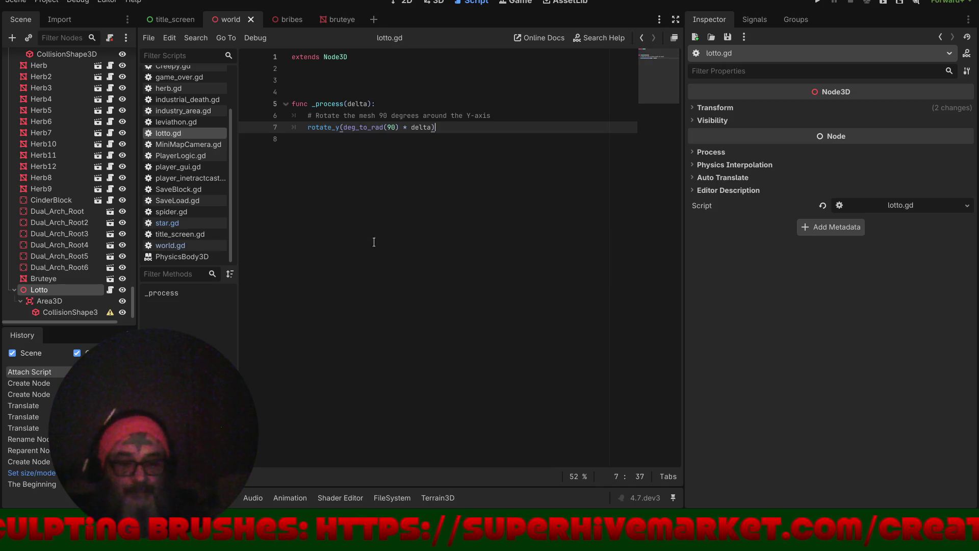
{"action": "left_click", "coordinate": [63, 309]}
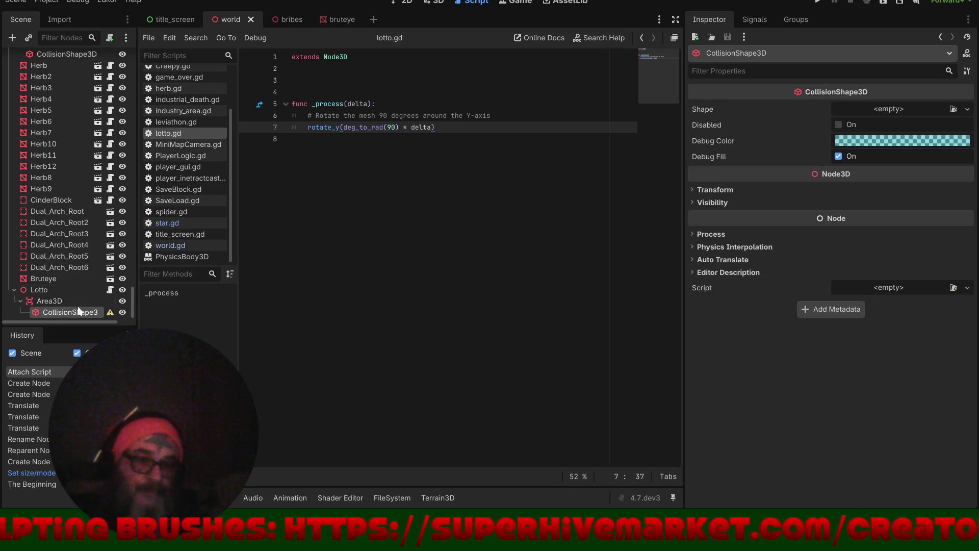
- Give the collision shape a new SphereShape3D, first 5 m then 10 m radius
{"action": "left_click", "coordinate": [967, 109]}
{"action": "left_click", "coordinate": [888, 149]}
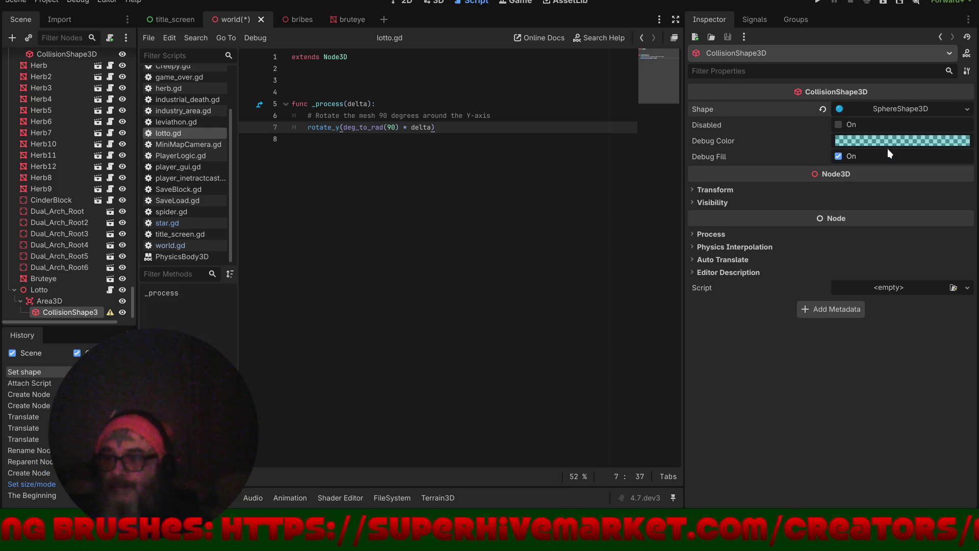
{"action": "left_click", "coordinate": [891, 108]}
{"action": "left_click_drag", "start_coordinate": [855, 126], "coordinate": [873, 126]}
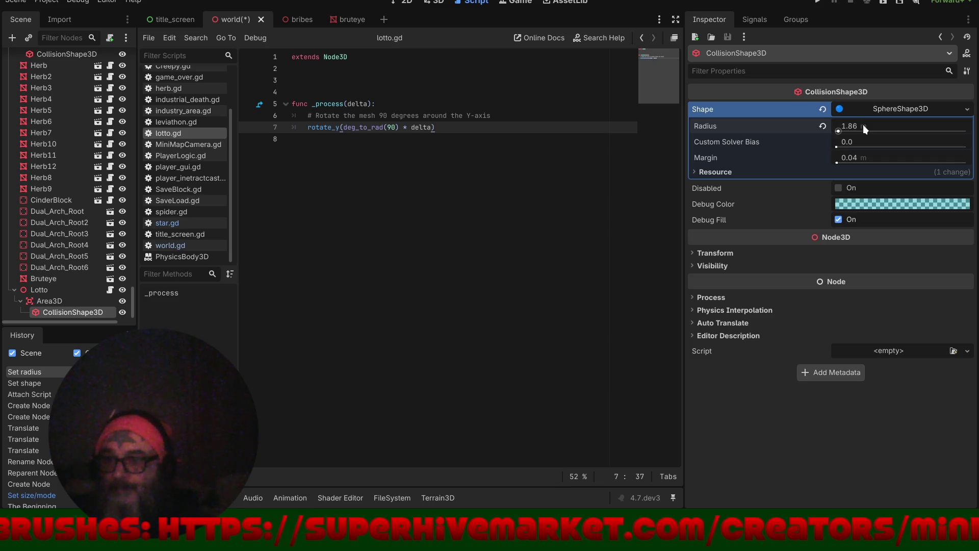
{"action": "type", "text": "5"}
{"action": "key", "text": "Return"}
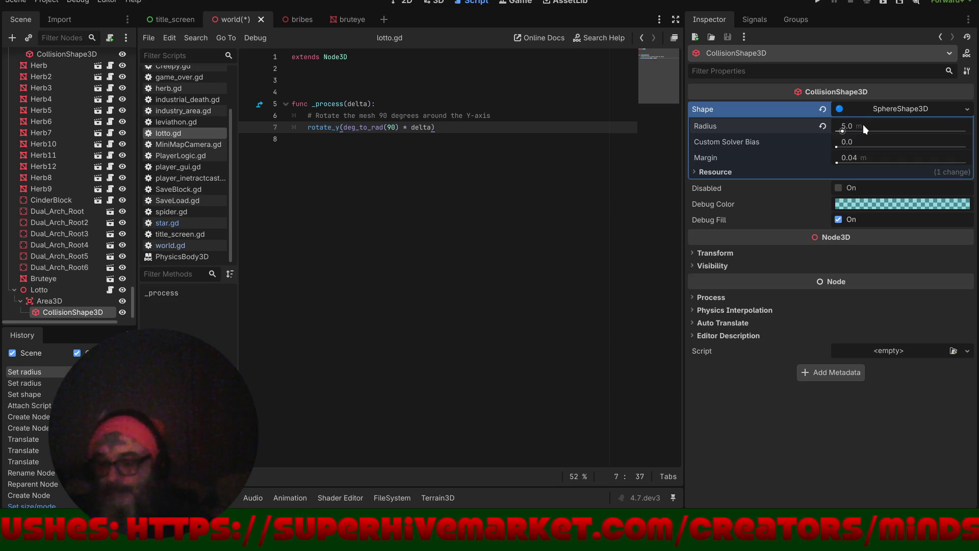
{"action": "left_click", "coordinate": [437, 6]}
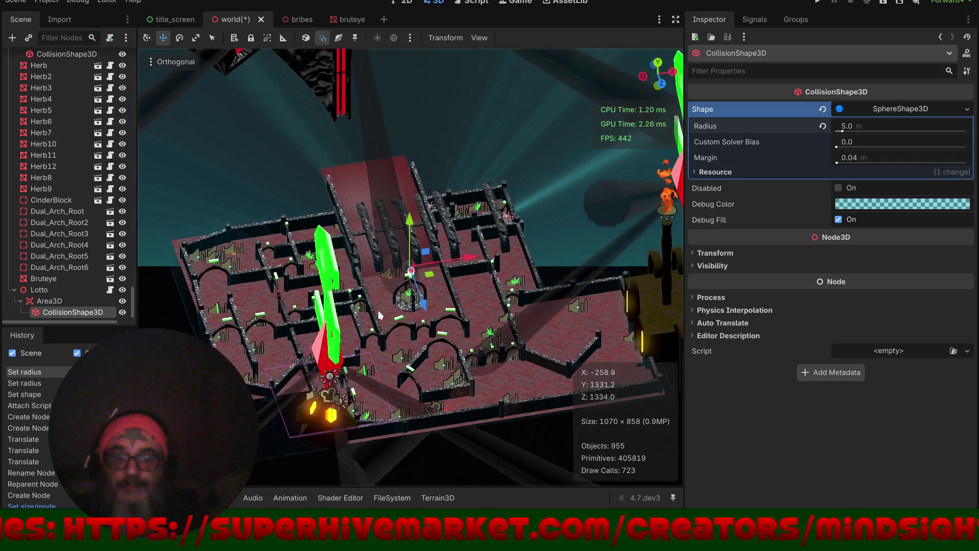
{"action": "scroll", "coordinate": [379, 315], "scroll_direction": "up", "scroll_amount": 10}
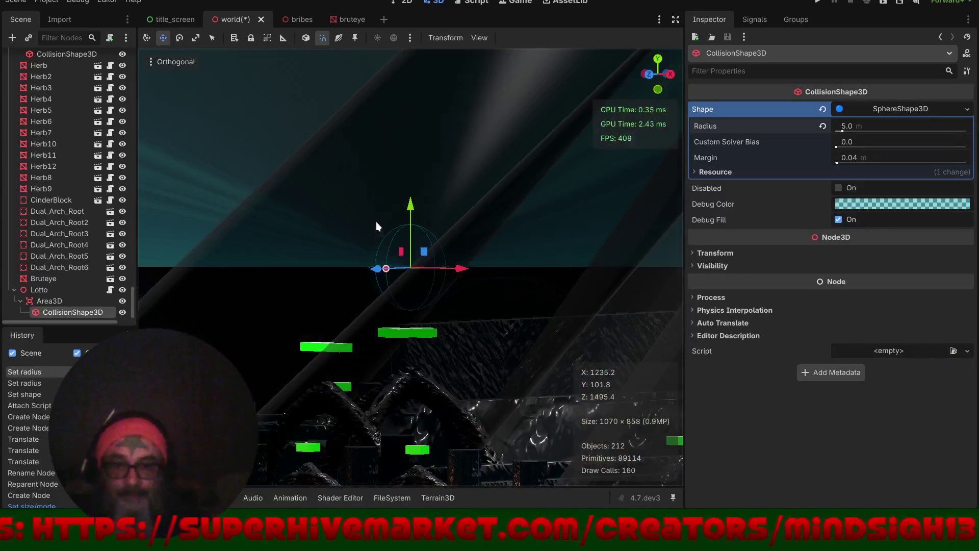
{"action": "mouse_move", "coordinate": [377, 226]}
{"action": "left_mouse_down"}
{"action": "mouse_move", "coordinate": [455, 261]}
{"action": "mouse_move", "coordinate": [444, 216]}
{"action": "mouse_move", "coordinate": [466, 252]}
{"action": "mouse_move", "coordinate": [476, 252]}
{"action": "left_mouse_up"}
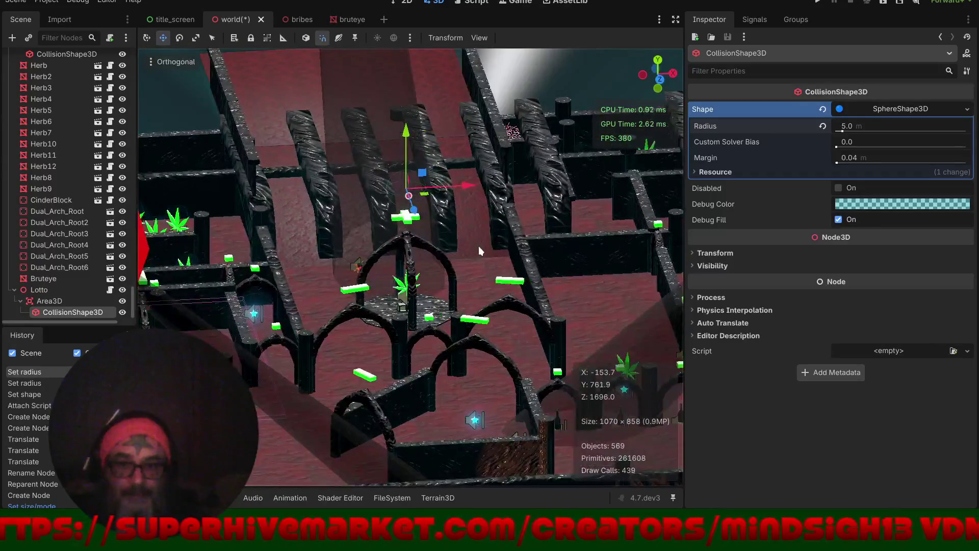
{"action": "left_click", "coordinate": [857, 125]}
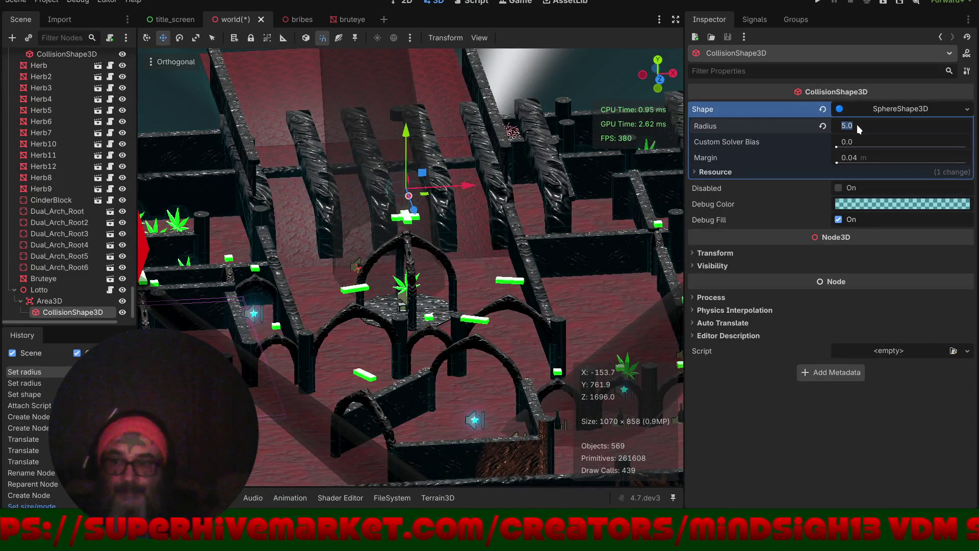
{"action": "type", "text": "10"}
{"action": "key", "text": "Return"}
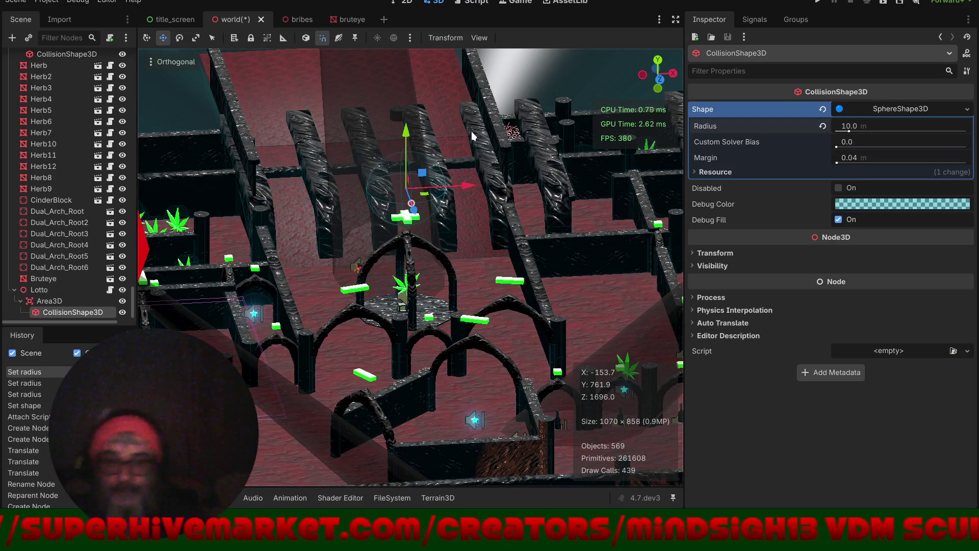
- Lower the sphere along Y and move it toward the maze's lower left
{"action": "left_click_drag", "start_coordinate": [408, 130], "coordinate": [412, 250]}
{"action": "scroll", "coordinate": [422, 338], "scroll_direction": "up", "scroll_amount": 5}
{"action": "mouse_move", "coordinate": [422, 337]}
{"action": "left_mouse_down"}
{"action": "mouse_move", "coordinate": [387, 317]}
{"action": "mouse_move", "coordinate": [384, 327]}
{"action": "left_mouse_up"}
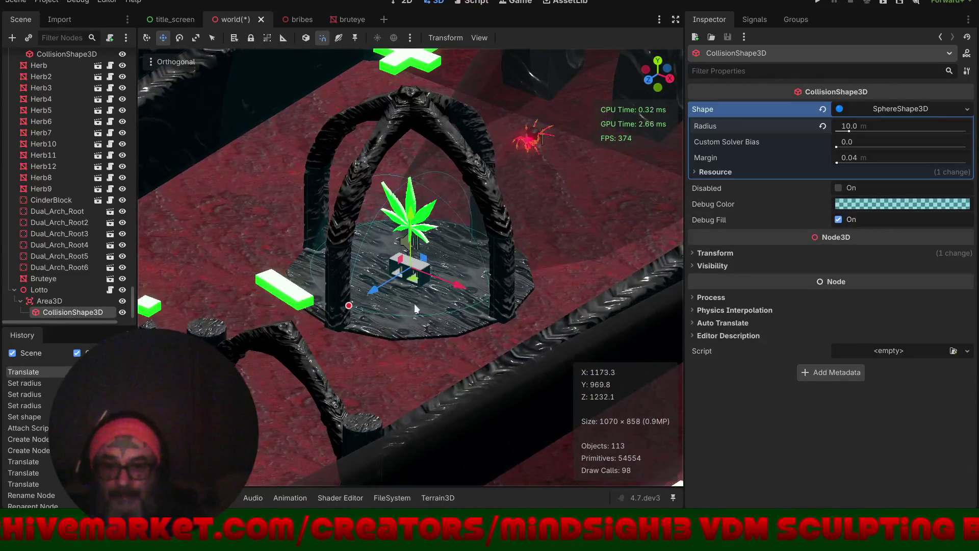
{"action": "scroll", "coordinate": [412, 313], "scroll_direction": "down", "scroll_amount": 8}
{"action": "left_click_drag", "start_coordinate": [371, 294], "coordinate": [238, 374]}
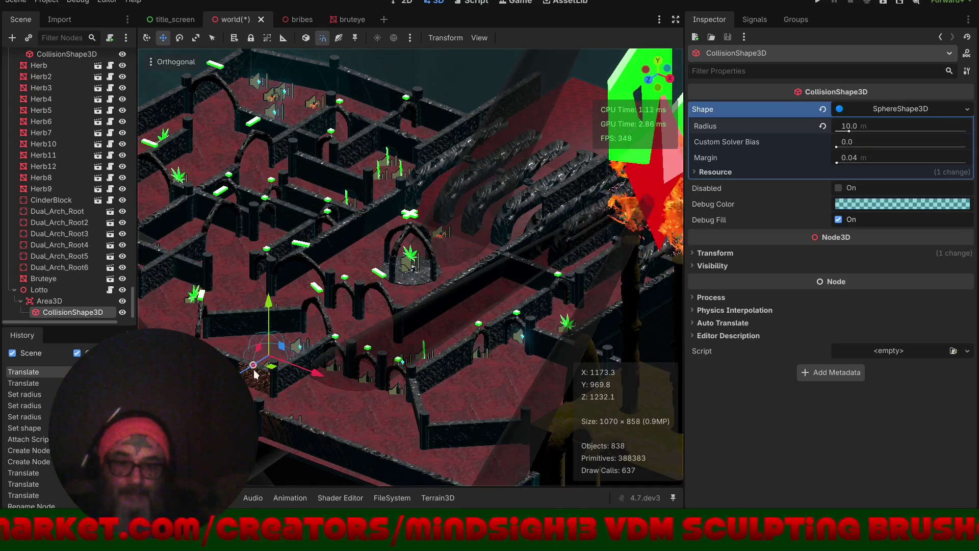
{"action": "left_click_drag", "start_coordinate": [455, 274], "coordinate": [486, 219]}
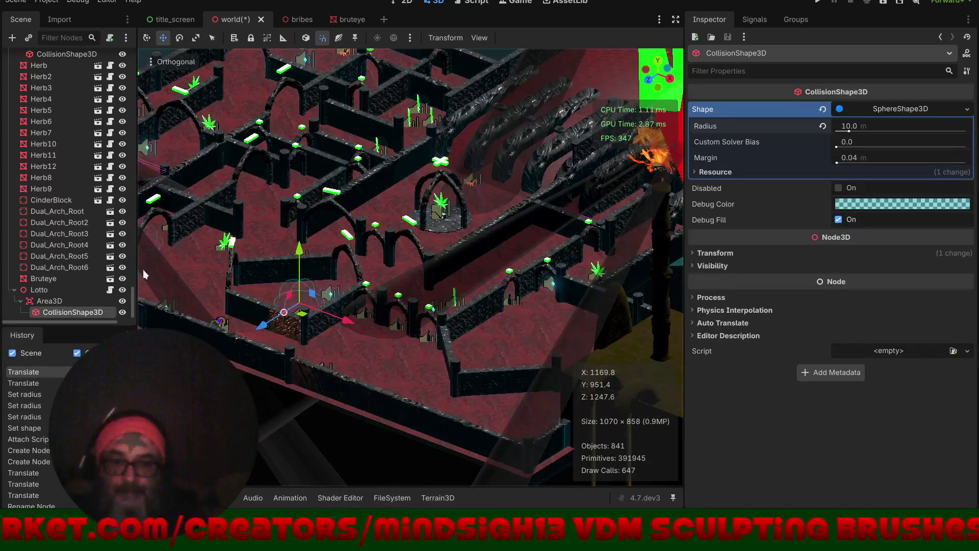
{"action": "left_click", "coordinate": [61, 301]}
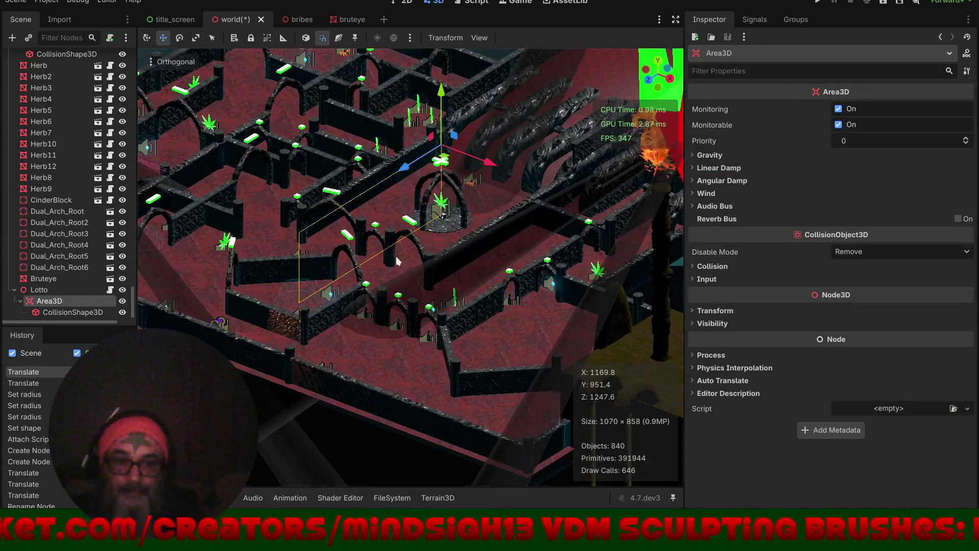
- Connect the Area3D's body_entered signal to the Lotto script
{"action": "left_click", "coordinate": [755, 21]}
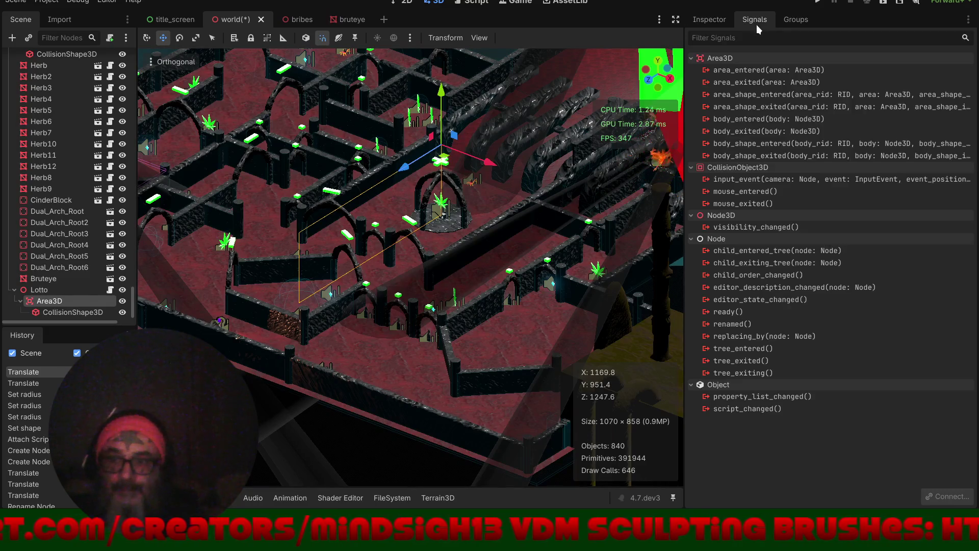
{"action": "left_click", "coordinate": [752, 118]}
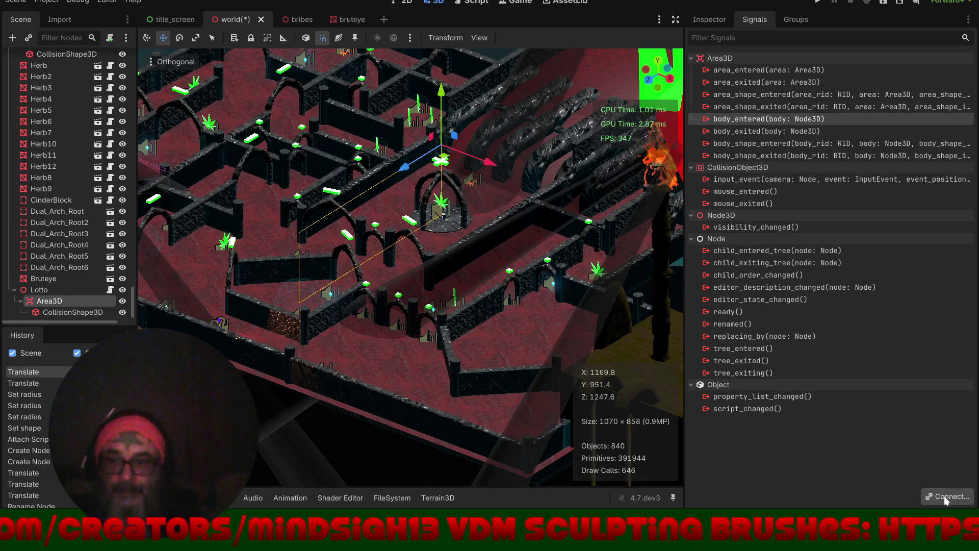
{"action": "left_click", "coordinate": [943, 495]}
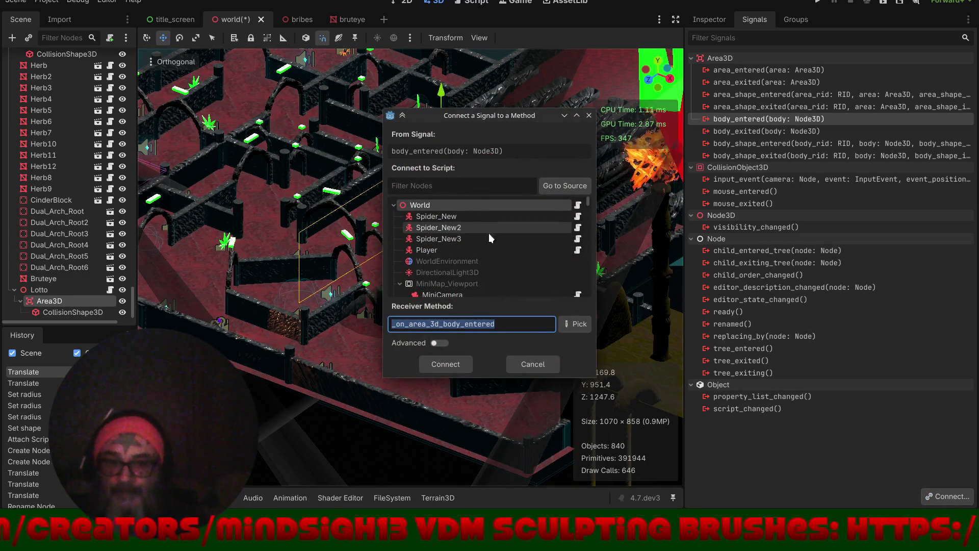
{"action": "scroll", "coordinate": [515, 258], "scroll_direction": "down", "scroll_amount": 3}
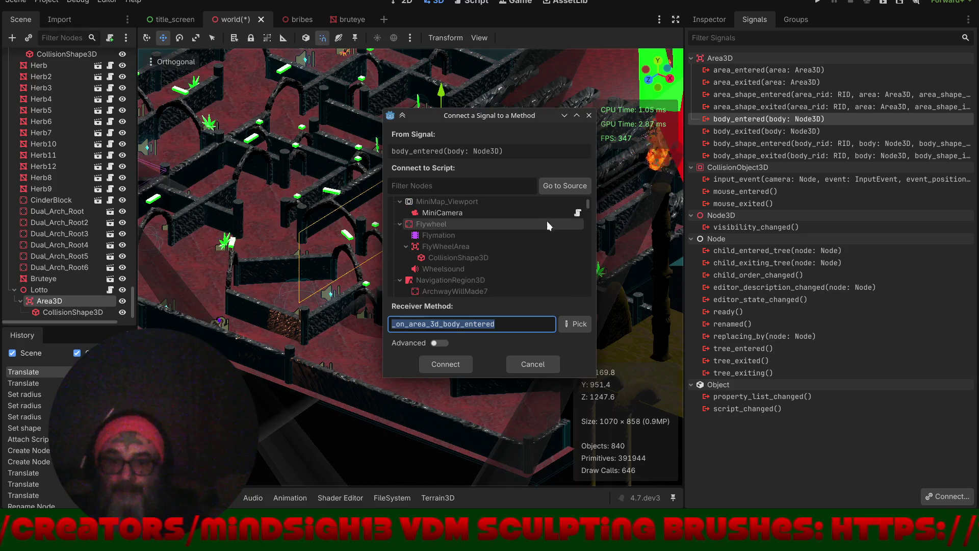
{"action": "left_click", "coordinate": [587, 204]}
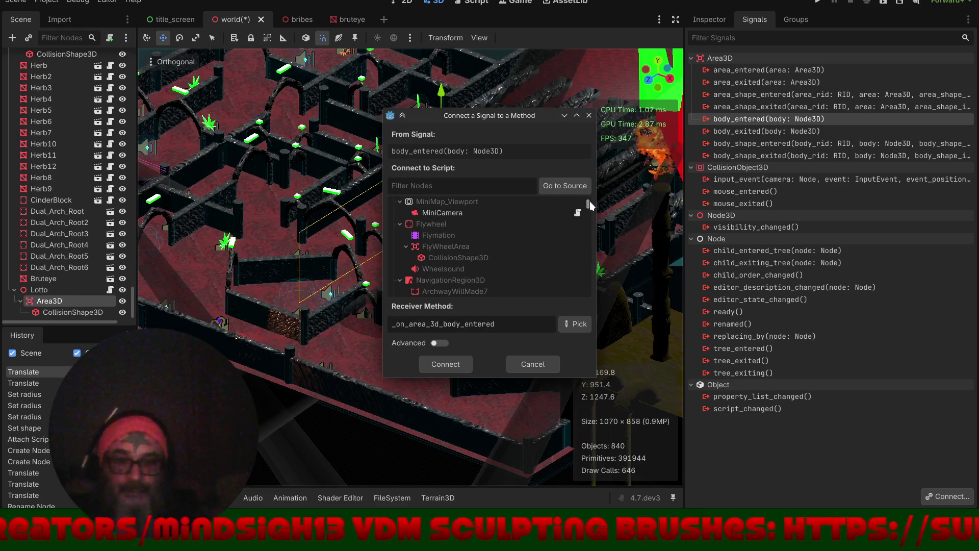
{"action": "left_click_drag", "start_coordinate": [589, 204], "coordinate": [589, 328]}
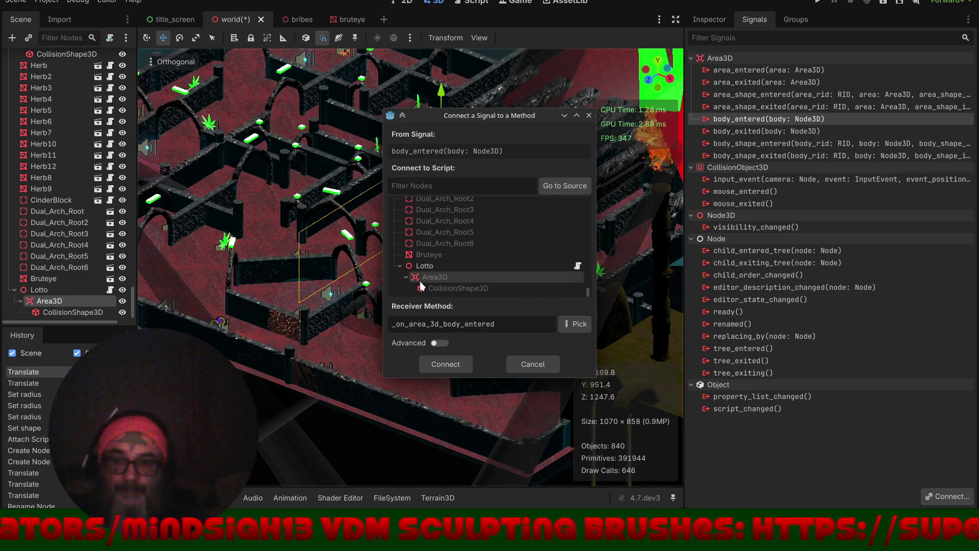
{"action": "left_click", "coordinate": [427, 266]}
{"action": "left_click", "coordinate": [442, 357]}
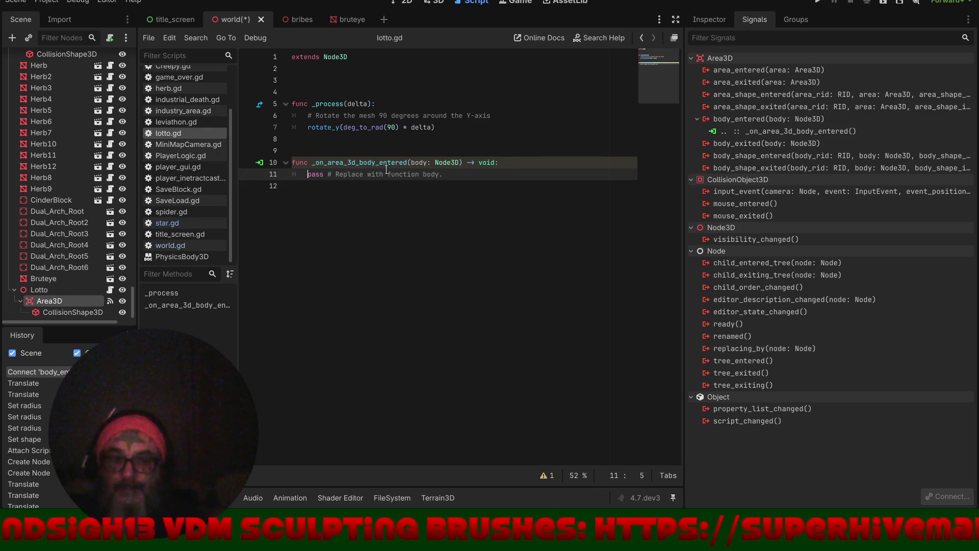
- Select the Lotto node in the Scene dock
{"action": "left_click", "coordinate": [41, 289]}
{"action": "scroll", "coordinate": [68, 192], "scroll_direction": "up", "scroll_amount": 5}
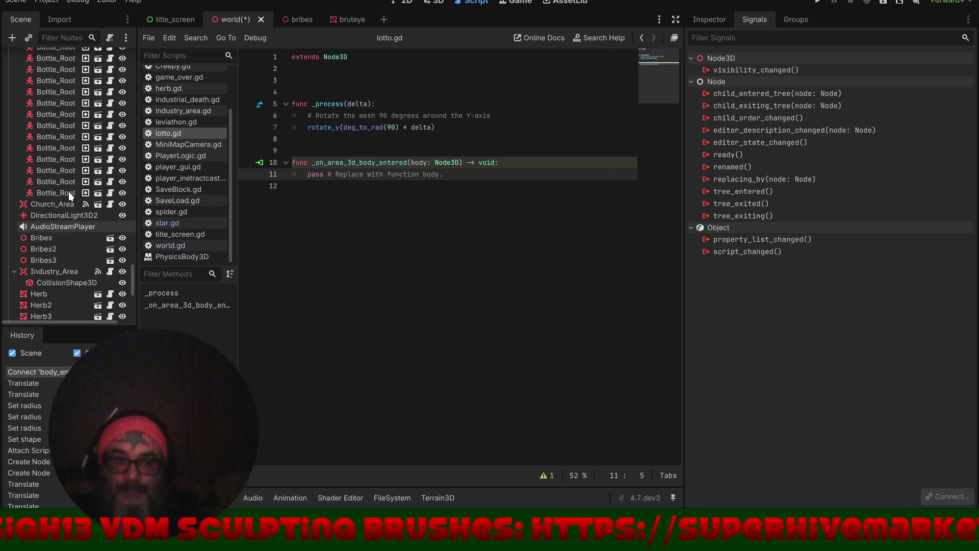
{"action": "scroll", "coordinate": [58, 230], "scroll_direction": "up", "scroll_amount": 10}
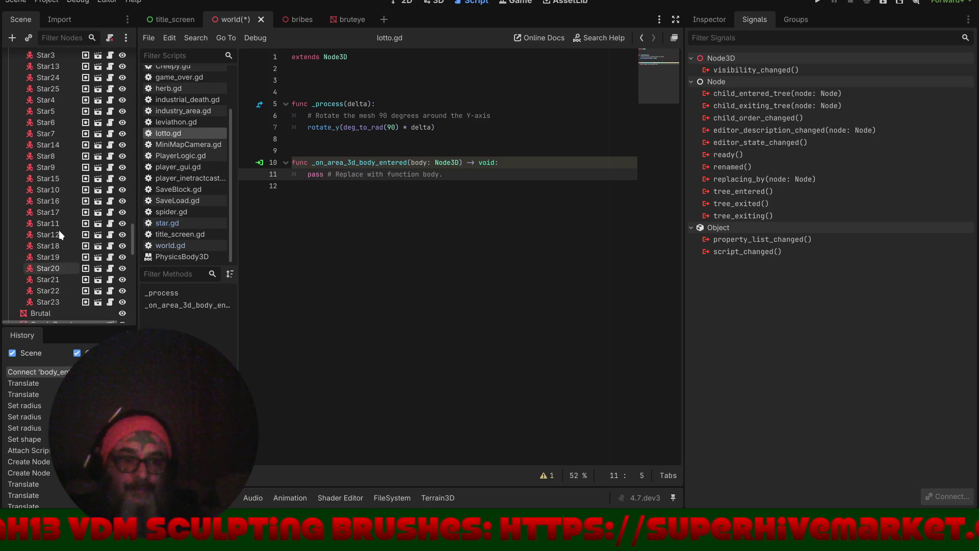
{"action": "scroll", "coordinate": [59, 231], "scroll_direction": "up", "scroll_amount": 10}
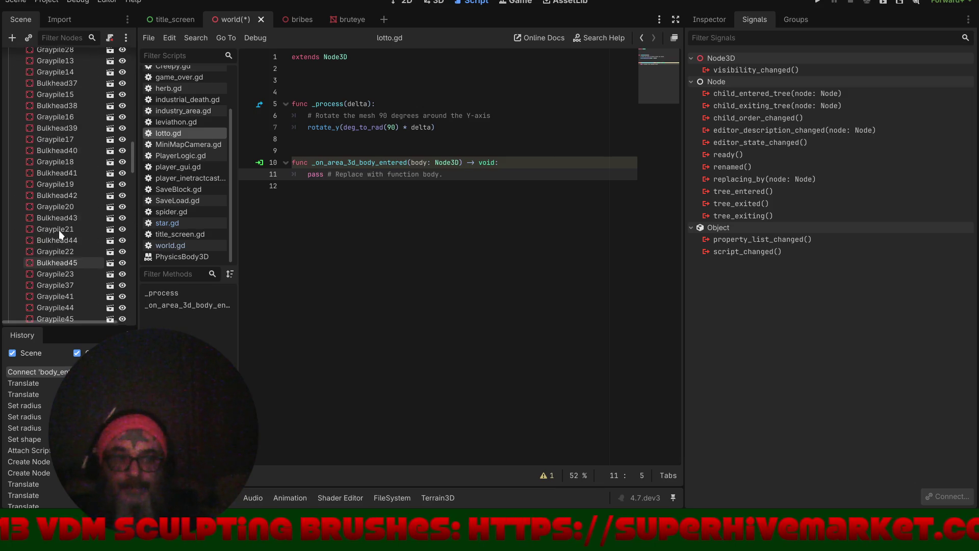
{"action": "scroll", "coordinate": [59, 231], "scroll_direction": "up", "scroll_amount": 5}
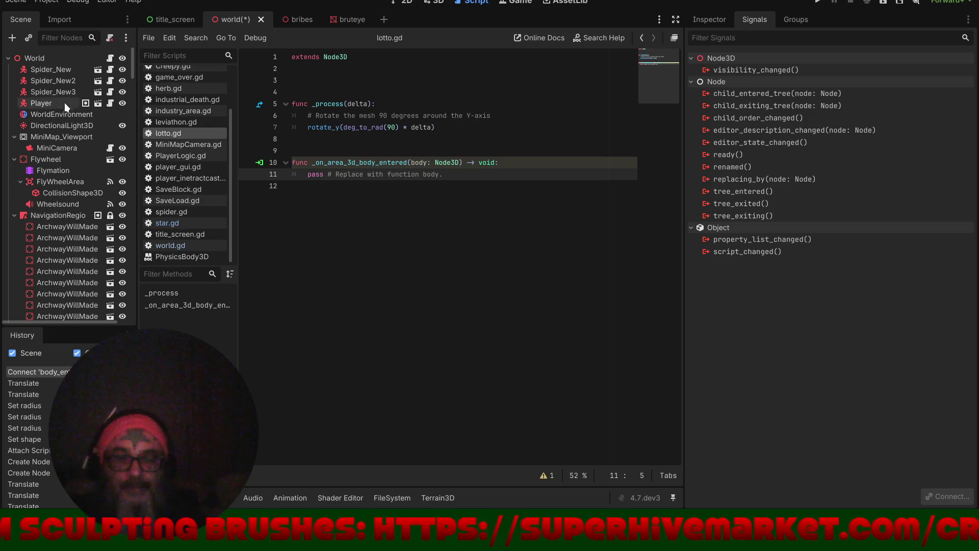
{"action": "left_click_drag", "start_coordinate": [131, 65], "coordinate": [132, 311]}
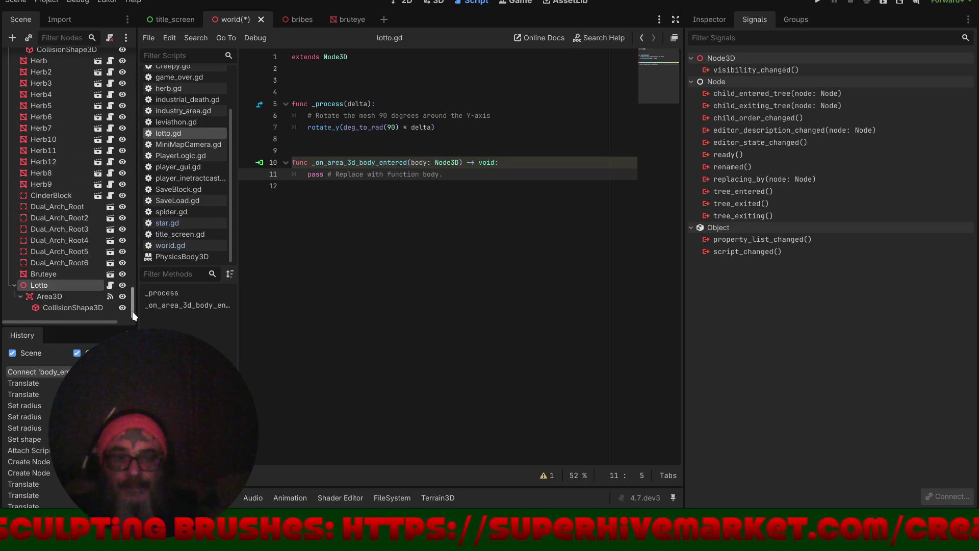
{"action": "left_click", "coordinate": [12, 38]}
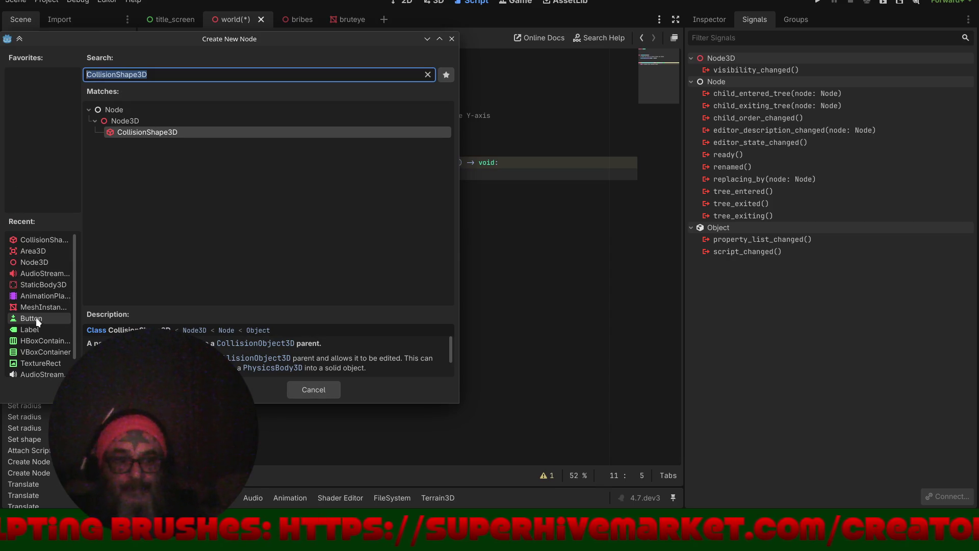
- Add an AudioStreamPlayer3D child and assign the angel choir mp3 as its Stream
{"action": "left_click", "coordinate": [40, 278]}
{"action": "key", "text": "Return"}
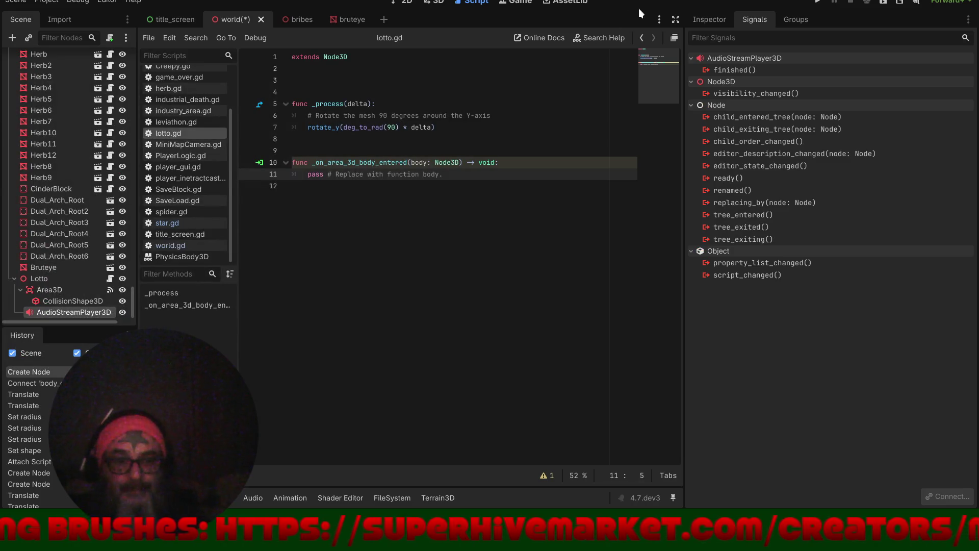
{"action": "left_click", "coordinate": [705, 19]}
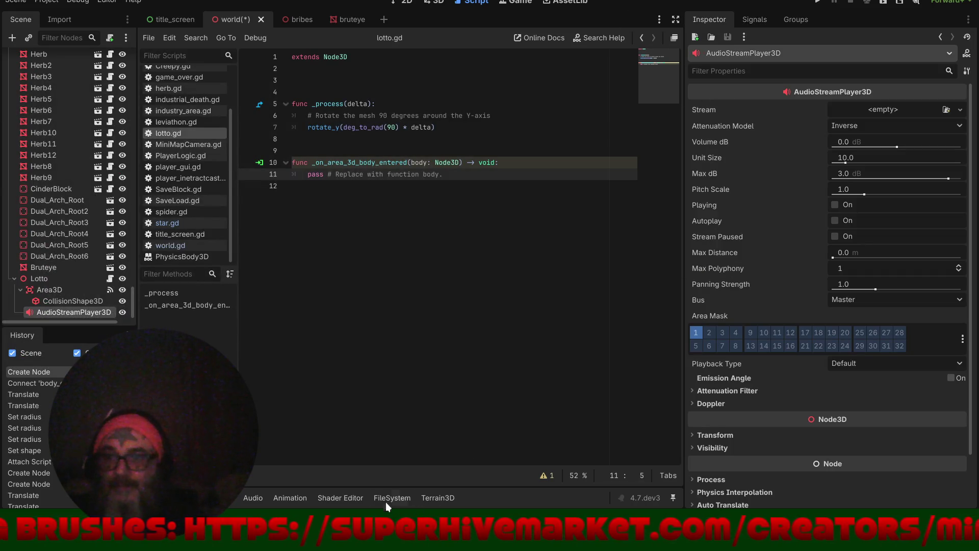
{"action": "left_click", "coordinate": [389, 500]}
{"action": "mouse_move", "coordinate": [457, 451]}
{"action": "left_mouse_down"}
{"action": "mouse_move", "coordinate": [607, 368]}
{"action": "mouse_move", "coordinate": [877, 122]}
{"action": "mouse_move", "coordinate": [875, 110]}
{"action": "left_mouse_up"}
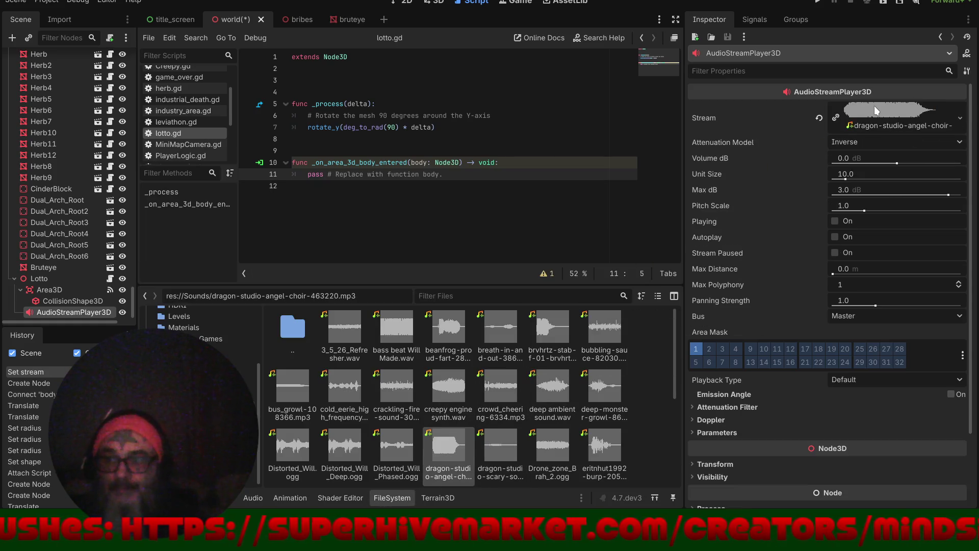
{"action": "key", "text": "XF86AudioLowerVolume"}
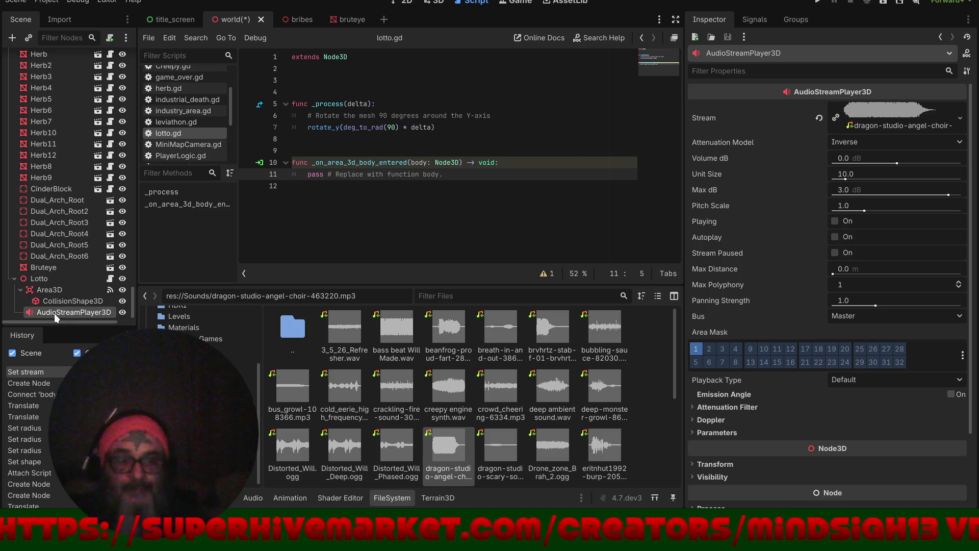
{"action": "double_click", "coordinate": [54, 313]}
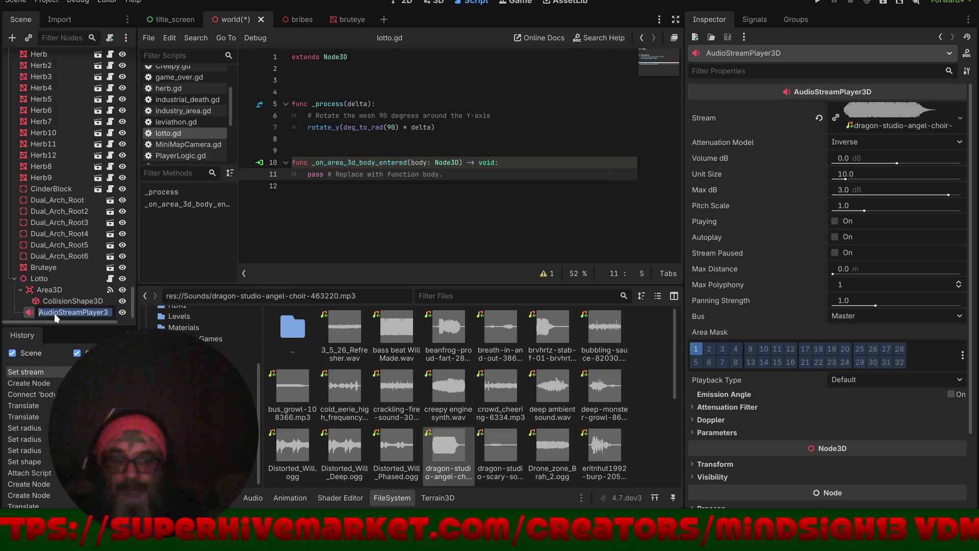
{"action": "type", "text": "Lotto_Noi"}
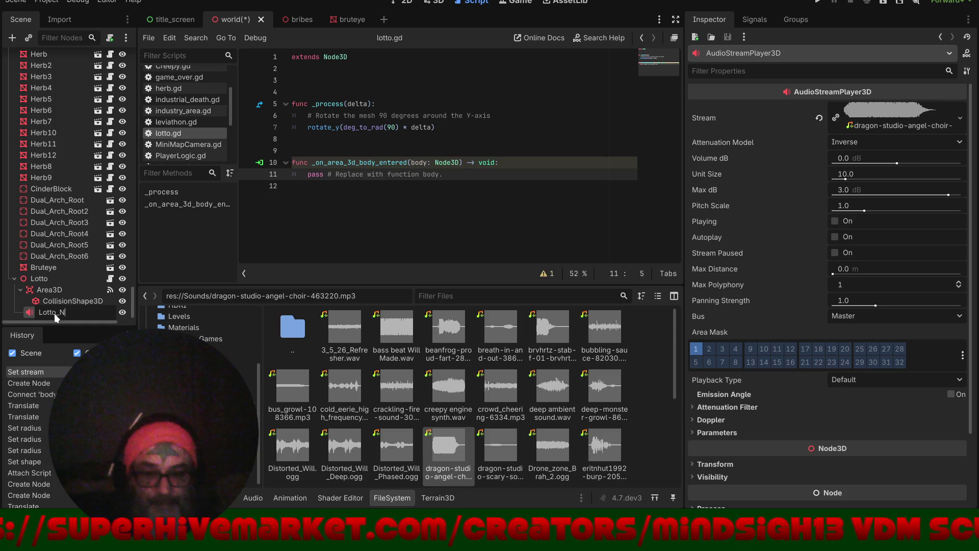
{"action": "type", "text": "se"}
{"action": "key", "text": "Return"}
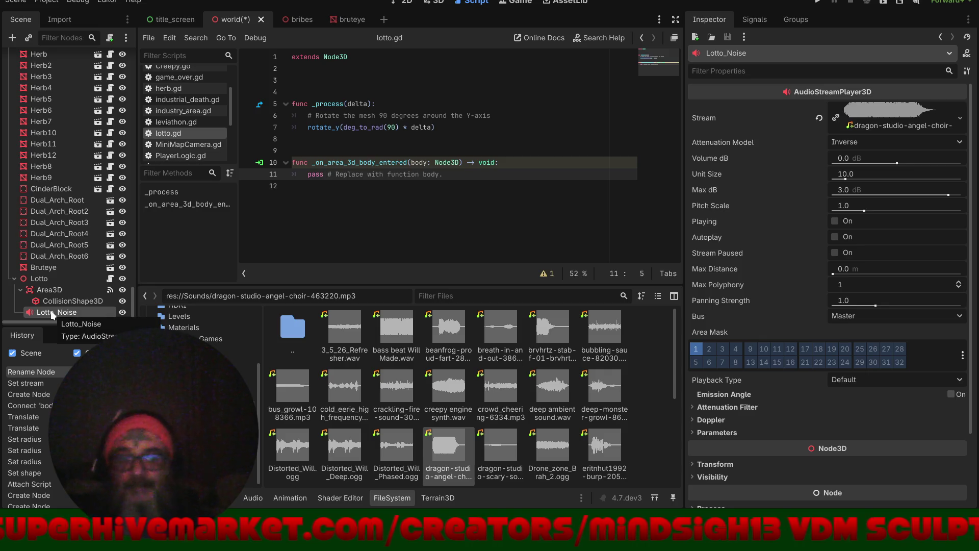
{"action": "mouse_move", "coordinate": [63, 313]}
{"action": "left_mouse_down"}
{"action": "mouse_move", "coordinate": [291, 139]}
{"action": "mouse_move", "coordinate": [290, 71]}
{"action": "mouse_move", "coordinate": [292, 83]}
{"action": "left_mouse_up"}
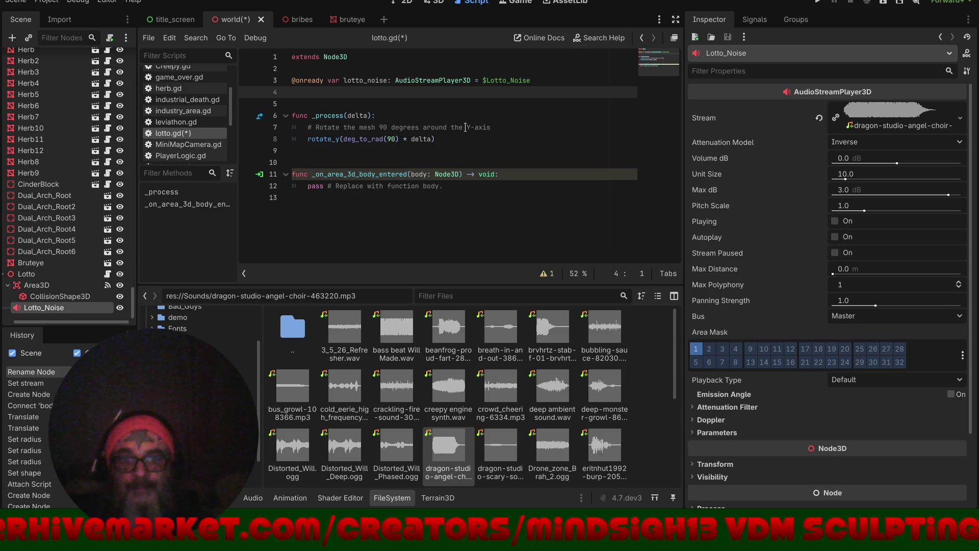
- Replace pass in _on_area_3d_body_entered with lotto_noise.play() and save
{"action": "left_click_drag", "start_coordinate": [449, 186], "coordinate": [309, 189]}
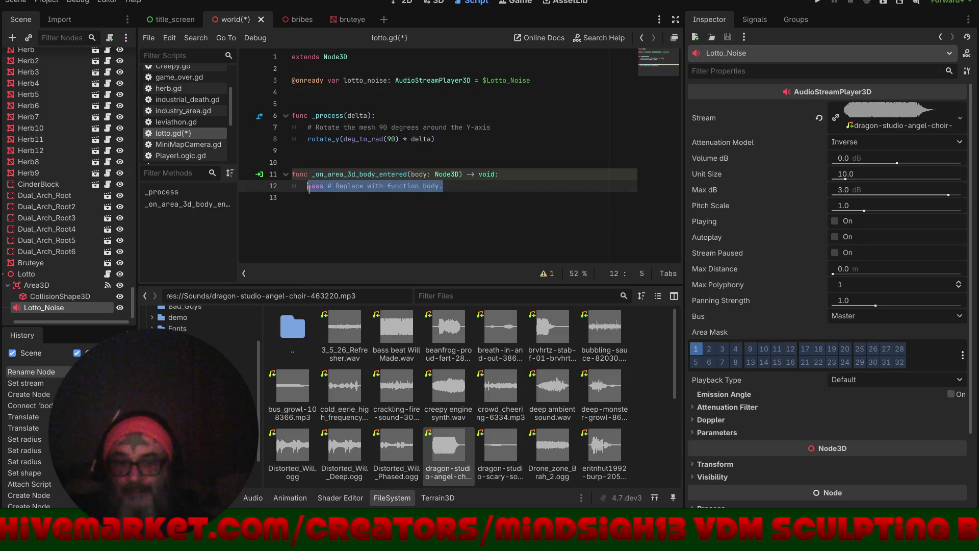
{"action": "type", "text": "lott"}
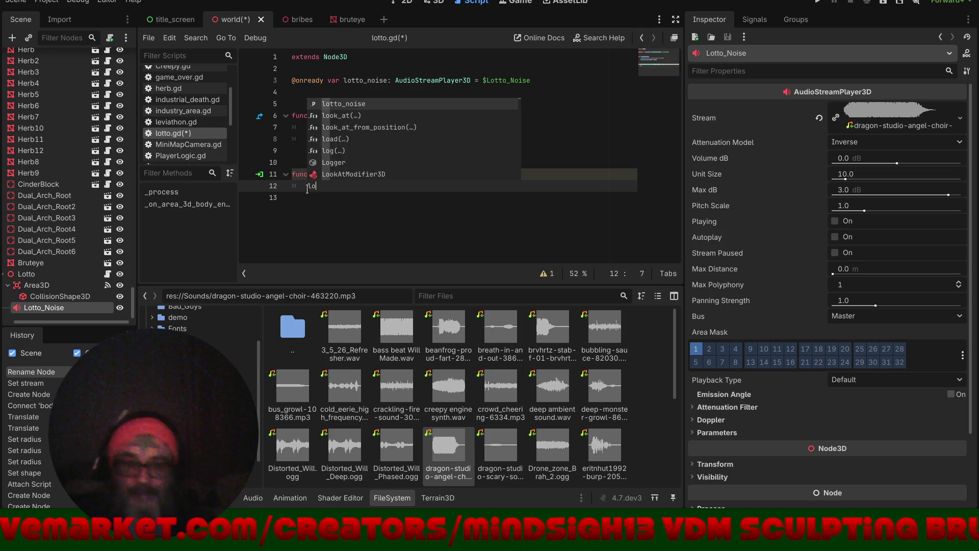
{"action": "key", "text": "Return"}
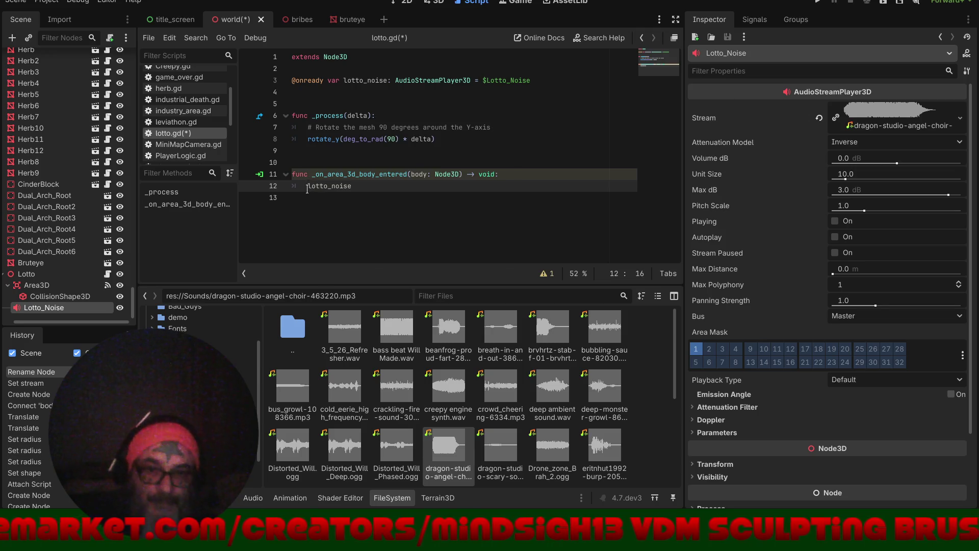
{"action": "type", "text": ".pl"}
{"action": "key", "text": "Return"}
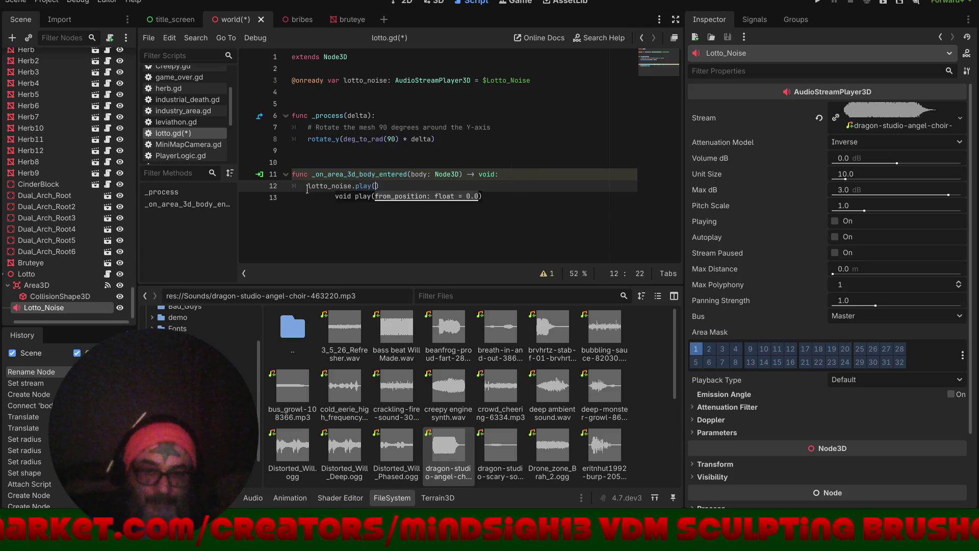
{"action": "key", "text": "End"}
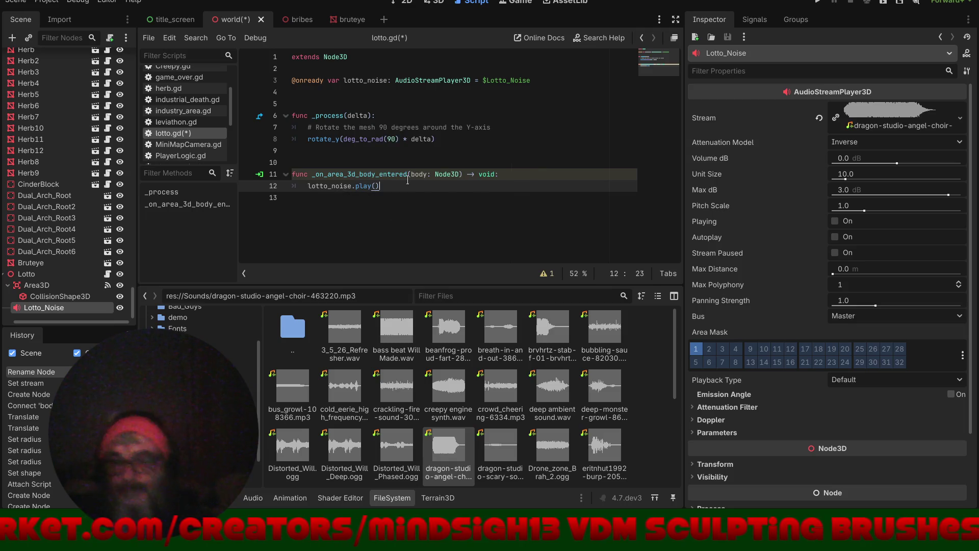
{"action": "key", "text": "ctrl+s"}
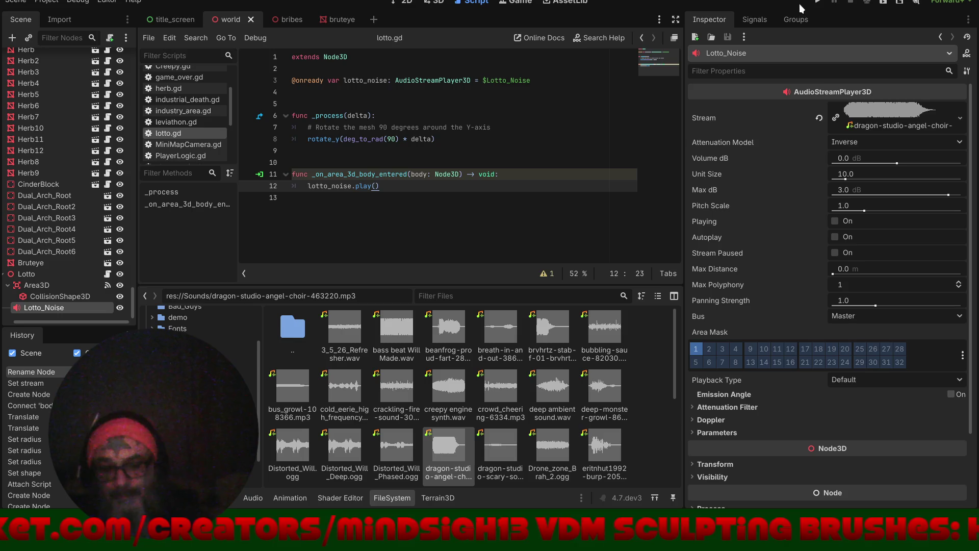
- Run a new game, walk toward the arches, then stop it with F8
{"action": "left_click", "coordinate": [817, 3]}
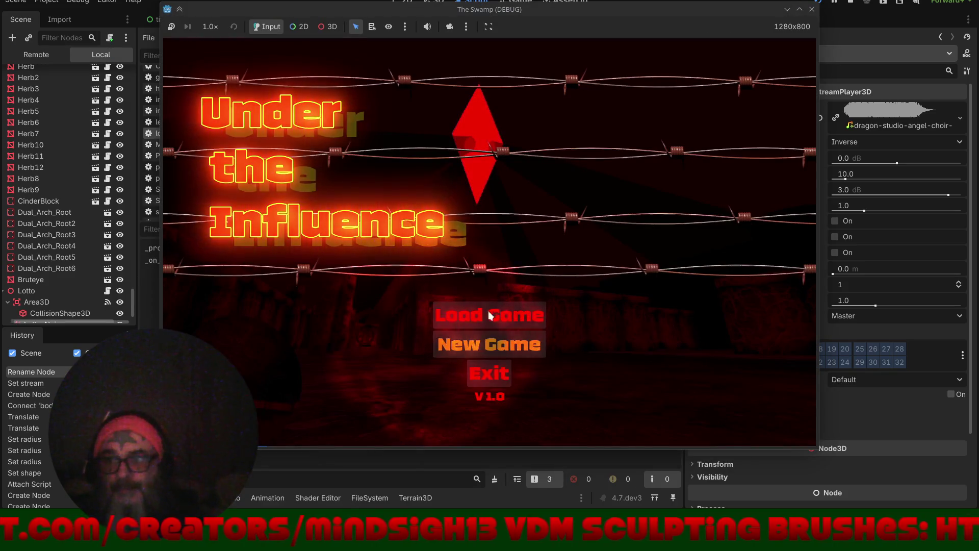
{"action": "left_click", "coordinate": [489, 344]}
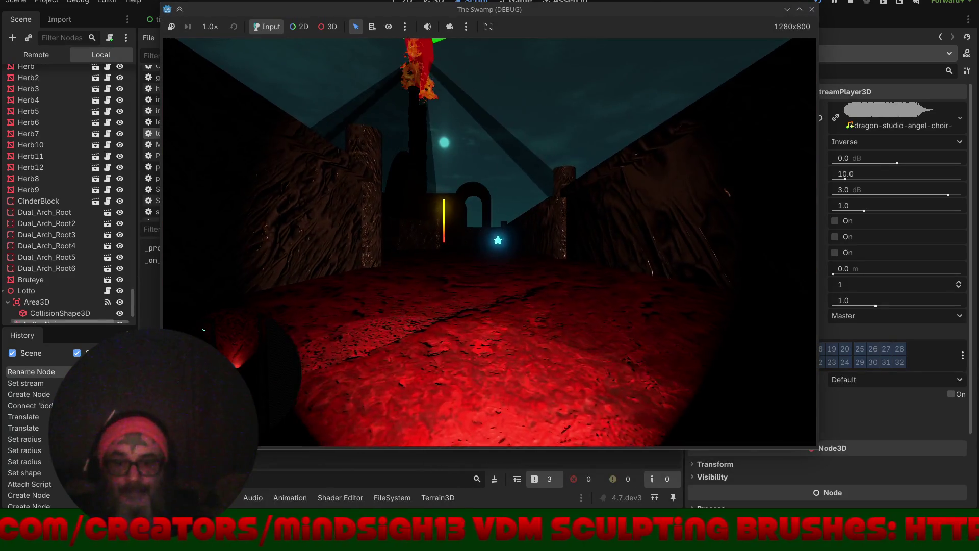
{"action": "key", "text": "w"}
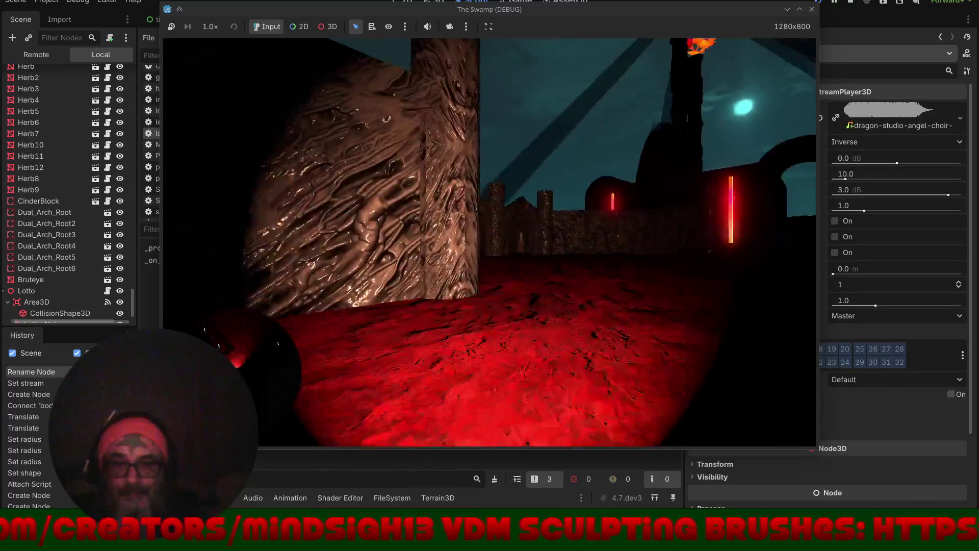
{"action": "key", "text": "w"}
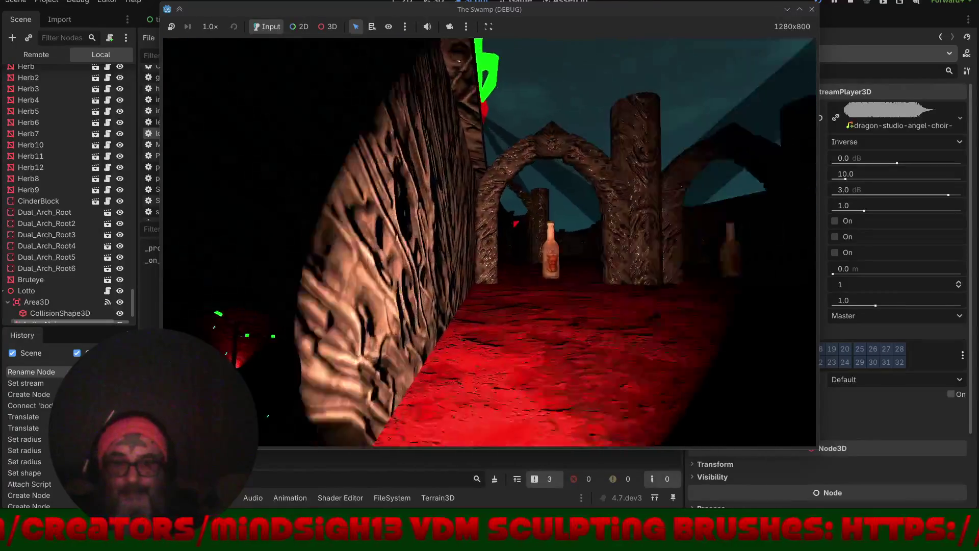
{"action": "key", "text": "w"}
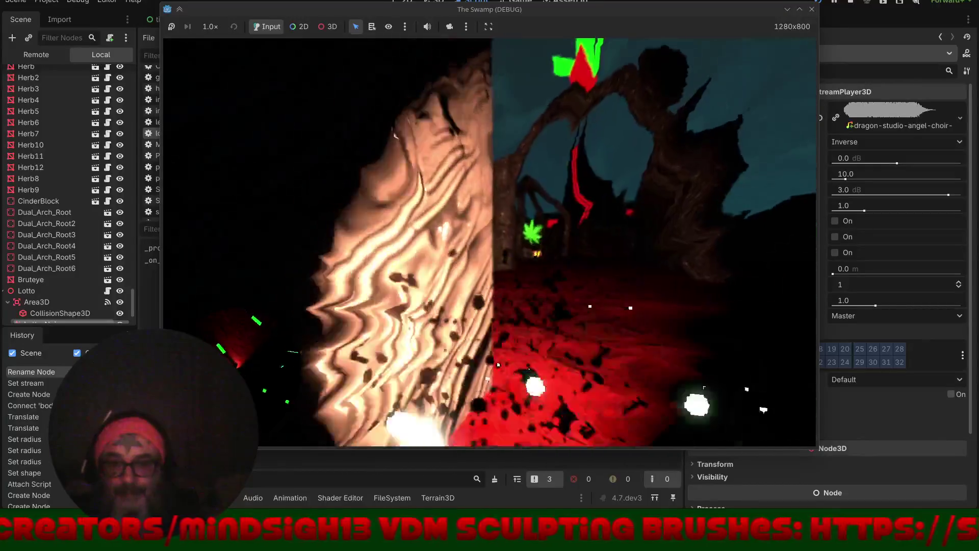
{"action": "key", "text": "w"}
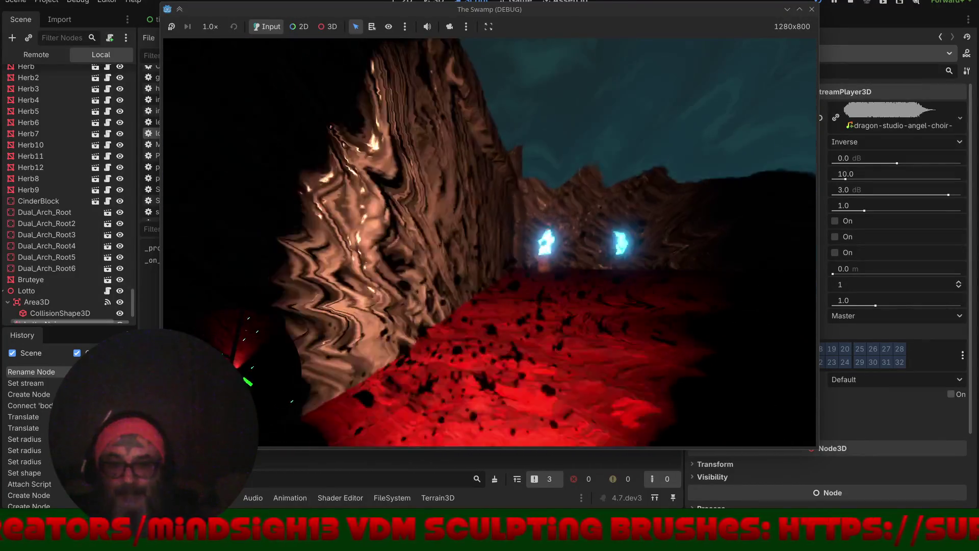
{"action": "key", "text": "w"}
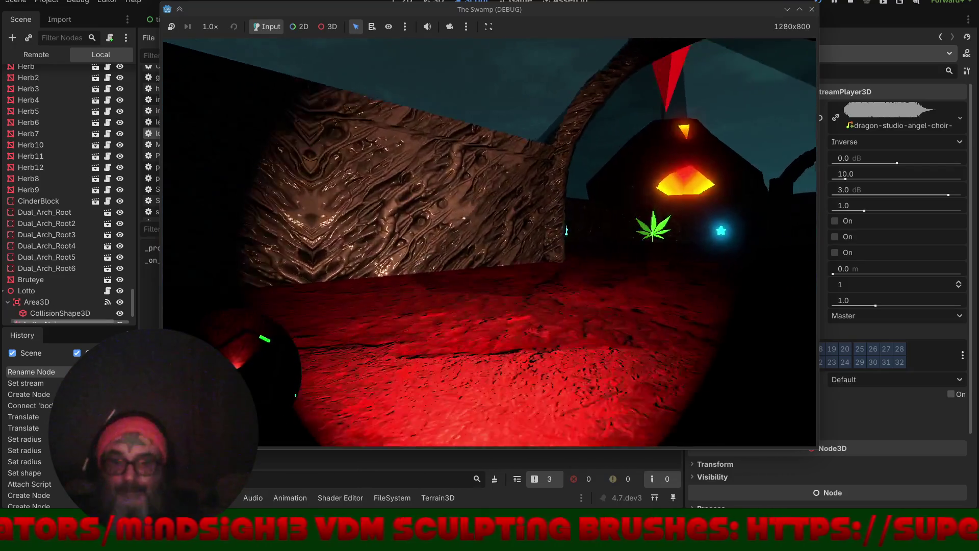
{"action": "key", "text": "w"}
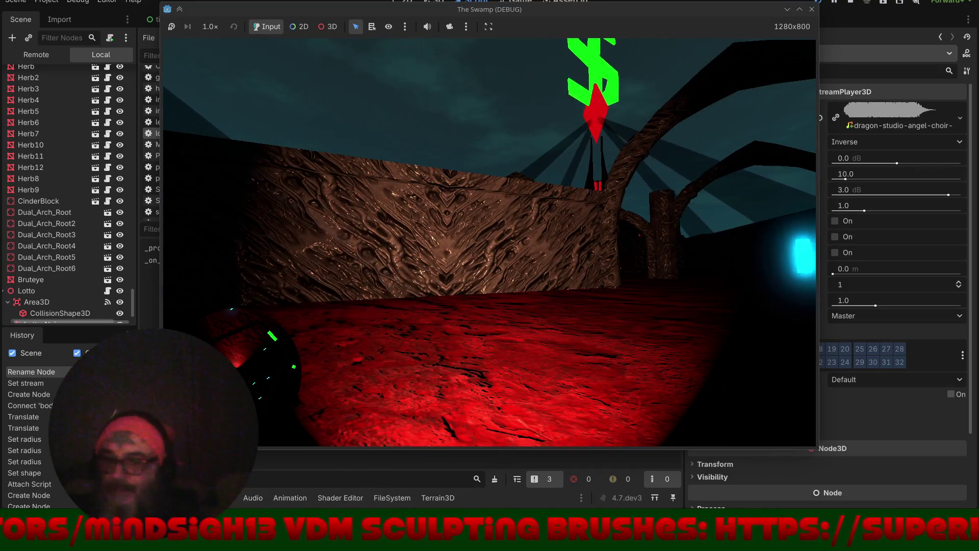
{"action": "key", "text": "w"}
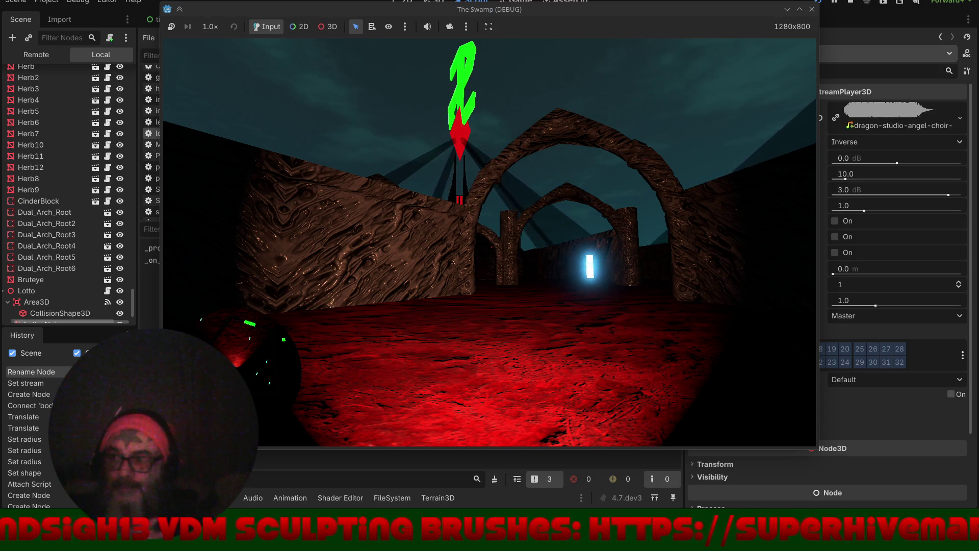
{"action": "key", "text": "w"}
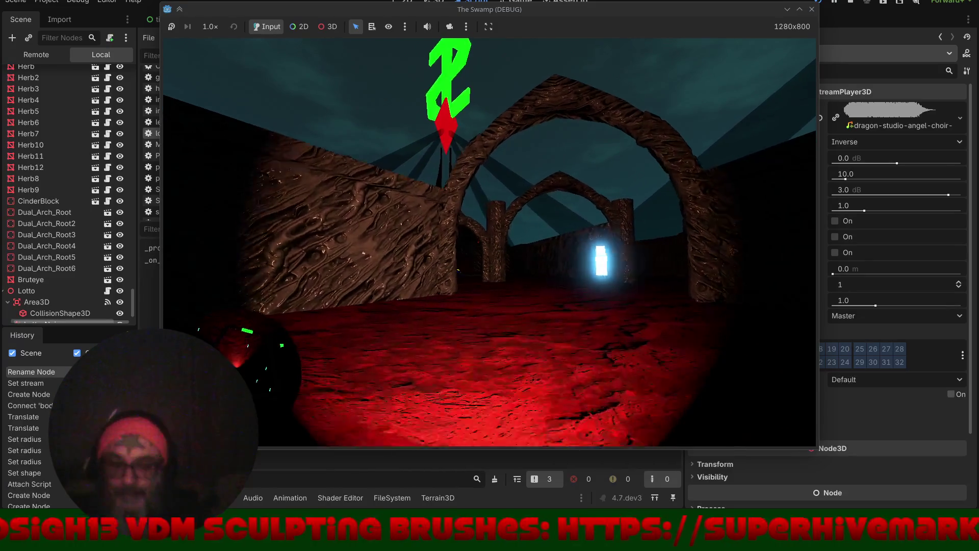
{"action": "key", "text": "F8"}
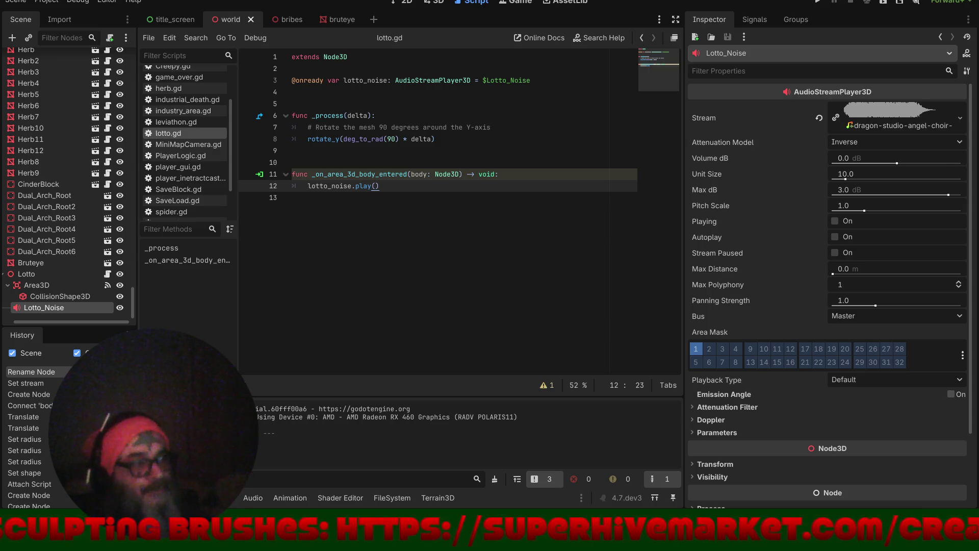
- Return to the 3D maze view around Lotto_Noise and undo an accidental rotation
{"action": "left_click", "coordinate": [439, 2]}
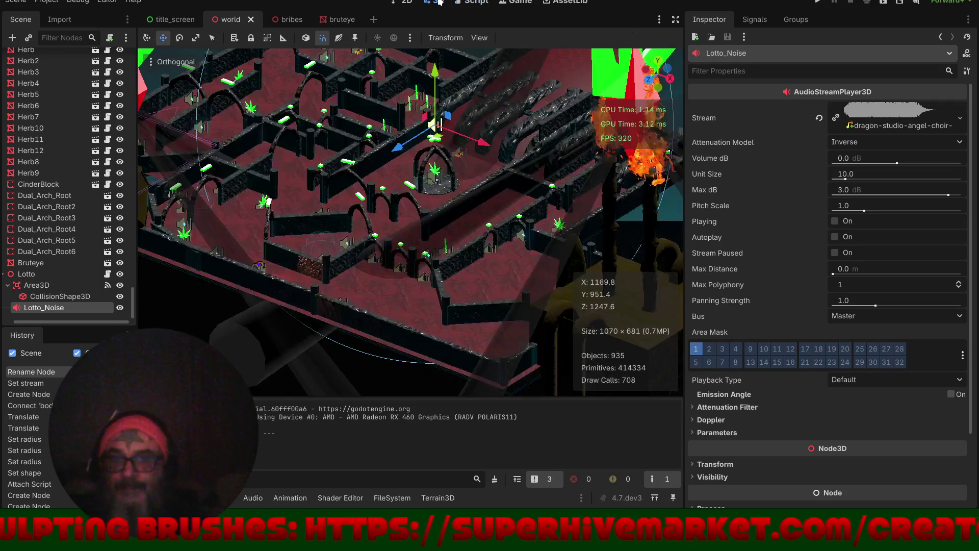
{"action": "scroll", "coordinate": [393, 230], "scroll_direction": "up", "scroll_amount": 5}
{"action": "scroll", "coordinate": [375, 262], "scroll_direction": "down", "scroll_amount": 5}
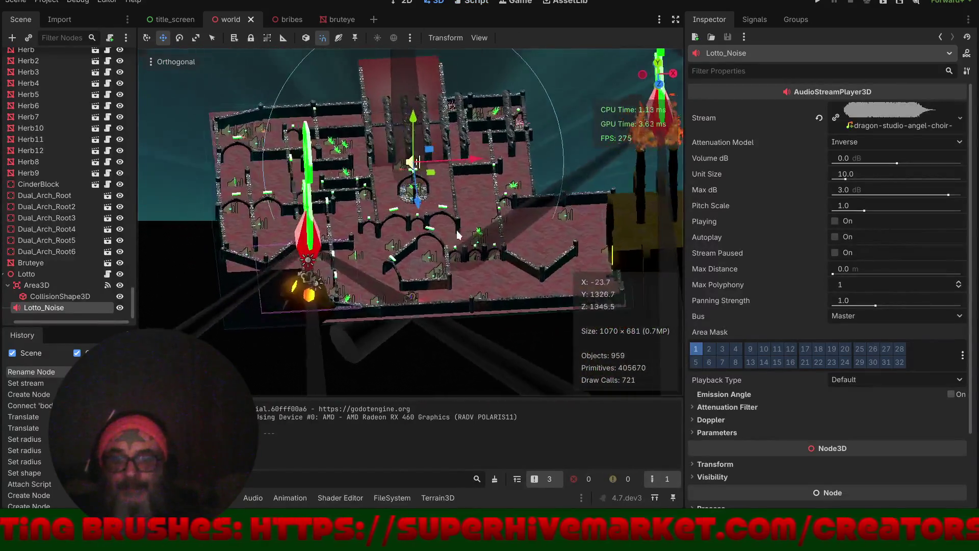
{"action": "left_click_drag", "start_coordinate": [457, 235], "coordinate": [418, 225]}
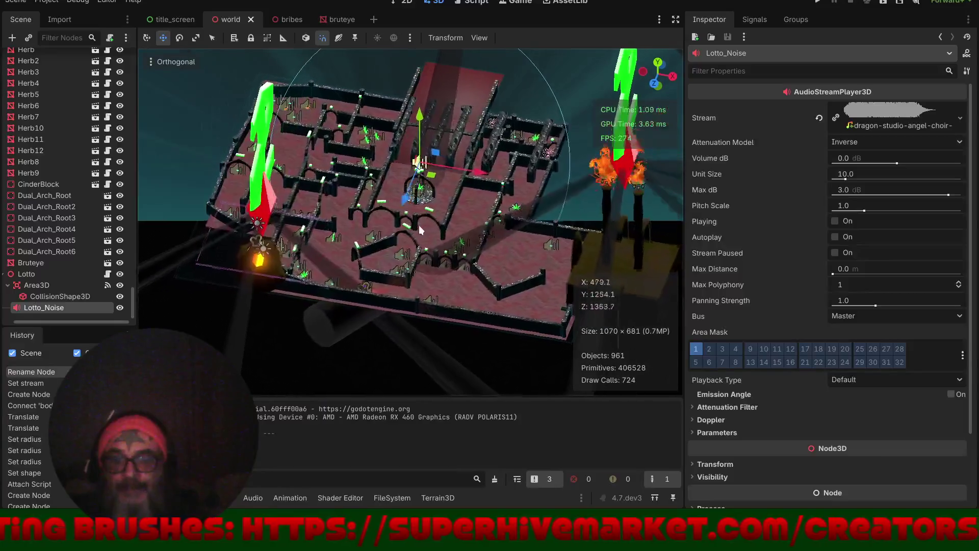
{"action": "key", "text": "e"}
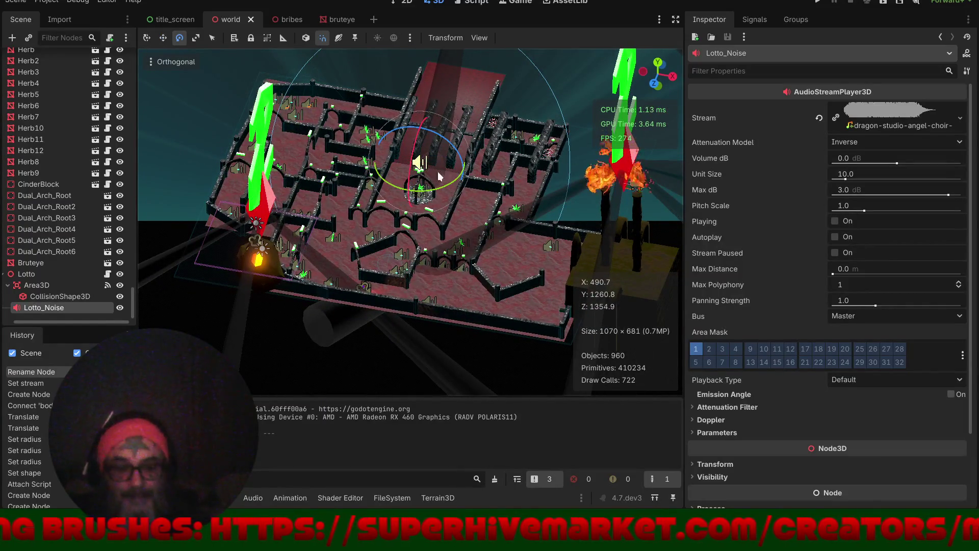
{"action": "scroll", "coordinate": [440, 170], "scroll_direction": "up", "scroll_amount": 5}
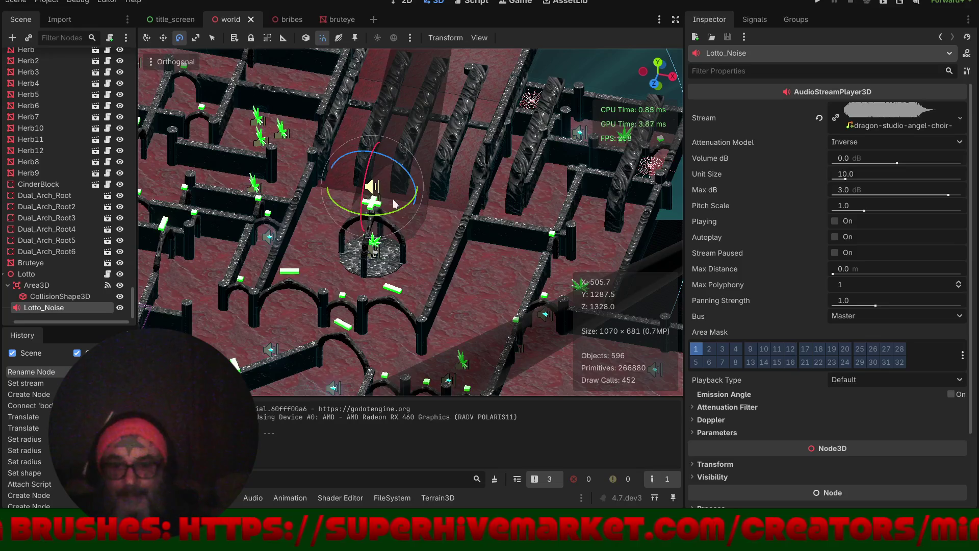
{"action": "mouse_move", "coordinate": [416, 193]}
{"action": "left_mouse_down"}
{"action": "mouse_move", "coordinate": [423, 201]}
{"action": "mouse_move", "coordinate": [427, 169]}
{"action": "mouse_move", "coordinate": [397, 229]}
{"action": "mouse_move", "coordinate": [266, 219]}
{"action": "left_mouse_up"}
{"action": "left_click_drag", "start_coordinate": [376, 267], "coordinate": [436, 249]}
{"action": "key", "text": "ctrl+z"}
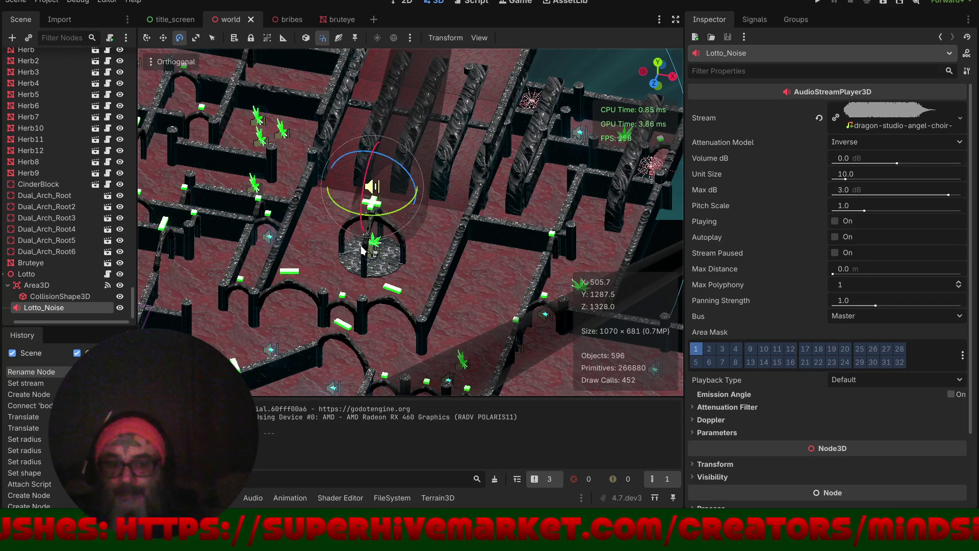
- Orbit to a top-down maze view, cancel another rotation, and widen the scene tree panel
{"action": "mouse_move", "coordinate": [478, 296]}
{"action": "left_mouse_down"}
{"action": "mouse_move", "coordinate": [474, 330]}
{"action": "mouse_move", "coordinate": [452, 315]}
{"action": "left_mouse_up"}
{"action": "mouse_move", "coordinate": [398, 292]}
{"action": "left_mouse_down"}
{"action": "mouse_move", "coordinate": [461, 210]}
{"action": "mouse_move", "coordinate": [388, 171]}
{"action": "mouse_move", "coordinate": [438, 209]}
{"action": "left_mouse_up"}
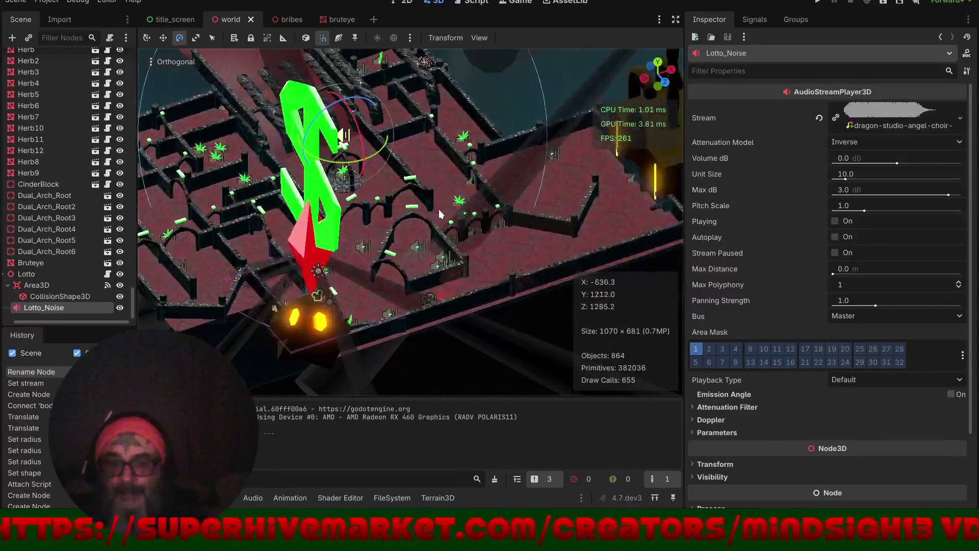
{"action": "scroll", "coordinate": [424, 278], "scroll_direction": "up", "scroll_amount": 5}
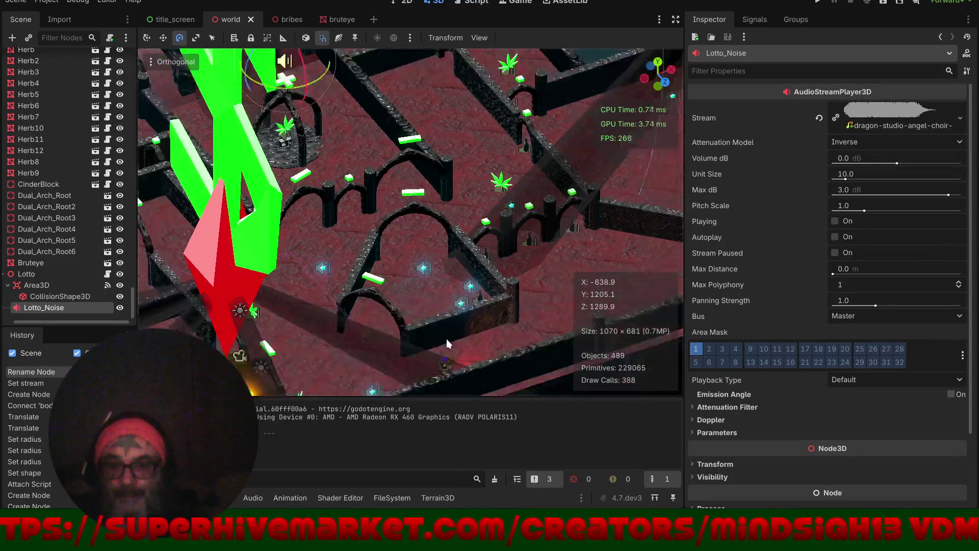
{"action": "scroll", "coordinate": [447, 342], "scroll_direction": "down", "scroll_amount": 2}
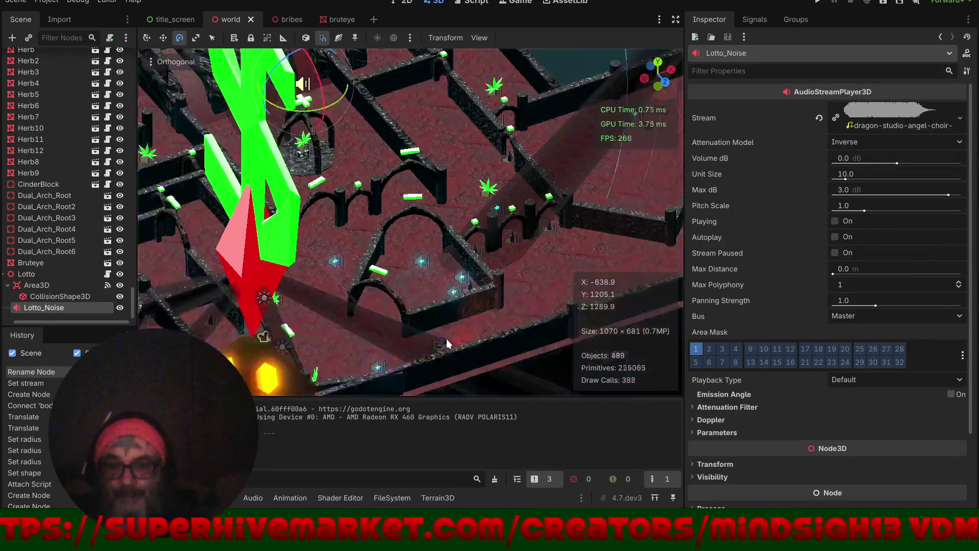
{"action": "left_click_drag", "start_coordinate": [311, 115], "coordinate": [332, 113]}
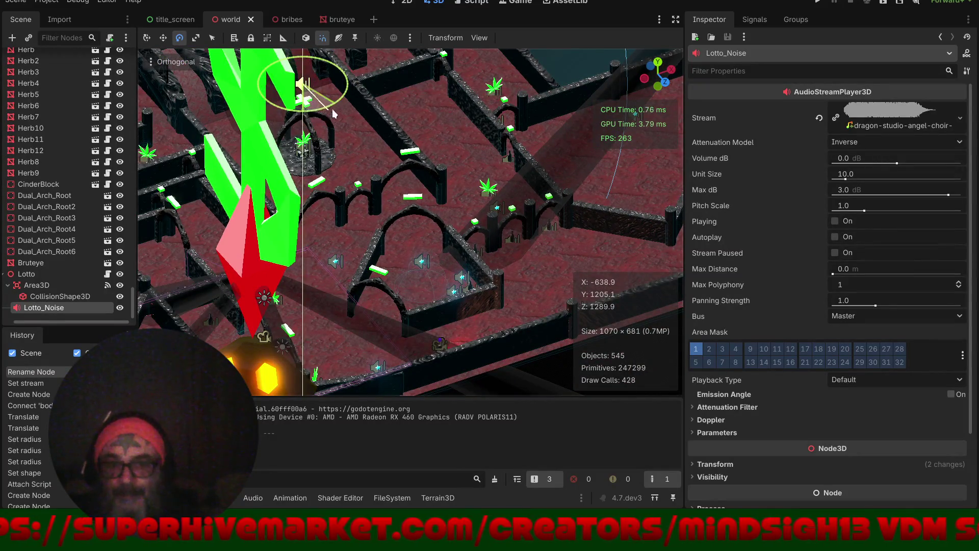
{"action": "right_click", "coordinate": [280, 123]}
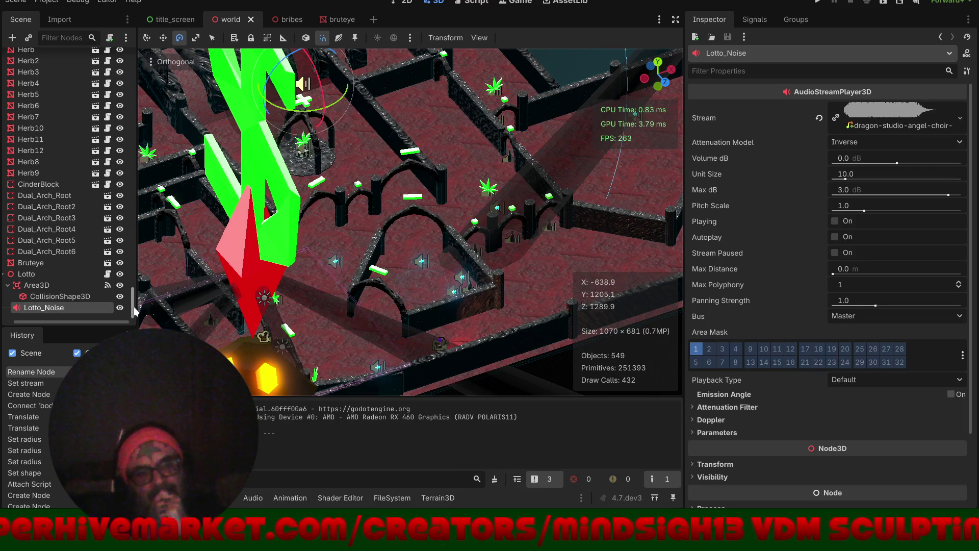
{"action": "left_click_drag", "start_coordinate": [136, 306], "coordinate": [220, 305]}
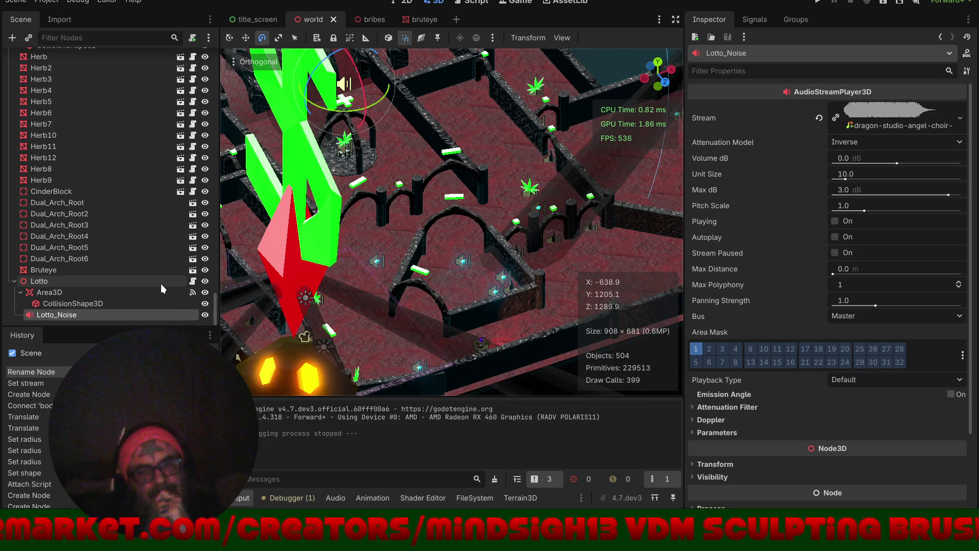
{"action": "left_click", "coordinate": [136, 280]}
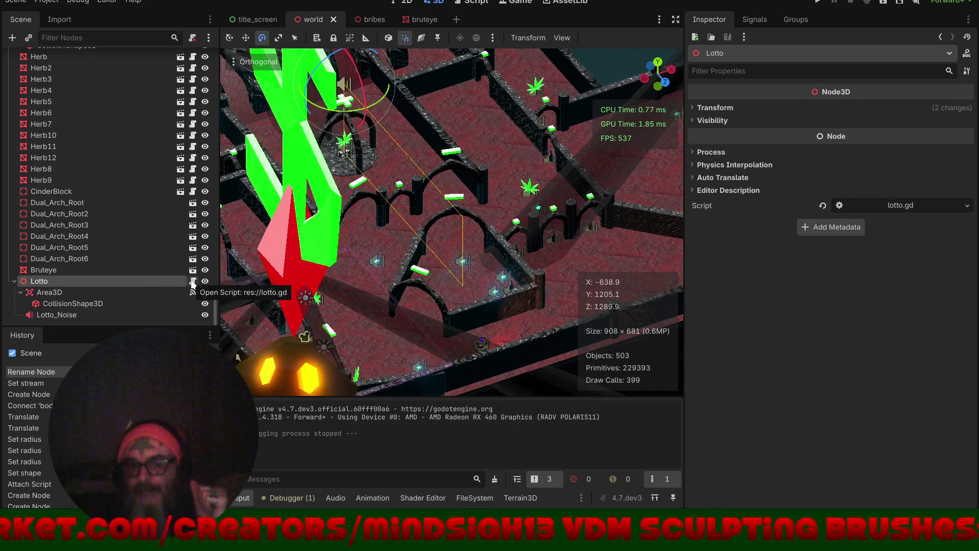
- Orbit to the dollar pickup, cancel a Lotto rotation, and drag the output panel taller
{"action": "scroll", "coordinate": [442, 265], "scroll_direction": "down", "scroll_amount": 3}
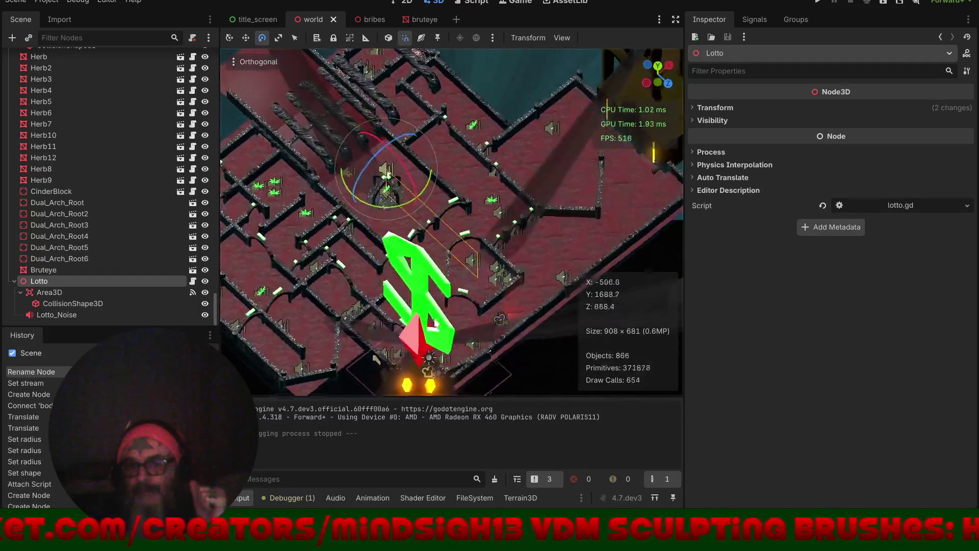
{"action": "left_click_drag", "start_coordinate": [379, 330], "coordinate": [559, 295]}
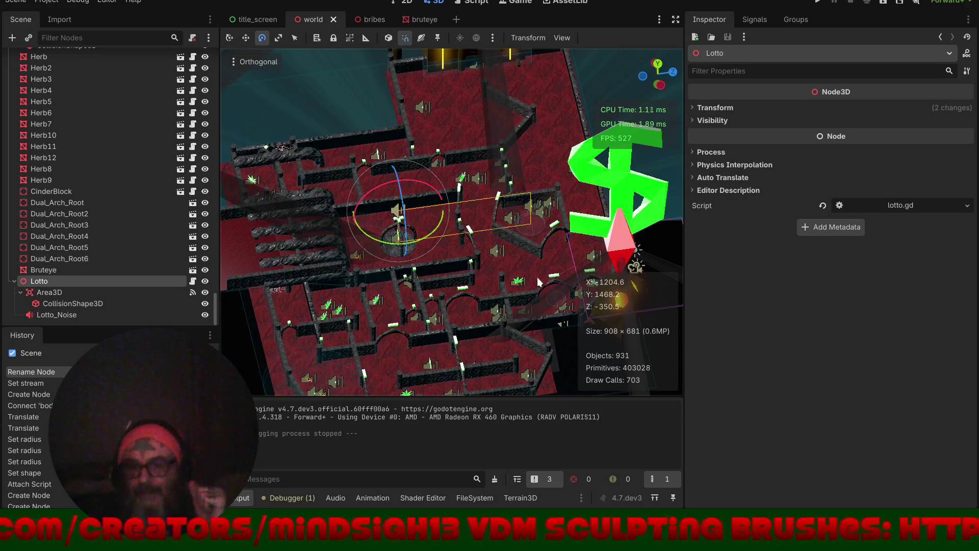
{"action": "mouse_move", "coordinate": [390, 246]}
{"action": "left_mouse_down"}
{"action": "mouse_move", "coordinate": [474, 218]}
{"action": "mouse_move", "coordinate": [454, 176]}
{"action": "mouse_move", "coordinate": [400, 149]}
{"action": "mouse_move", "coordinate": [327, 183]}
{"action": "mouse_move", "coordinate": [360, 240]}
{"action": "mouse_move", "coordinate": [410, 266]}
{"action": "mouse_move", "coordinate": [368, 258]}
{"action": "mouse_move", "coordinate": [392, 253]}
{"action": "left_mouse_up"}
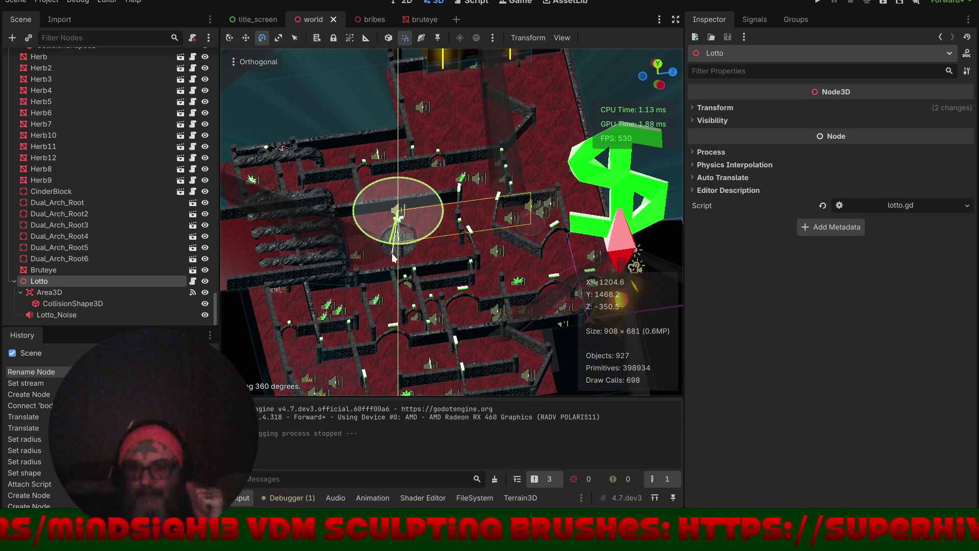
{"action": "right_click", "coordinate": [391, 253]}
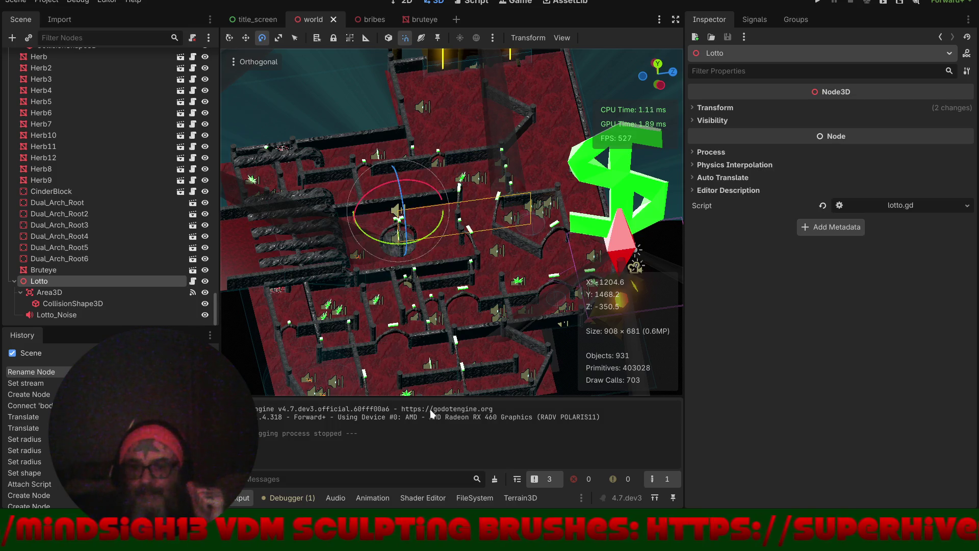
{"action": "left_click_drag", "start_coordinate": [434, 396], "coordinate": [434, 312]}
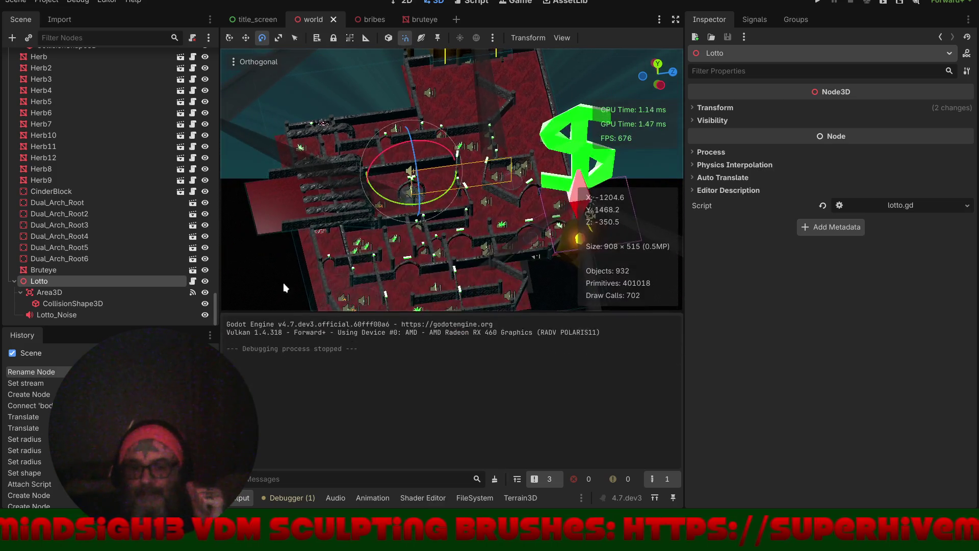
{"action": "left_click", "coordinate": [102, 315]}
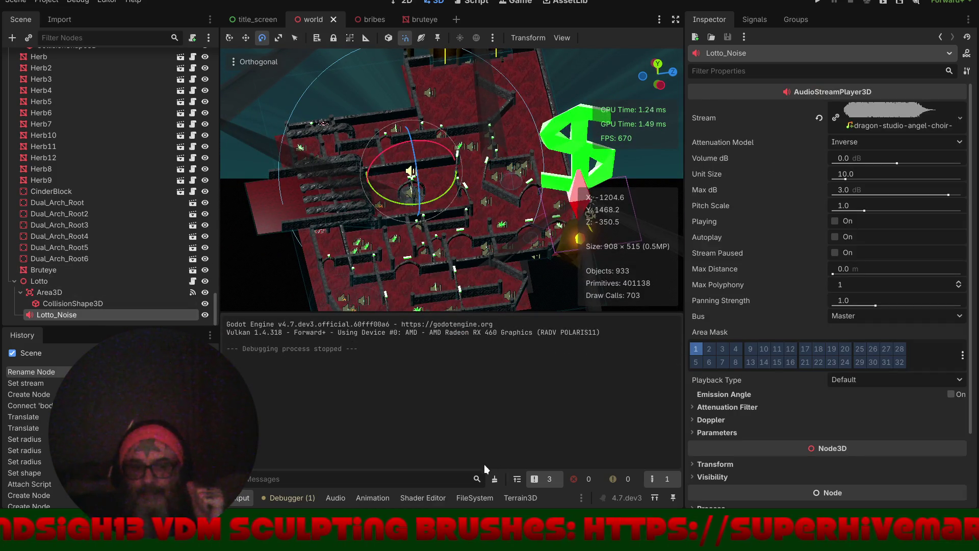
{"action": "left_click", "coordinate": [456, 498]}
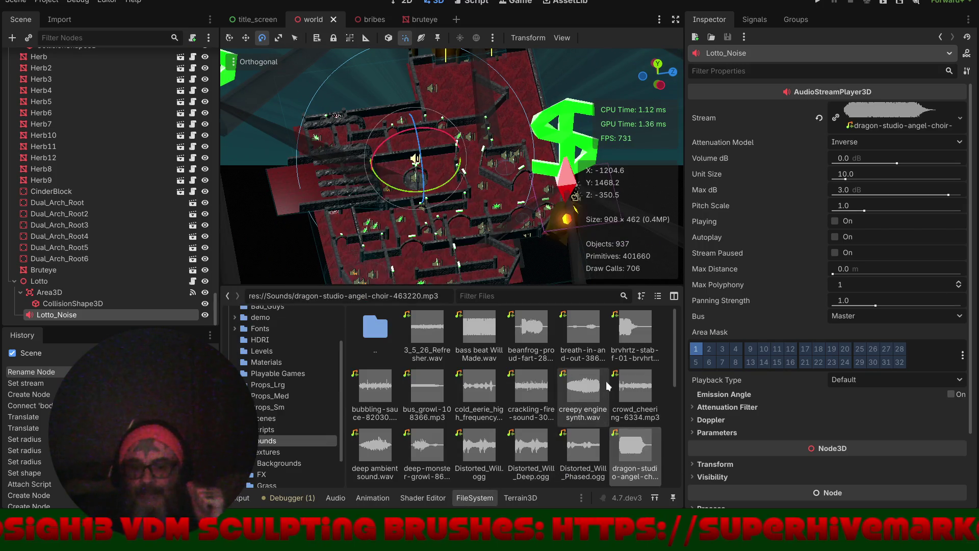
- Drag generic-radio-lines-31698.mp3 from the Sounds folder onto Lotto_Noise's Stream property
{"action": "scroll", "coordinate": [610, 396], "scroll_direction": "down", "scroll_amount": 3}
{"action": "scroll", "coordinate": [610, 400], "scroll_direction": "down", "scroll_amount": 2}
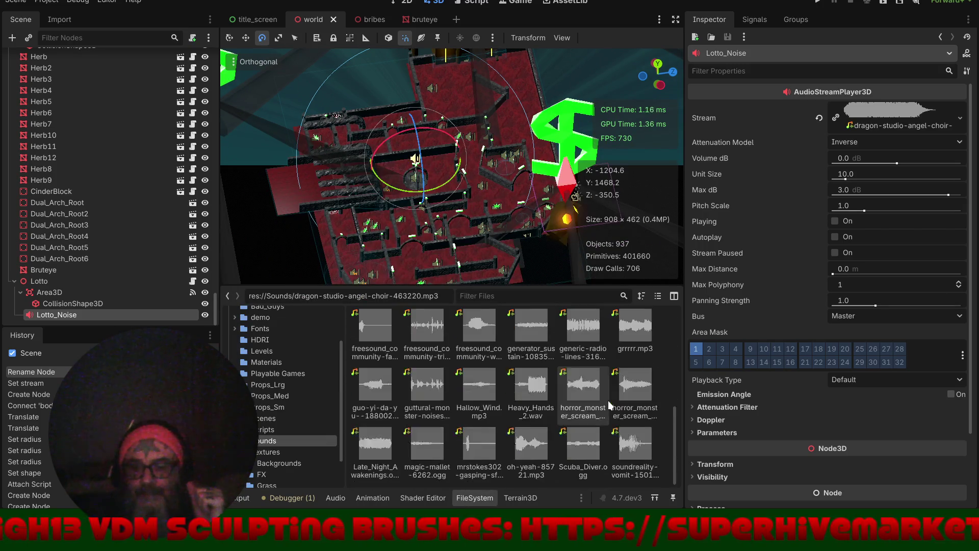
{"action": "scroll", "coordinate": [609, 405], "scroll_direction": "up", "scroll_amount": 1}
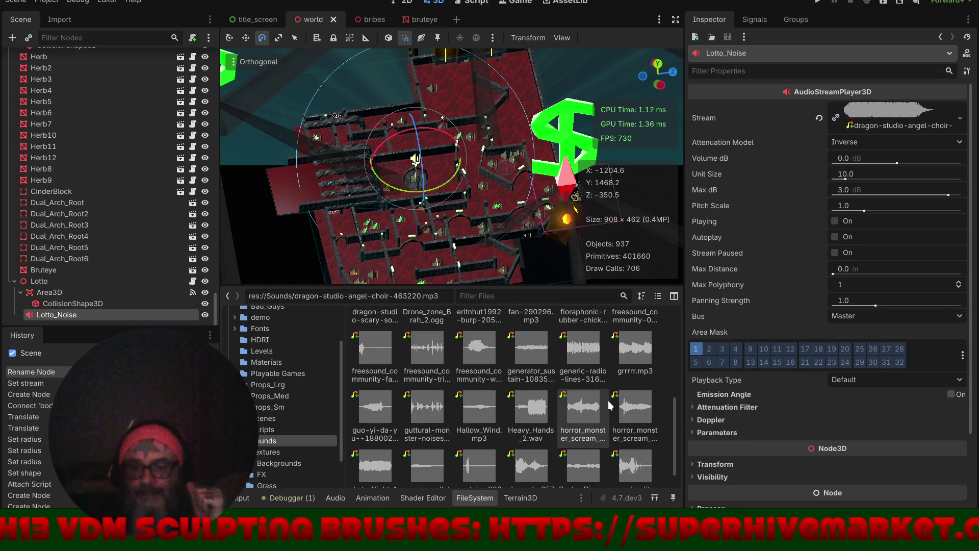
{"action": "mouse_move", "coordinate": [587, 353]}
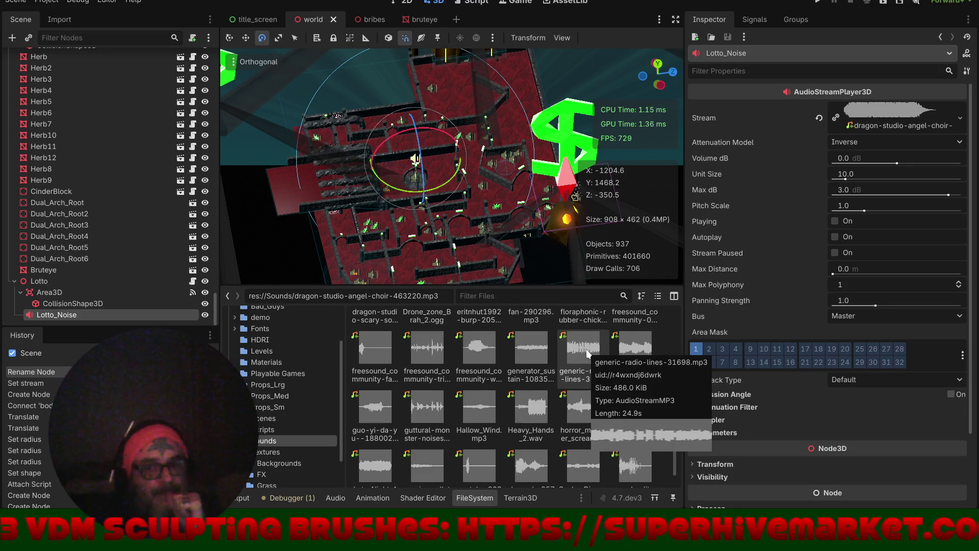
{"action": "mouse_move", "coordinate": [587, 353]}
{"action": "left_mouse_down"}
{"action": "mouse_move", "coordinate": [783, 216]}
{"action": "mouse_move", "coordinate": [894, 113]}
{"action": "left_mouse_up"}
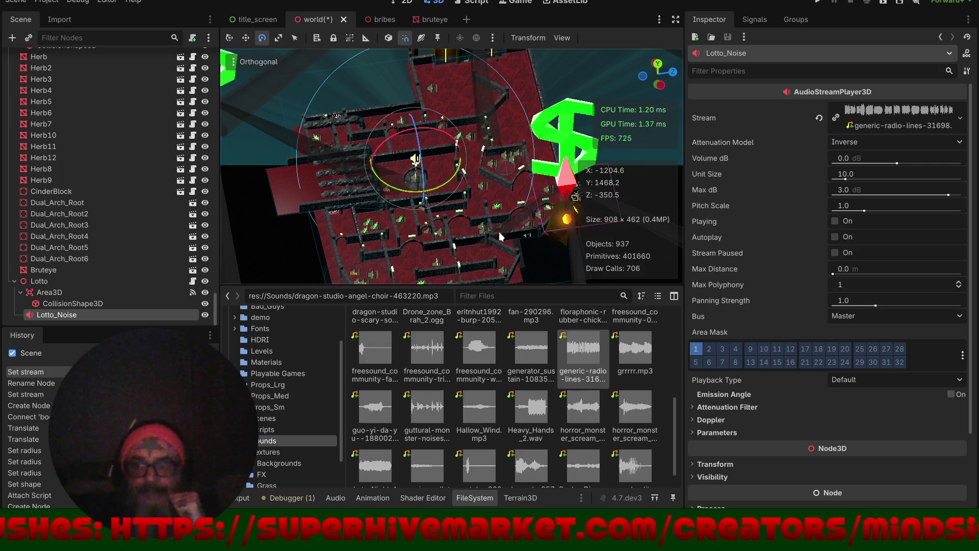
- Check the unused body warning in lotto.gd, then launch the game and start New Game
{"action": "left_click", "coordinate": [288, 498]}
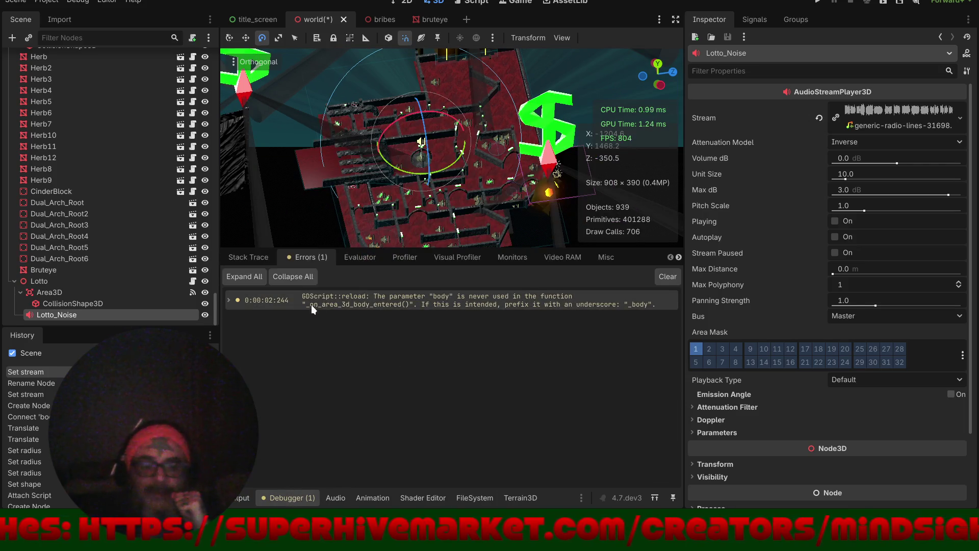
{"action": "double_click", "coordinate": [439, 304]}
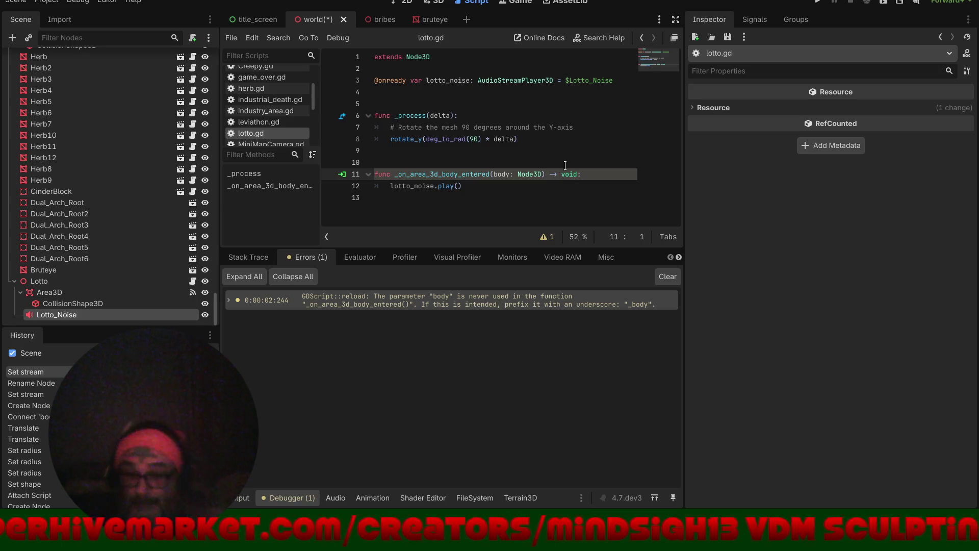
{"action": "left_click", "coordinate": [818, 2]}
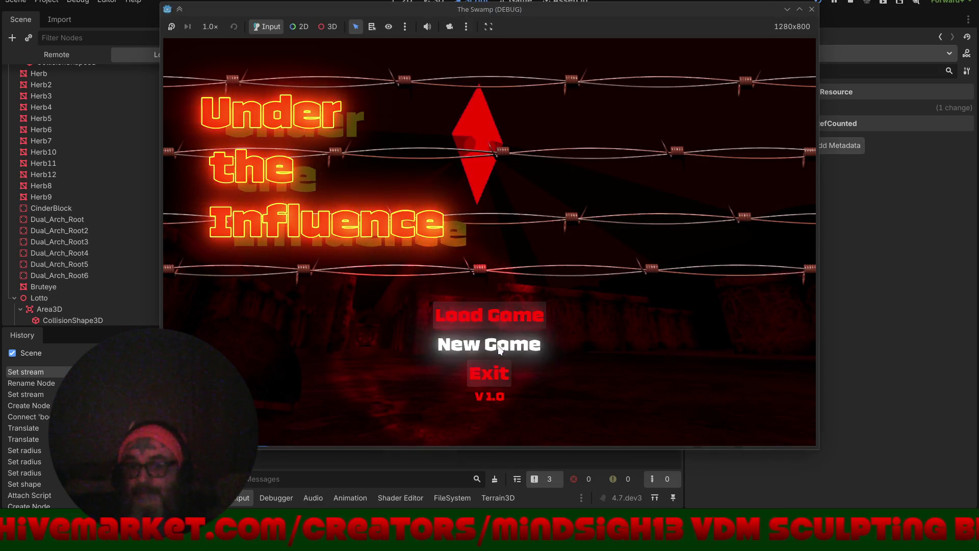
{"action": "left_click", "coordinate": [500, 351]}
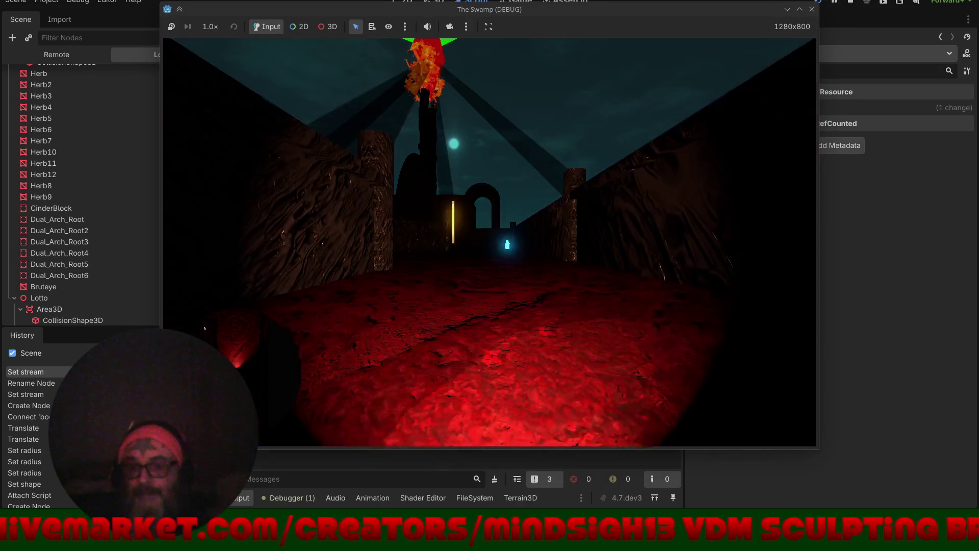
- Walk and turn through the maze past the arches up to the leaf pickup
{"action": "key", "text": "w"}
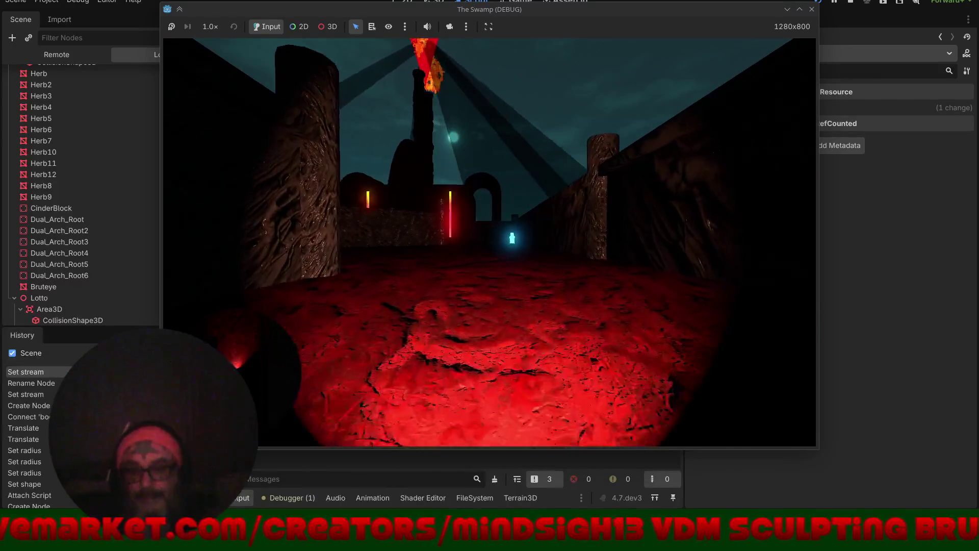
{"action": "key", "text": "w"}
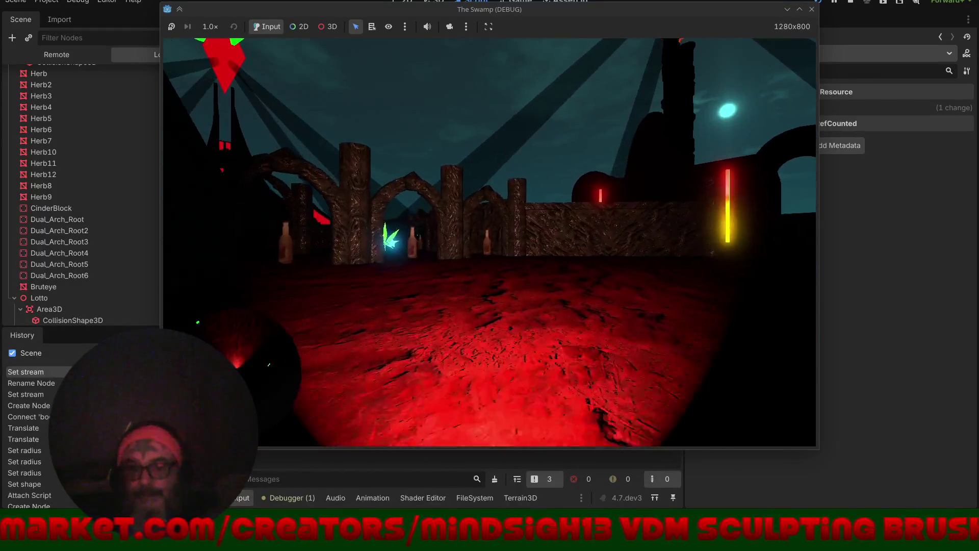
{"action": "key", "text": "a"}
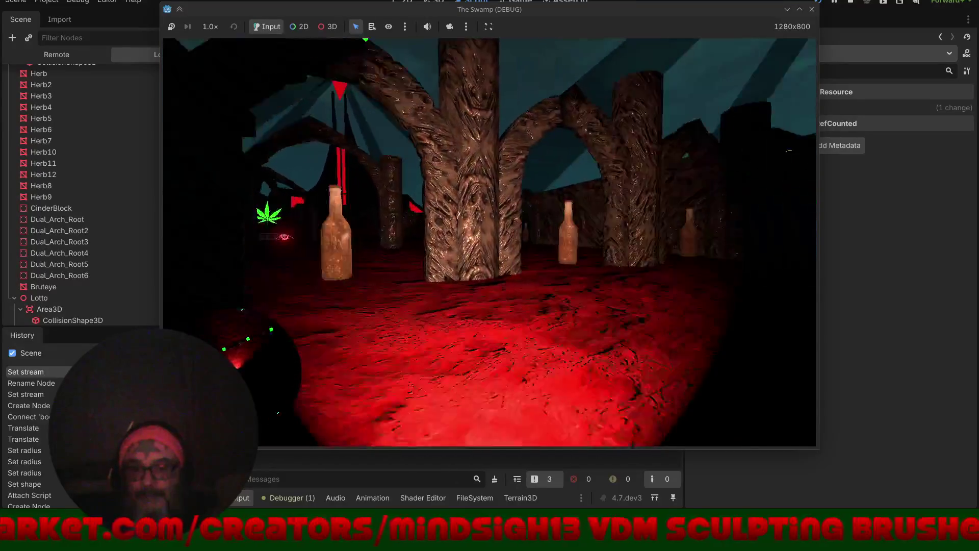
{"action": "key", "text": "a"}
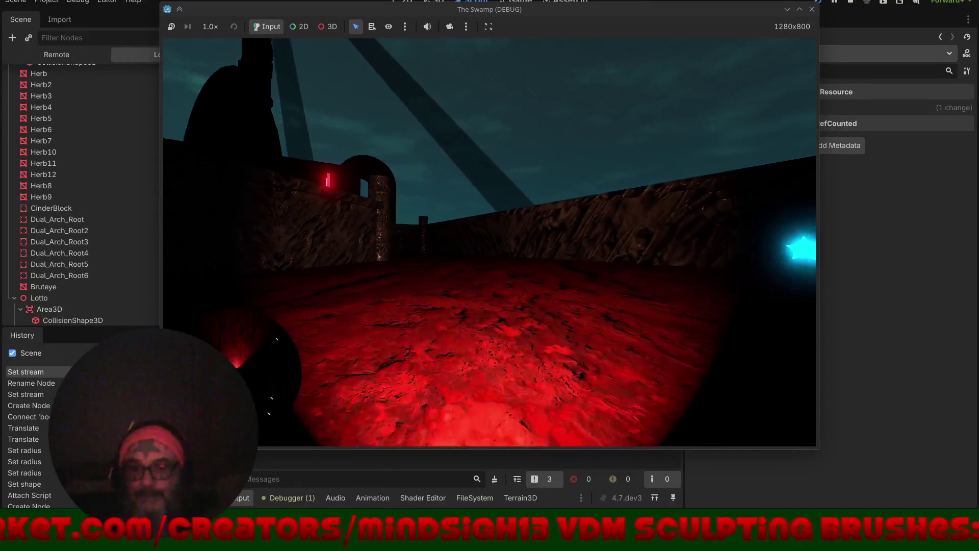
{"action": "key", "text": "w"}
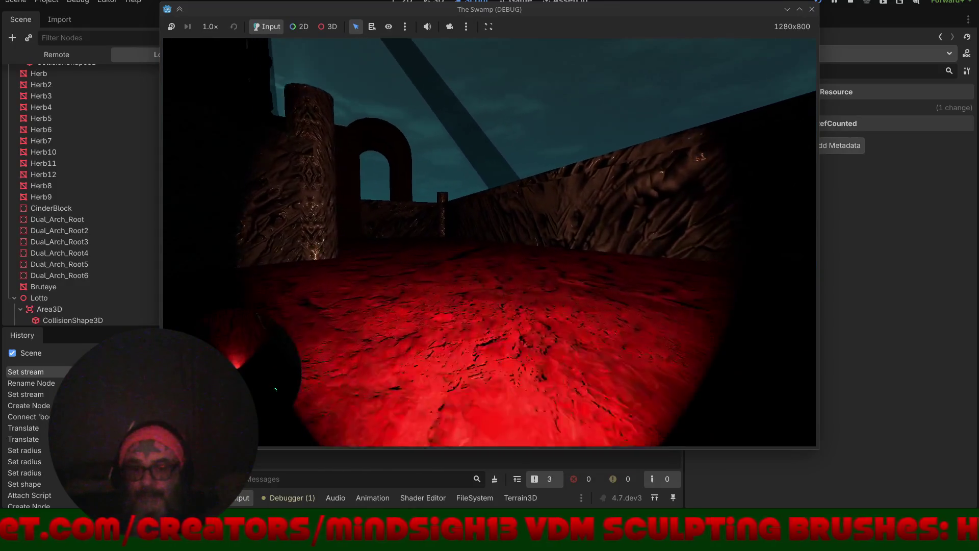
{"action": "key", "text": "a"}
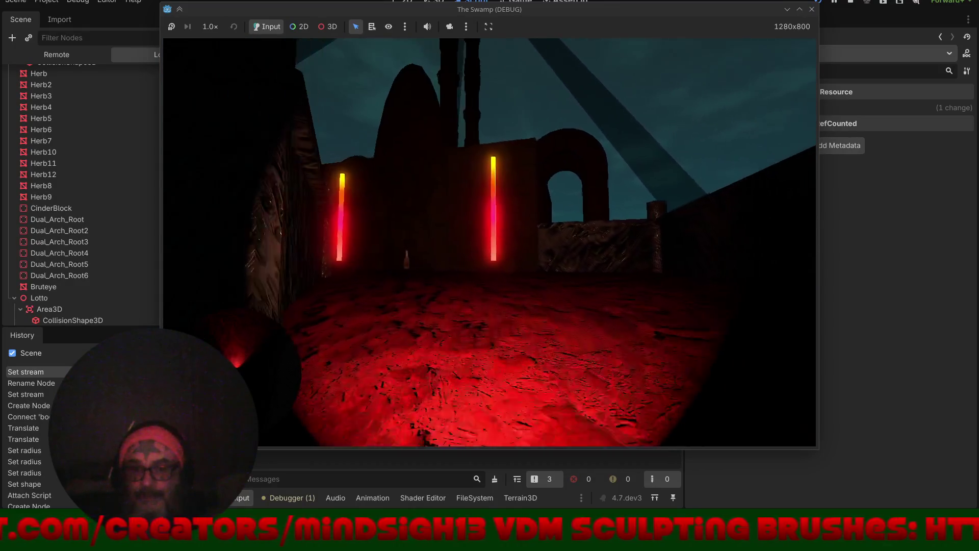
{"action": "key", "text": "w"}
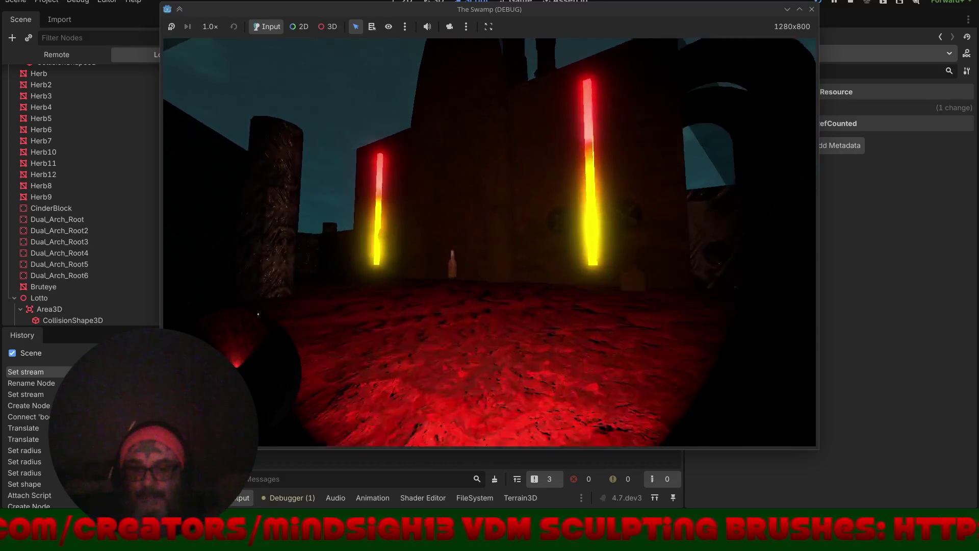
{"action": "key", "text": "a"}
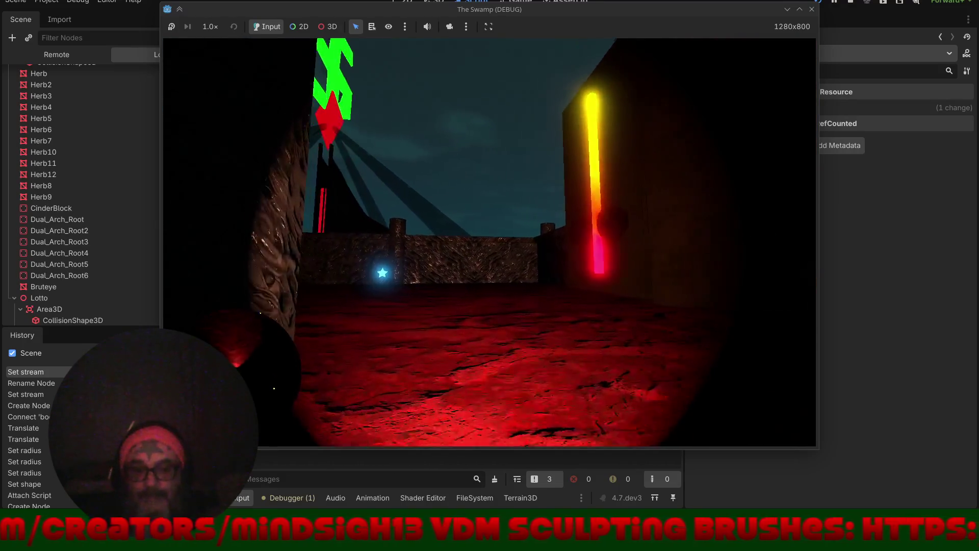
{"action": "key", "text": "a"}
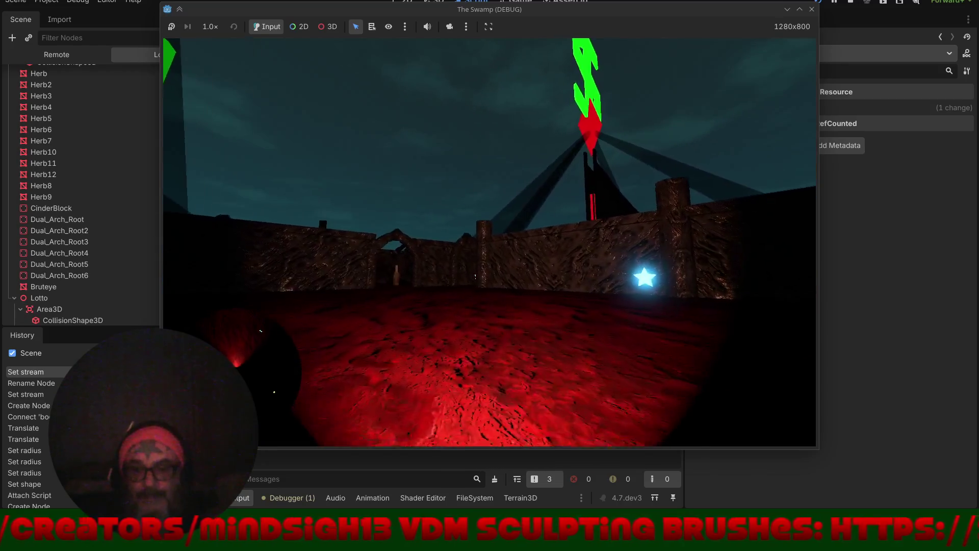
{"action": "key", "text": "w"}
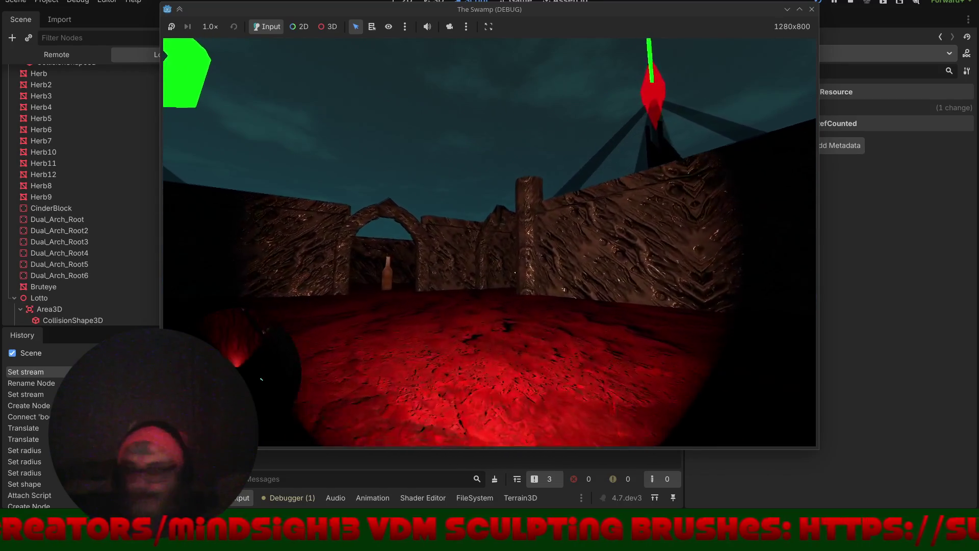
{"action": "key", "text": "d"}
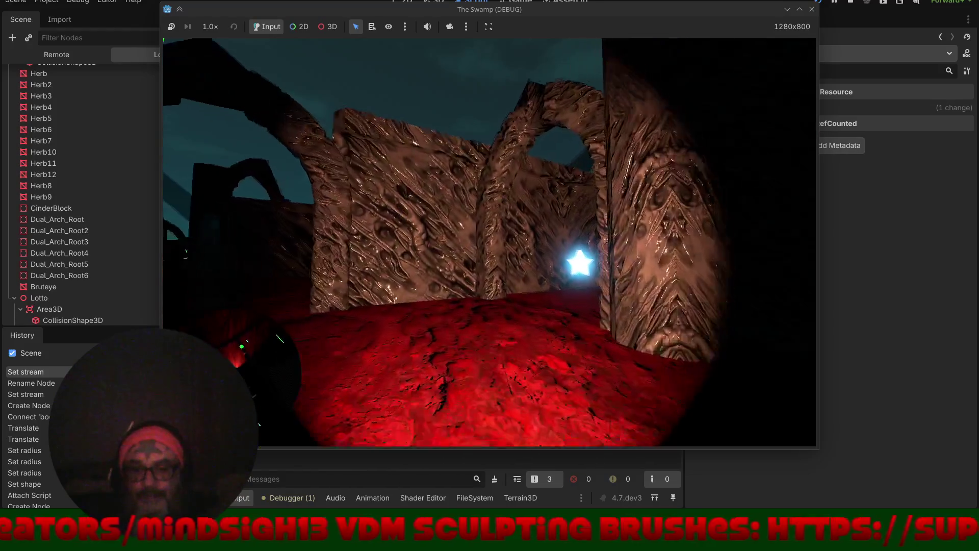
{"action": "key", "text": "a"}
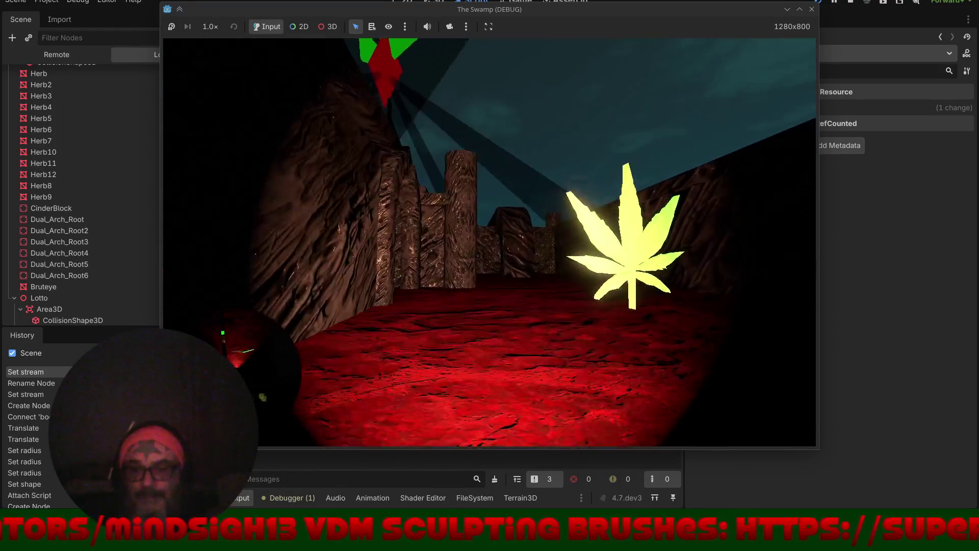
{"action": "key", "text": "d"}
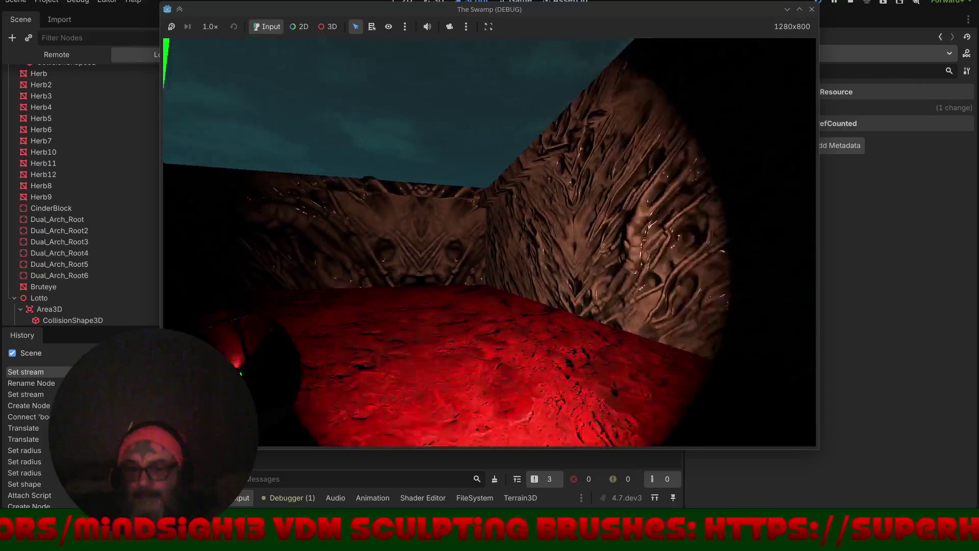
{"action": "key", "text": "a"}
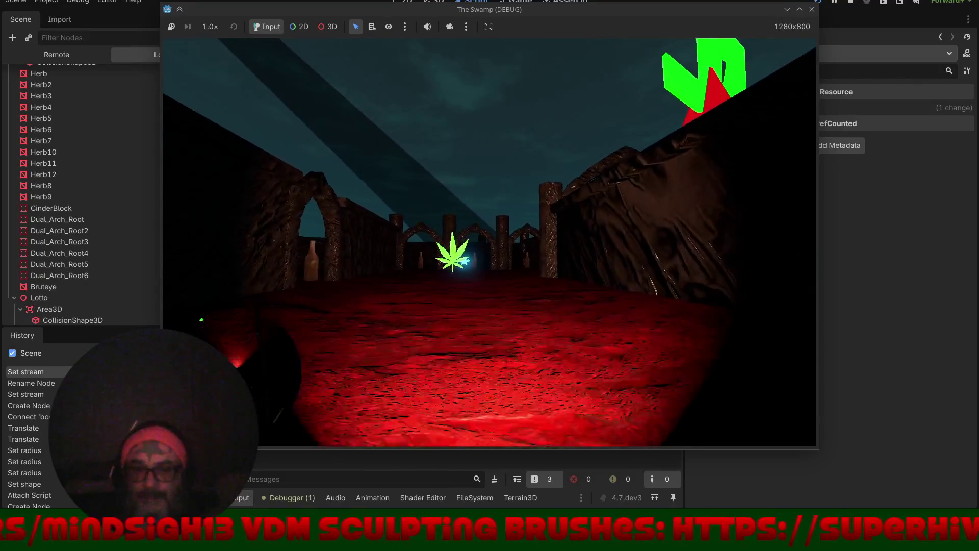
{"action": "key", "text": "w"}
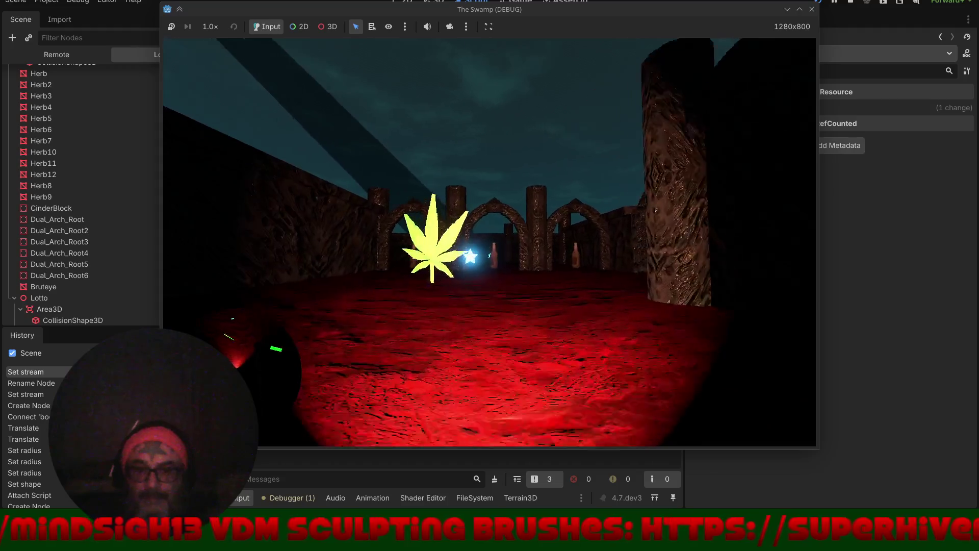
- Continue through the arches and corridor toward the star, then stop the game with Escape
{"action": "key", "text": "a"}
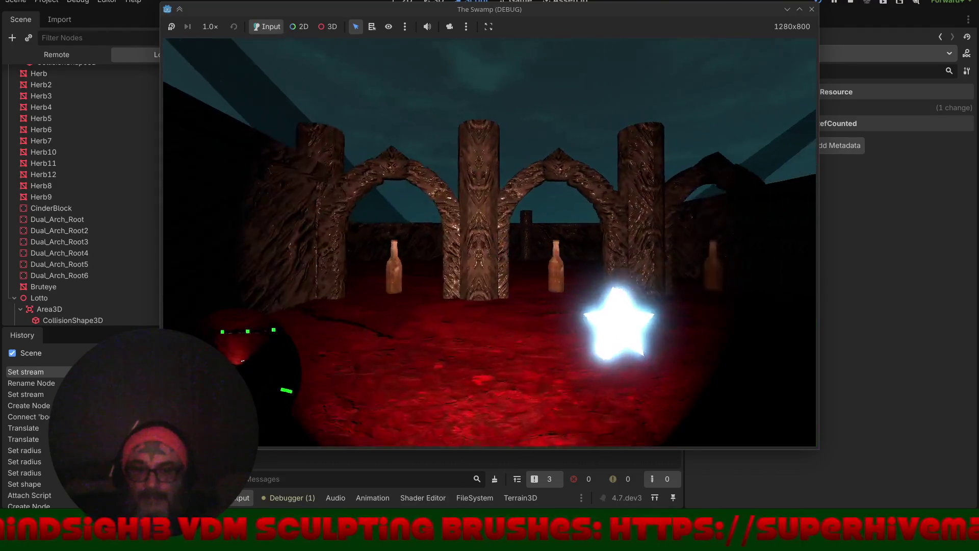
{"action": "key", "text": "d"}
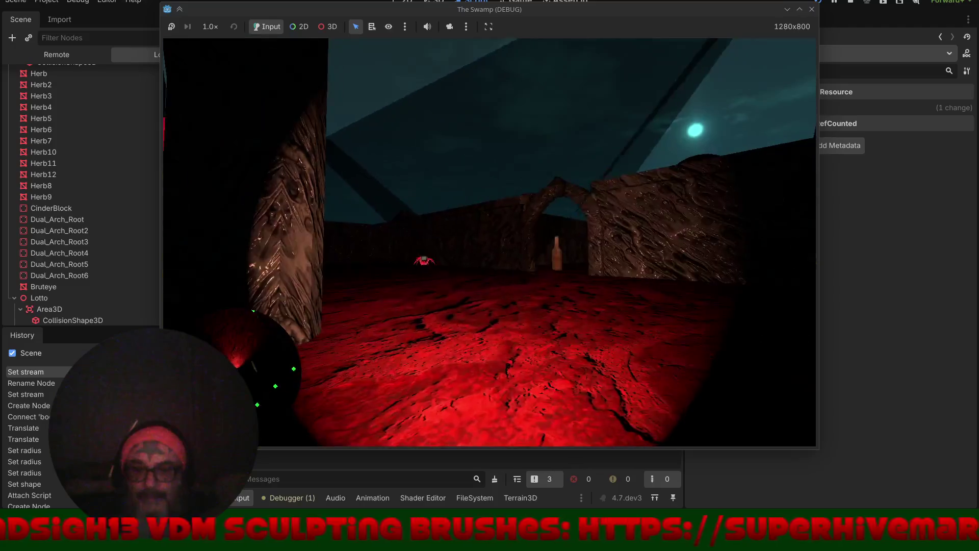
{"action": "key", "text": "d"}
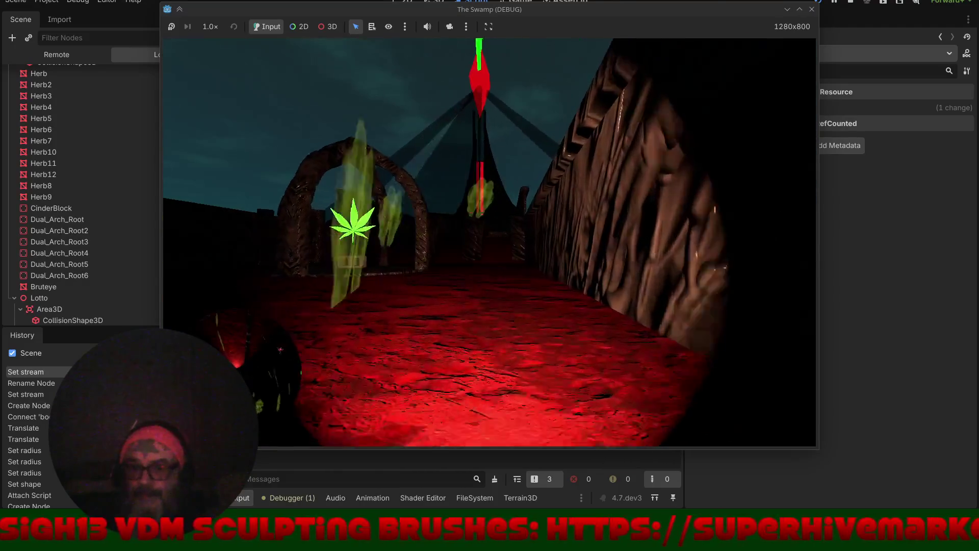
{"action": "key", "text": "a"}
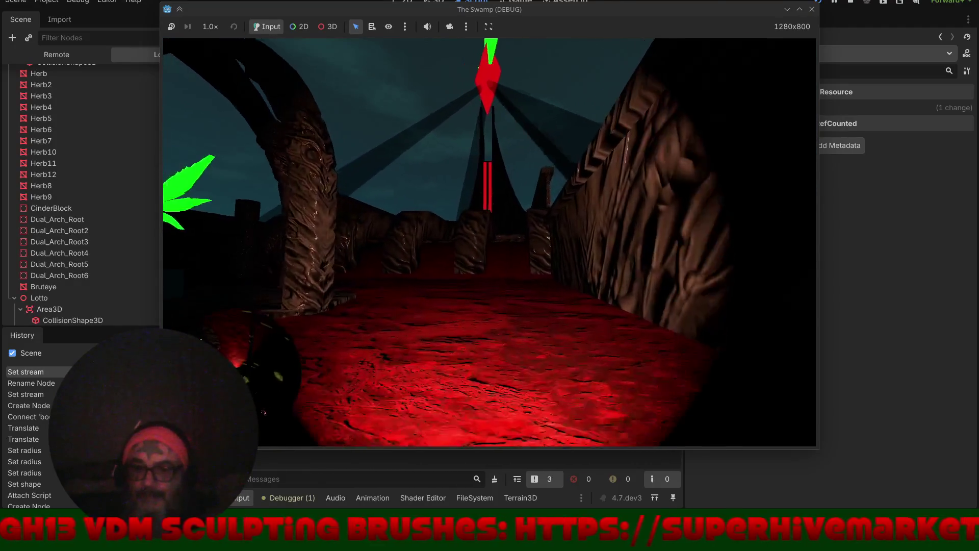
{"action": "key", "text": "a"}
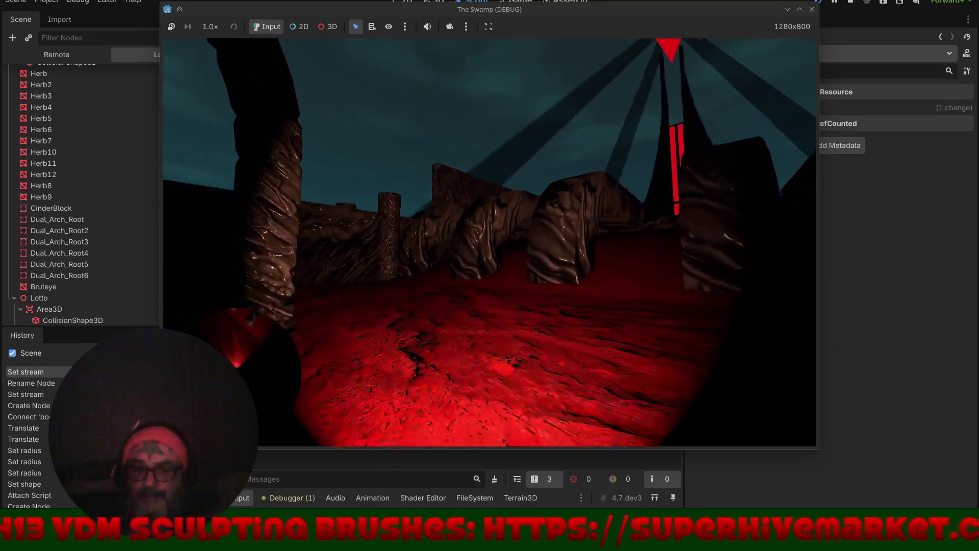
{"action": "key", "text": "a"}
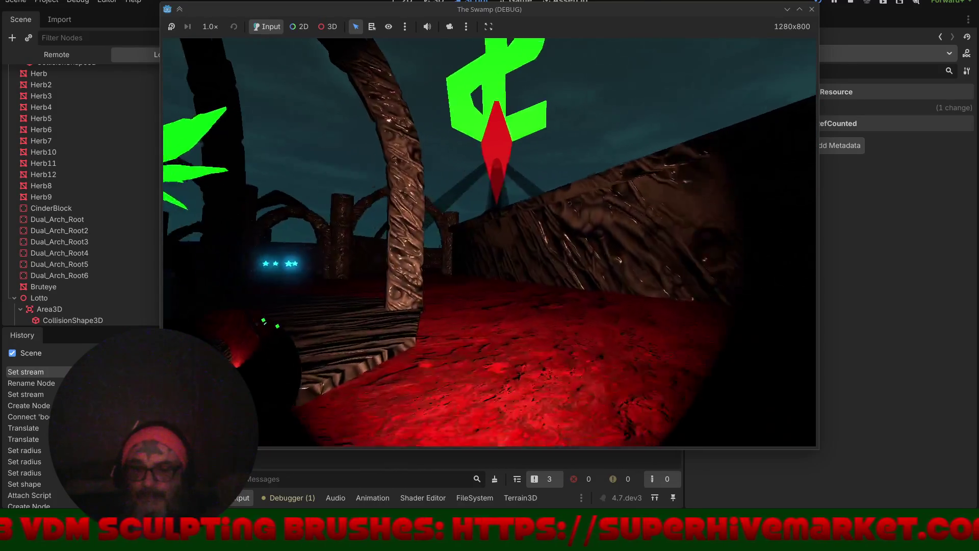
{"action": "key", "text": "w"}
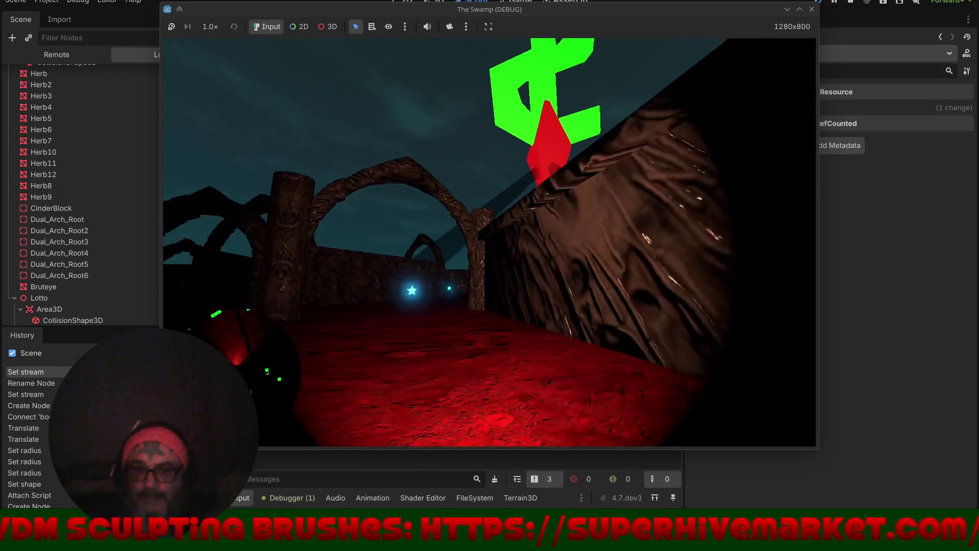
{"action": "key", "text": "w"}
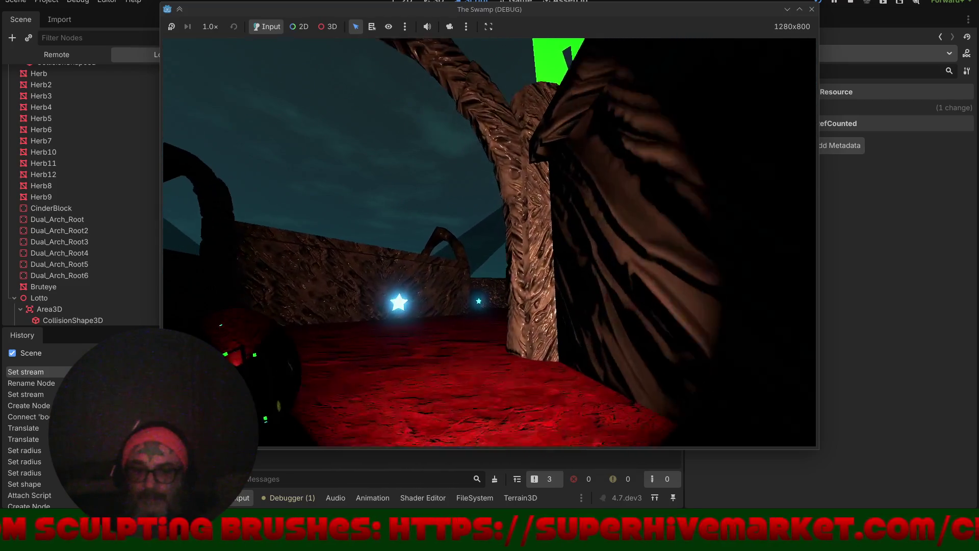
{"action": "key", "text": "w"}
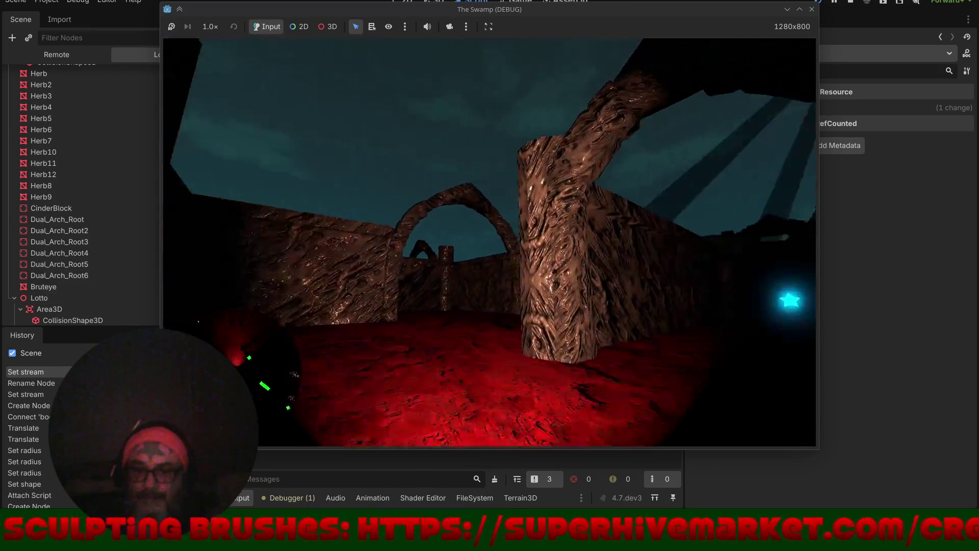
{"action": "key", "text": "w"}
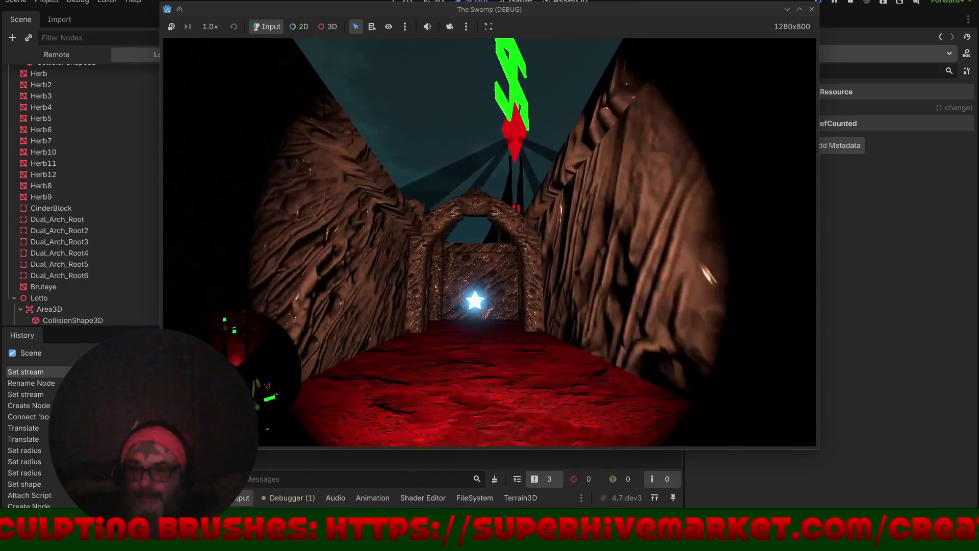
{"action": "key", "text": "w"}
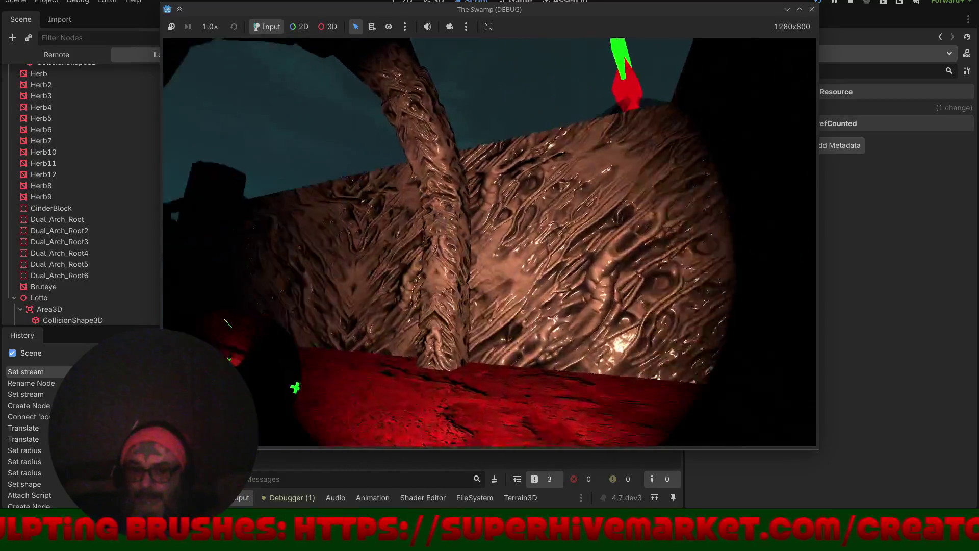
{"action": "key", "text": "w"}
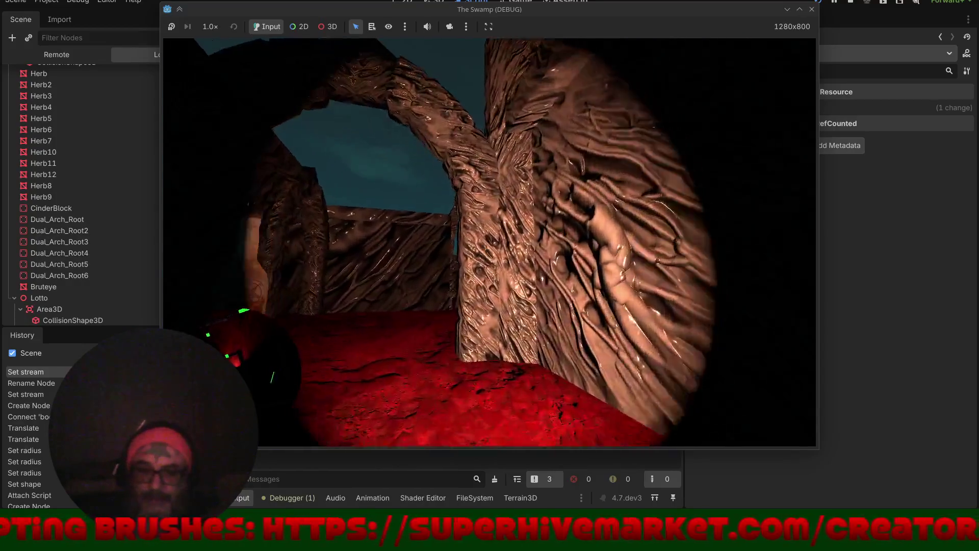
{"action": "key", "text": "w"}
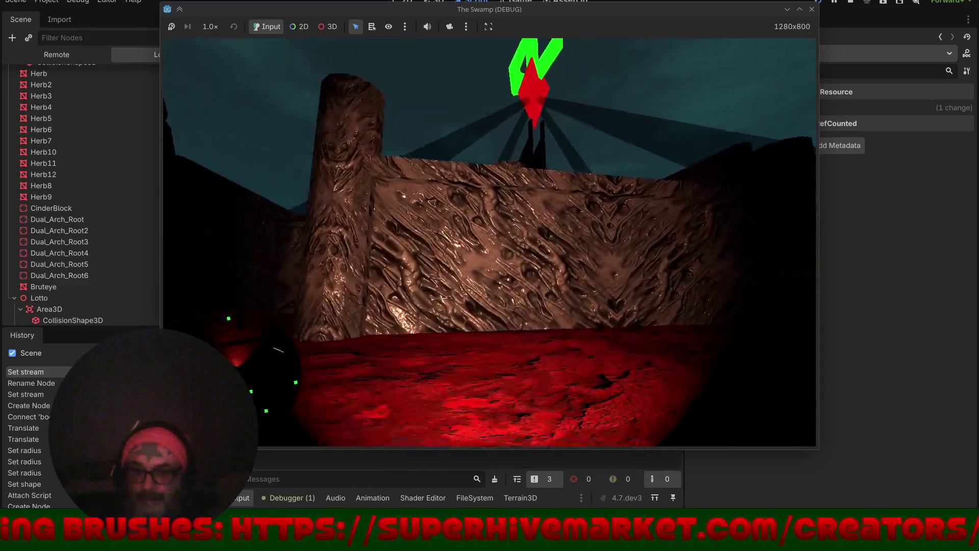
{"action": "key", "text": "w"}
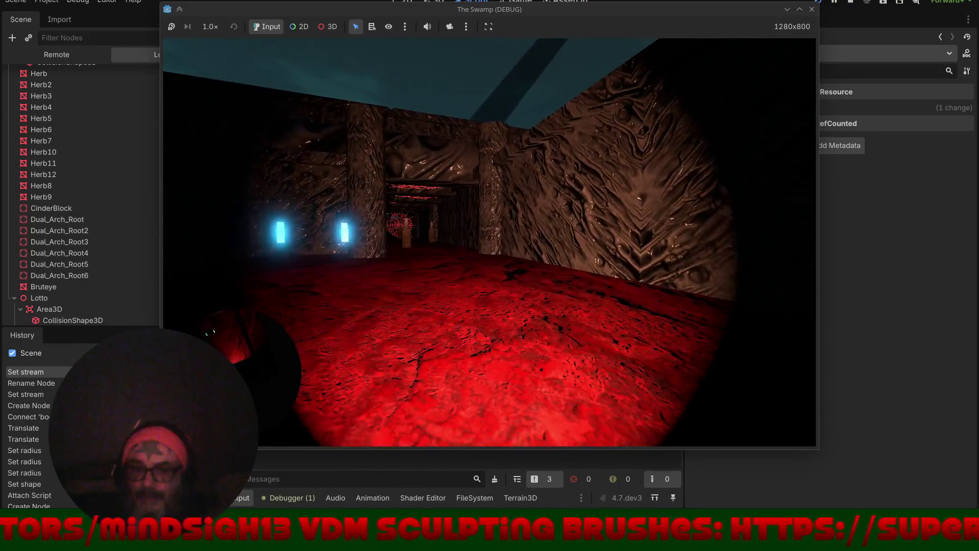
{"action": "key", "text": "Escape"}
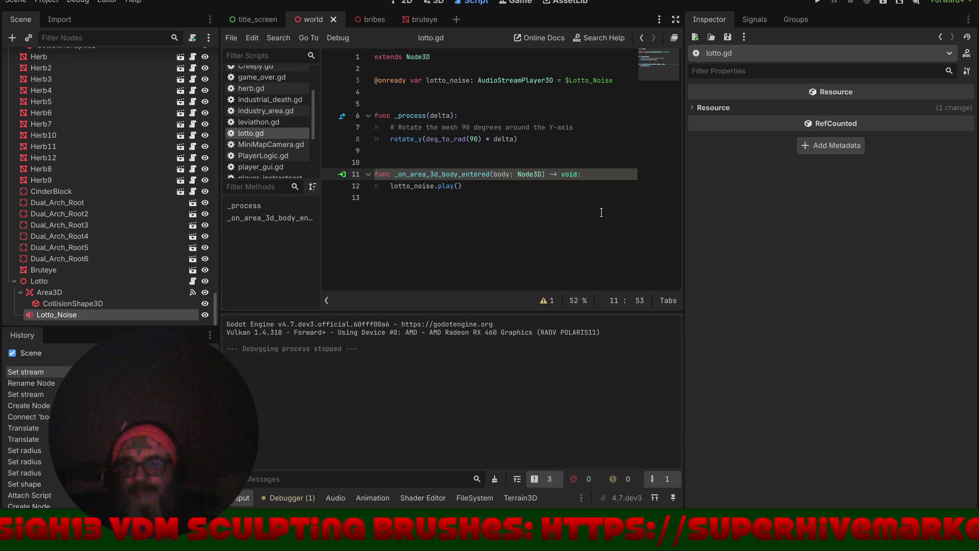
- Wrap lotto_noise.play() in 'if body.is_in_group("Player"):' on line 12, then launch the game
{"action": "key", "text": "Return"}
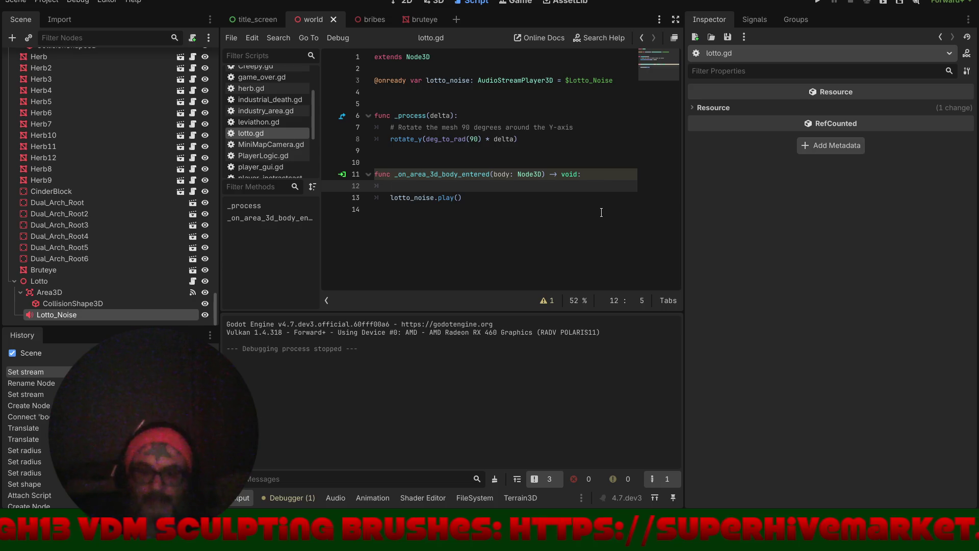
{"action": "type", "text": "if body"}
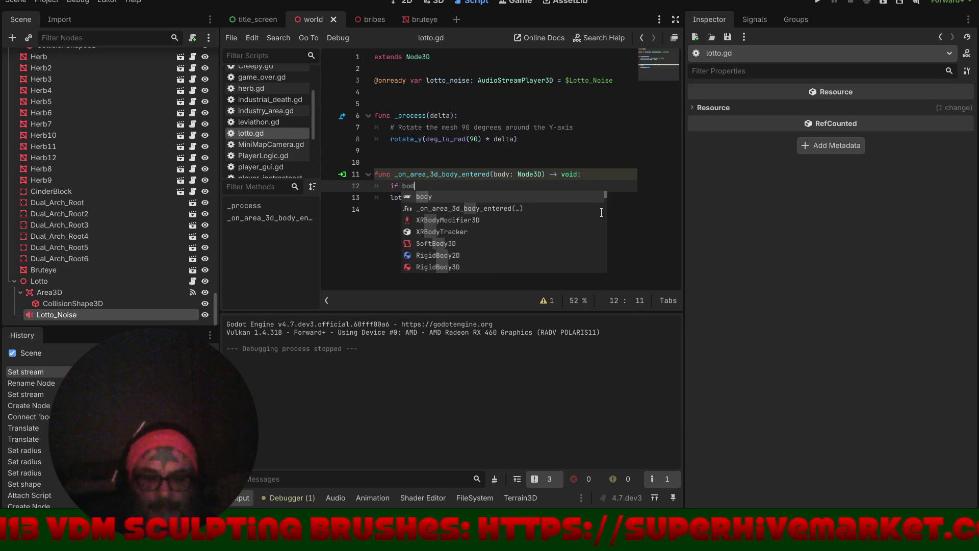
{"action": "type", "text": "."}
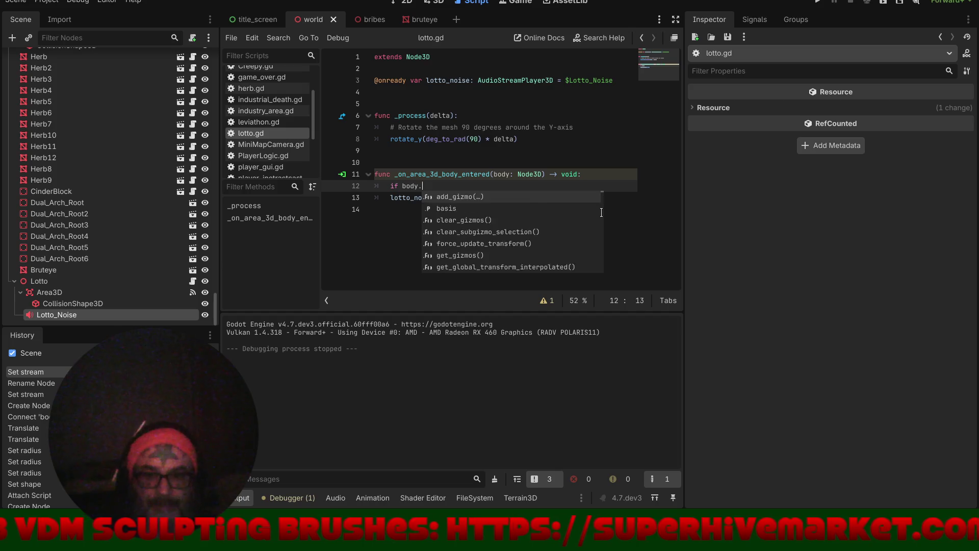
{"action": "type", "text": "is_in"}
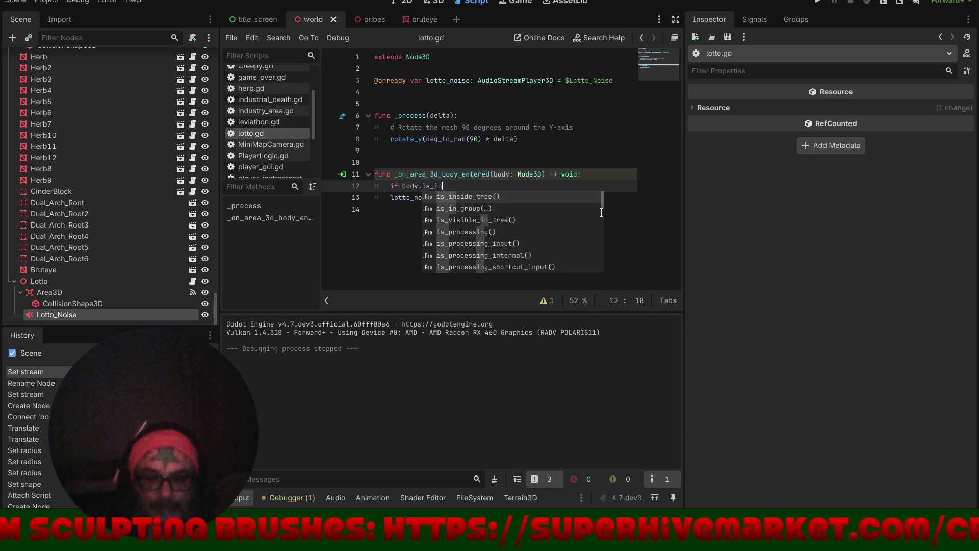
{"action": "key", "text": "Down"}
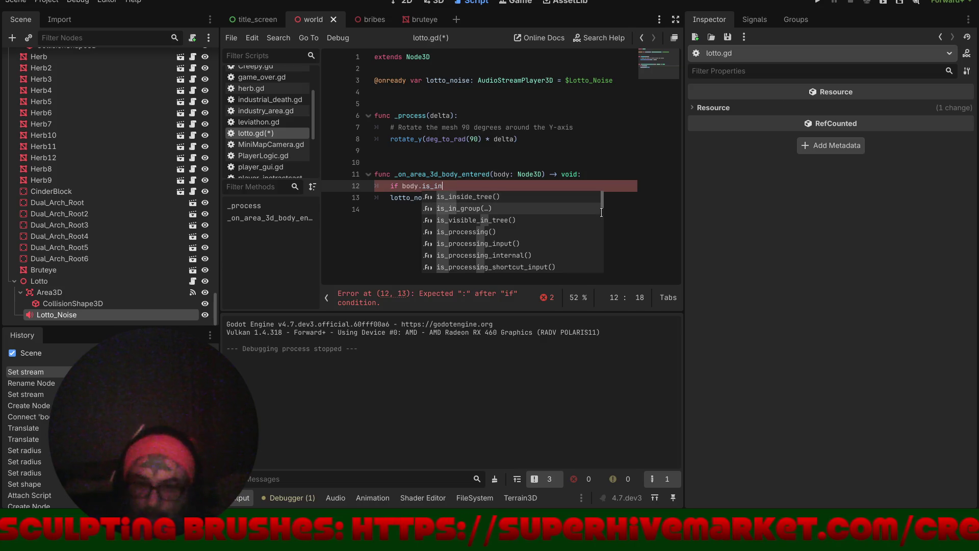
{"action": "key", "text": "Return"}
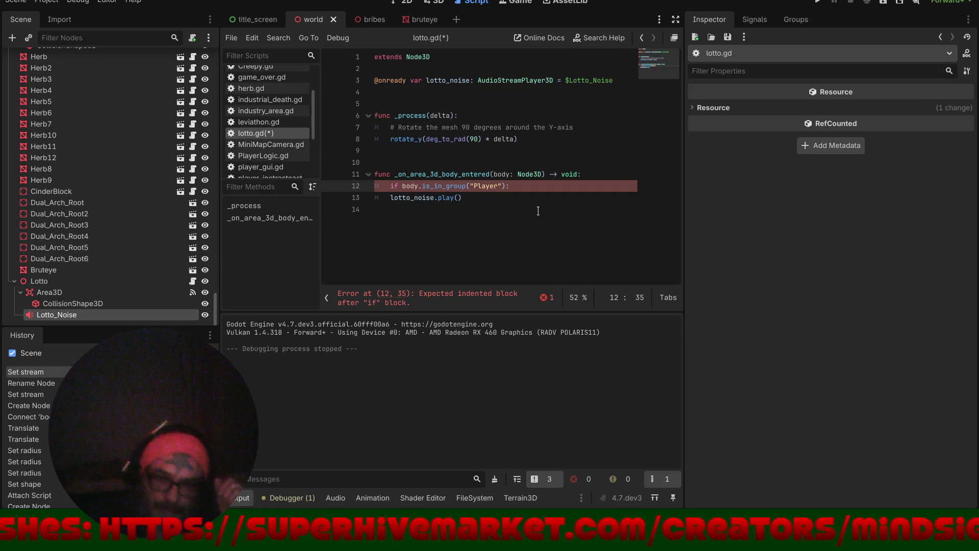
{"action": "left_click", "coordinate": [390, 197]}
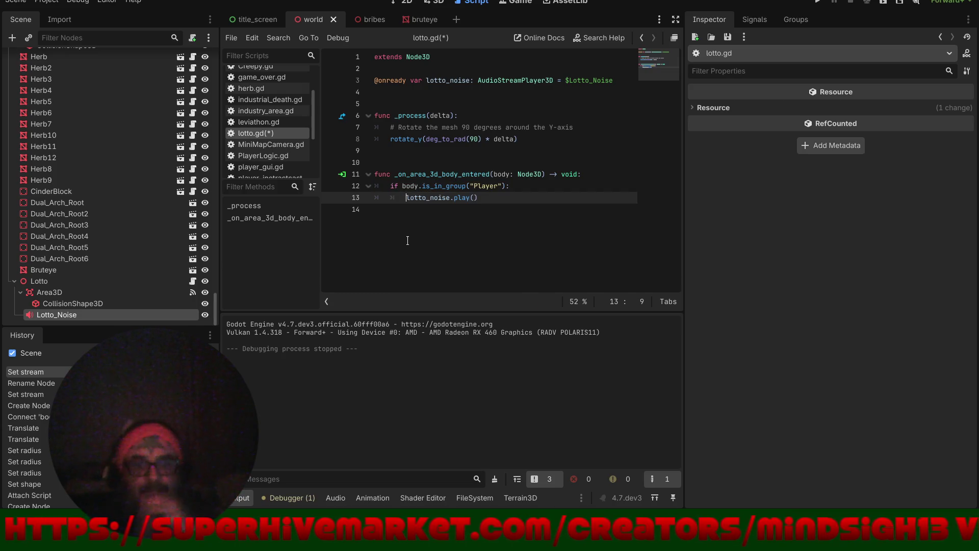
{"action": "left_click", "coordinate": [819, 2]}
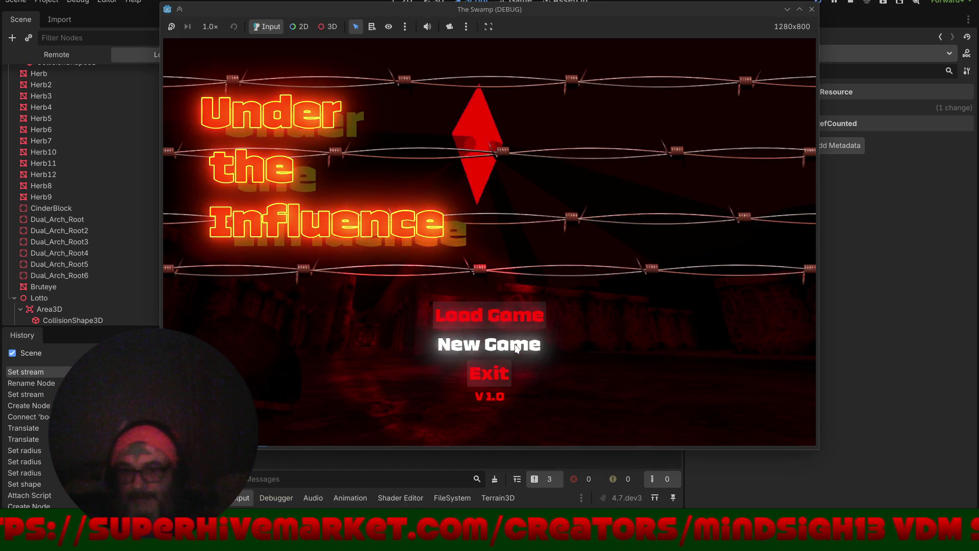
- Start a New Game and walk the first corridor through the arch to the leaf and star pickups
{"action": "left_click", "coordinate": [513, 343]}
{"action": "key", "text": "w"}
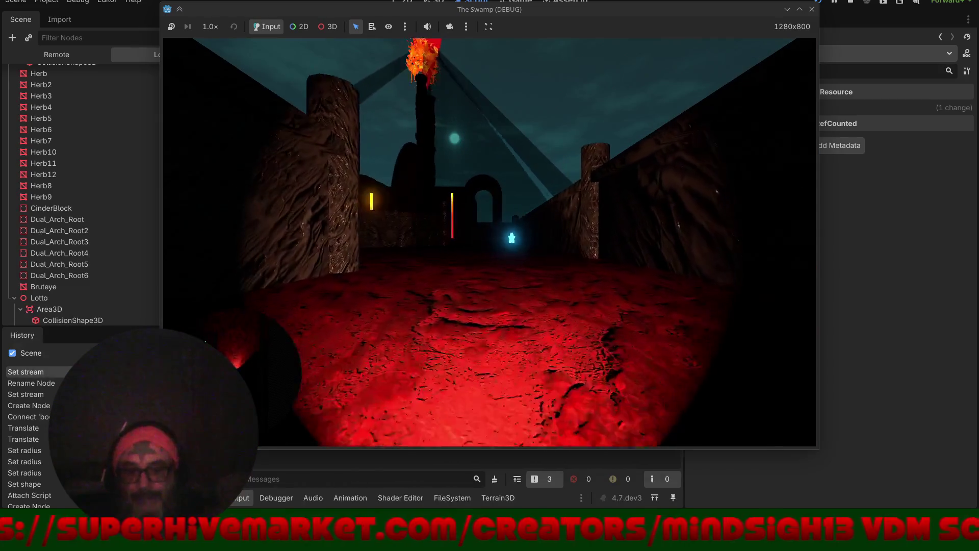
{"action": "key", "text": "w"}
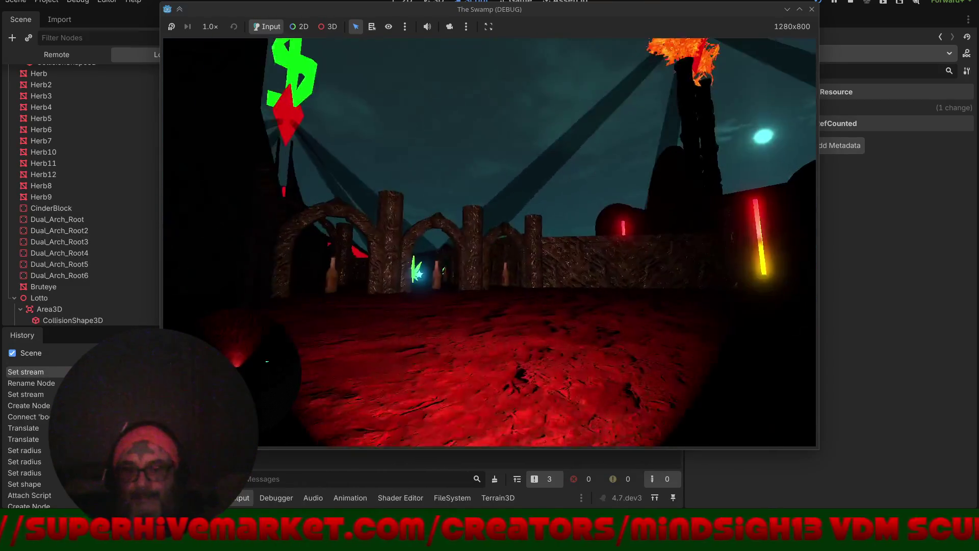
{"action": "key", "text": "w"}
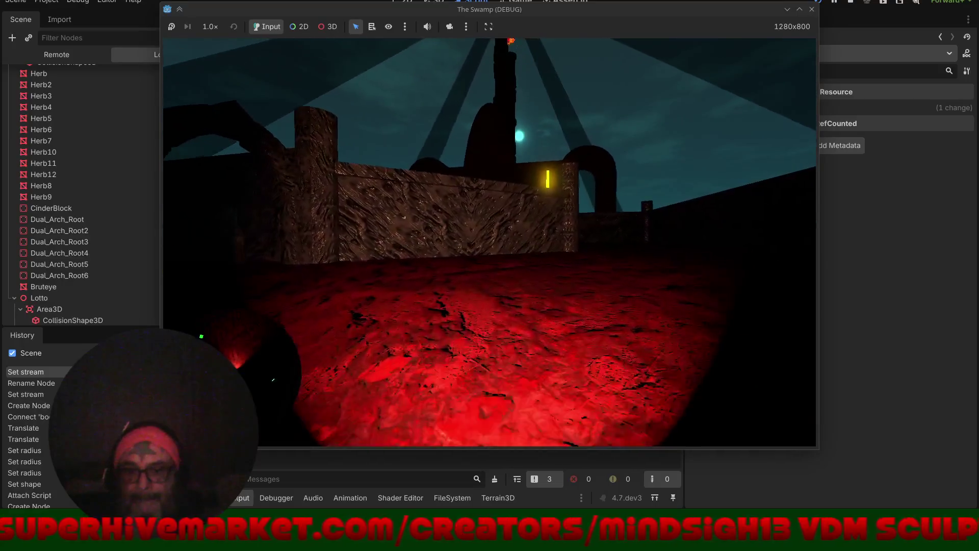
{"action": "key", "text": "w"}
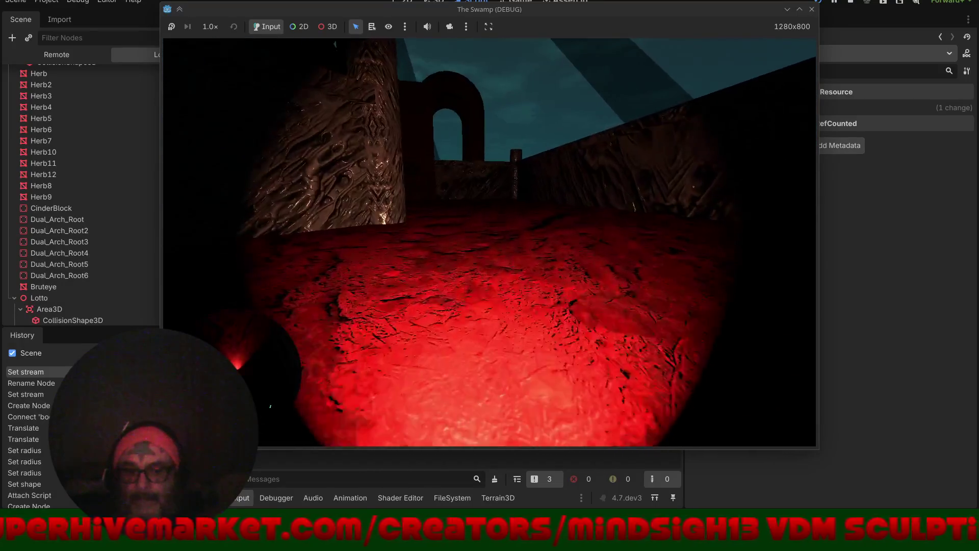
{"action": "key", "text": "w"}
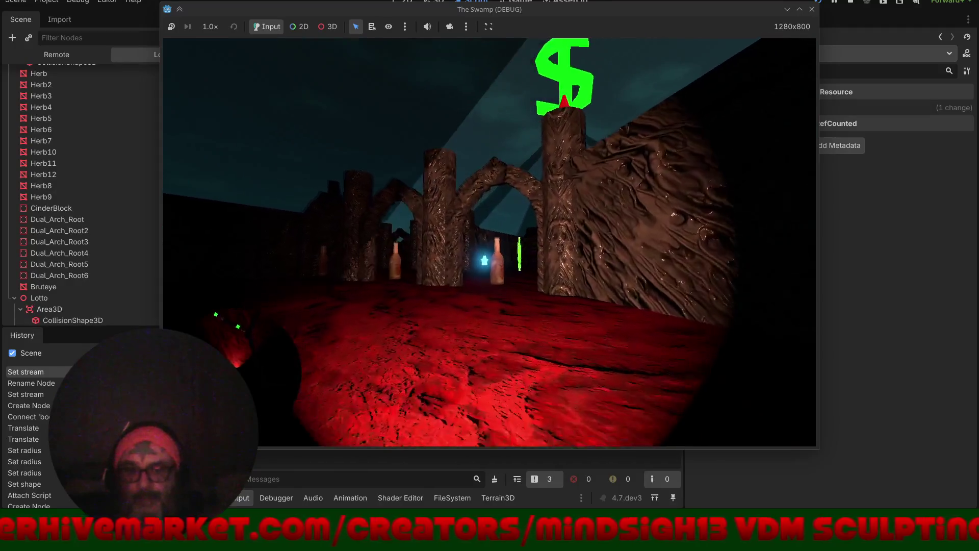
{"action": "key", "text": "w"}
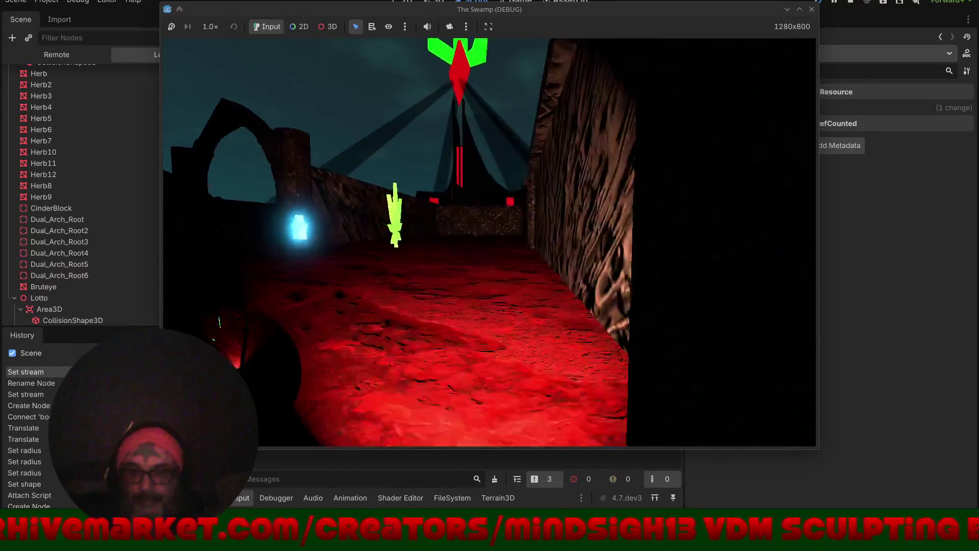
{"action": "key", "text": "w"}
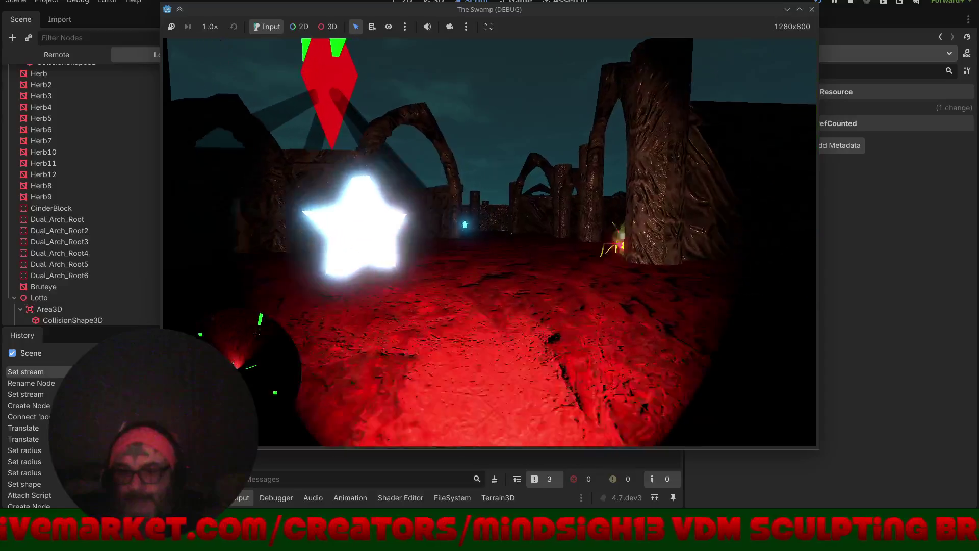
{"action": "key", "text": "w"}
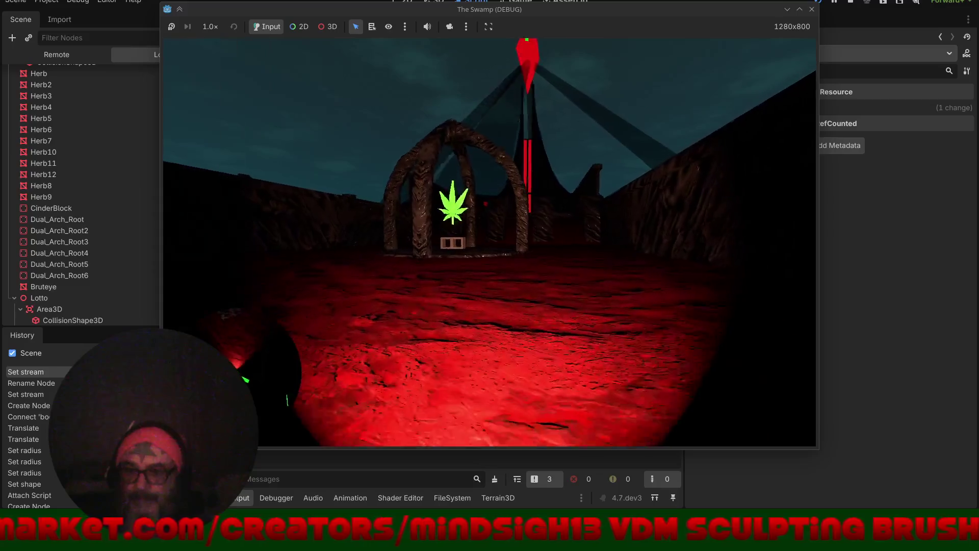
{"action": "key", "text": "w"}
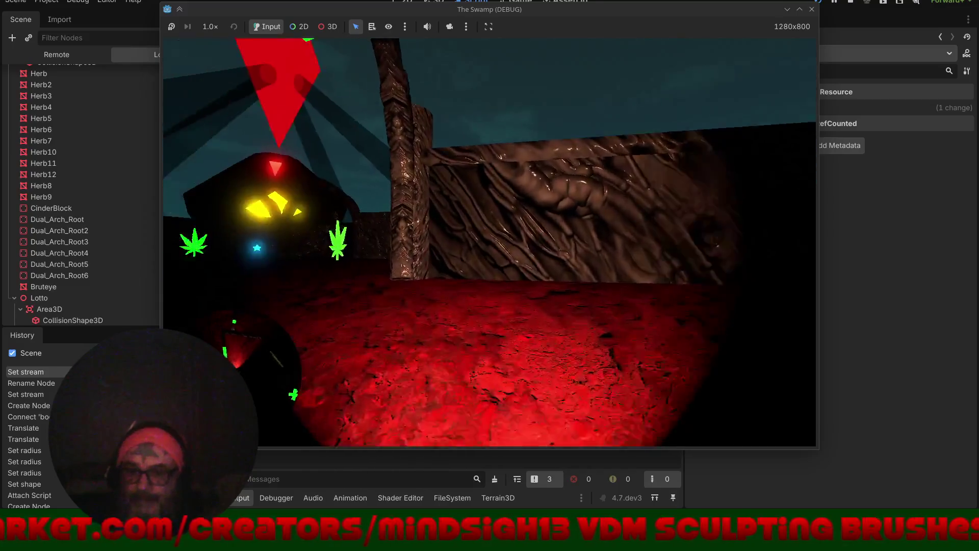
- Walk past the tree and pillars and through the spider-webbed stone arch into the next corridor
{"action": "key", "text": "w"}
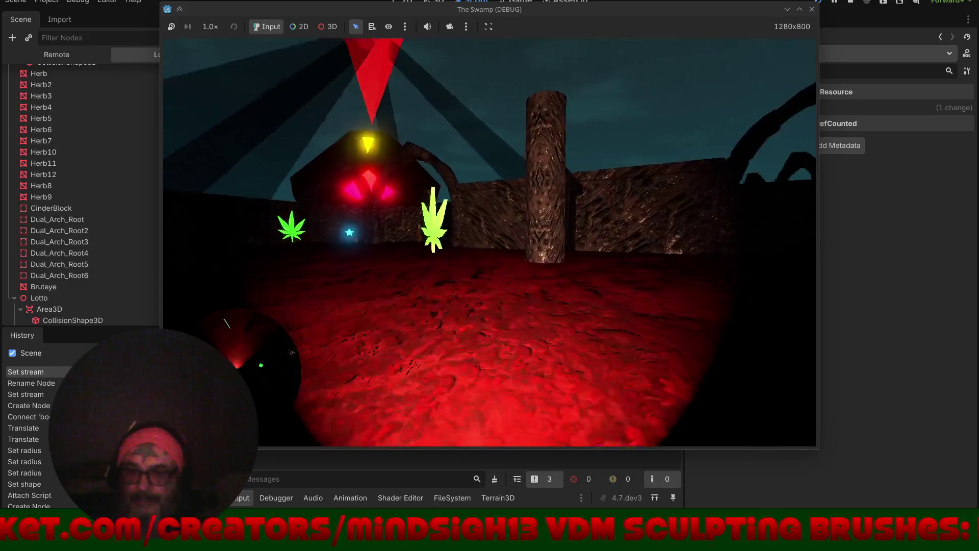
{"action": "key", "text": "w"}
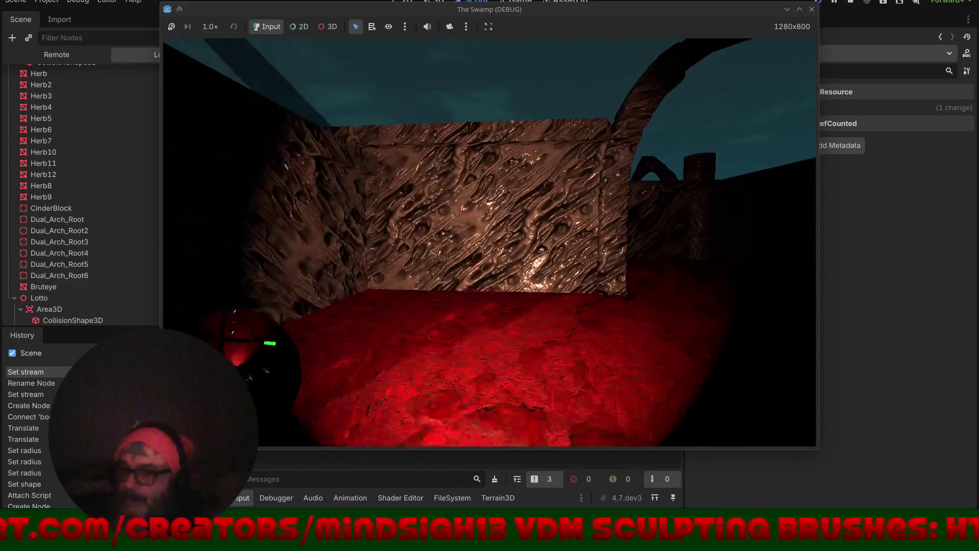
{"action": "key", "text": "w"}
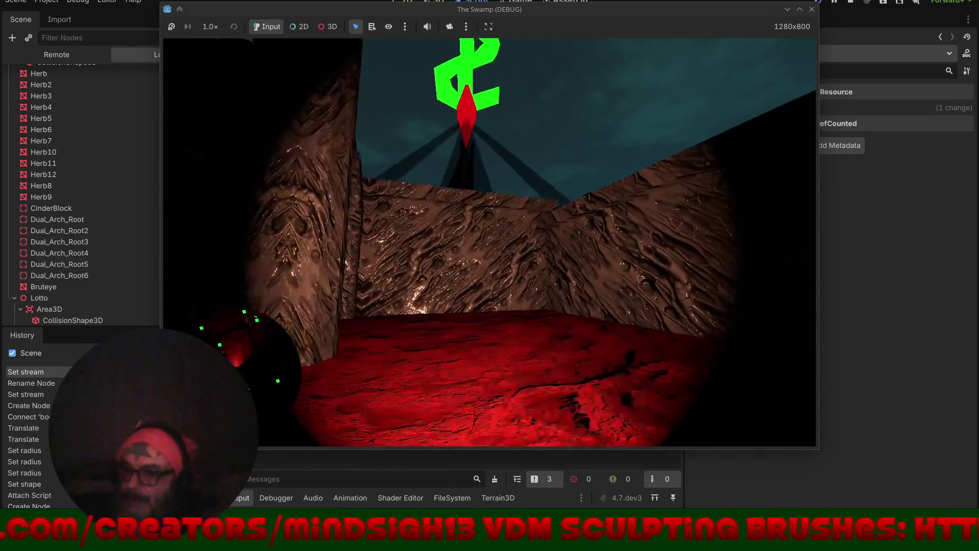
{"action": "key", "text": "w"}
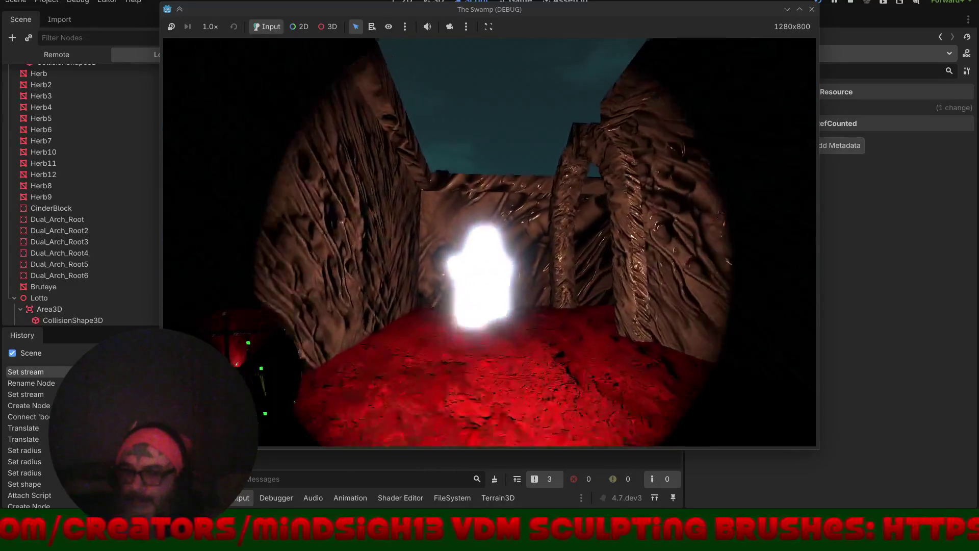
{"action": "key", "text": "w"}
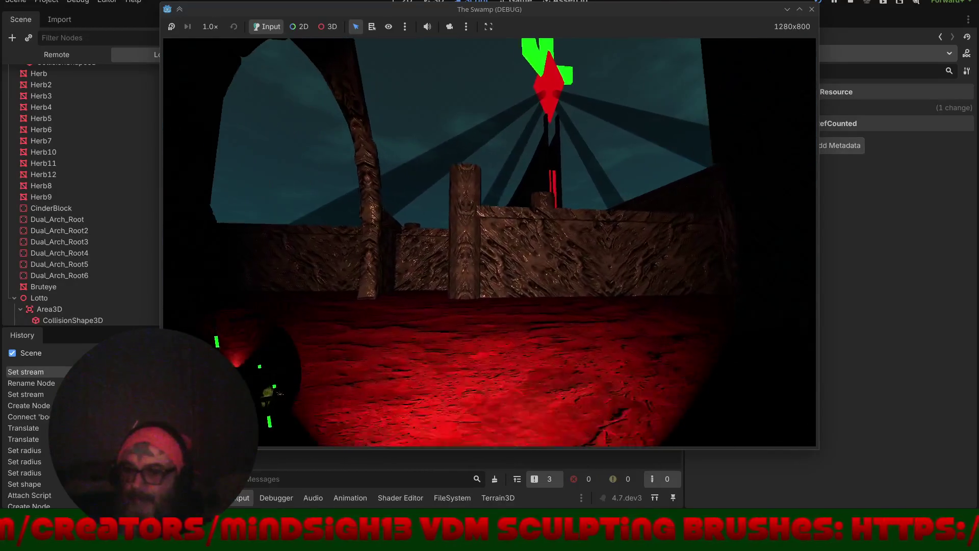
{"action": "key", "text": "w"}
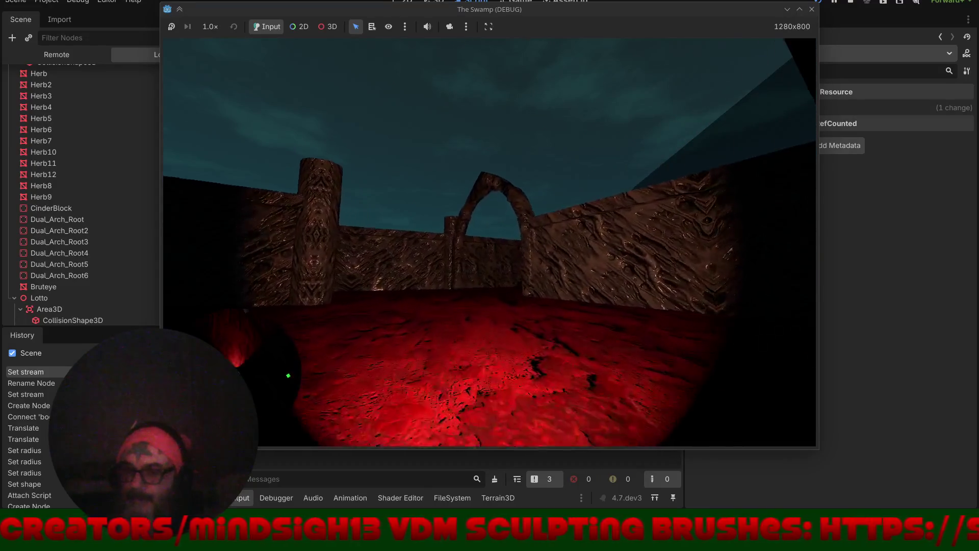
{"action": "key", "text": "w"}
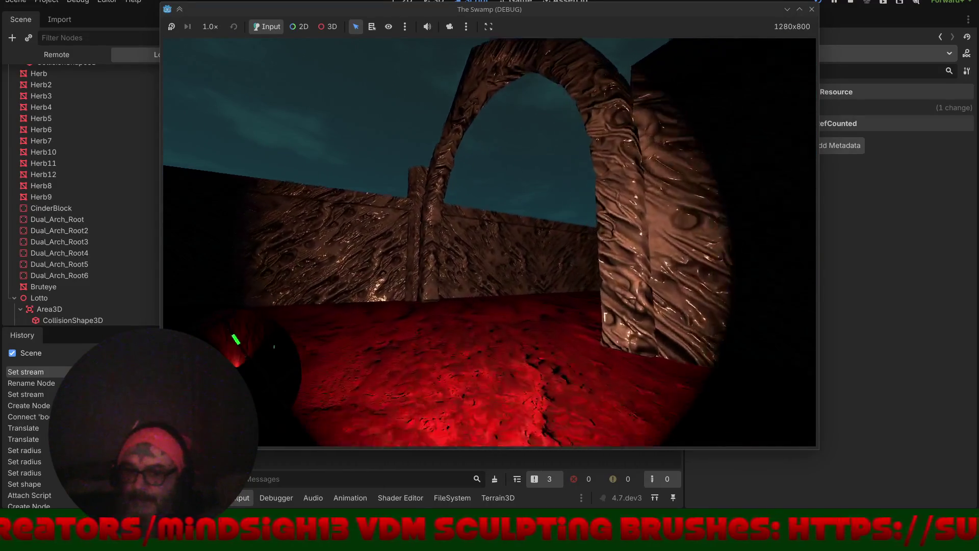
{"action": "key", "text": "w"}
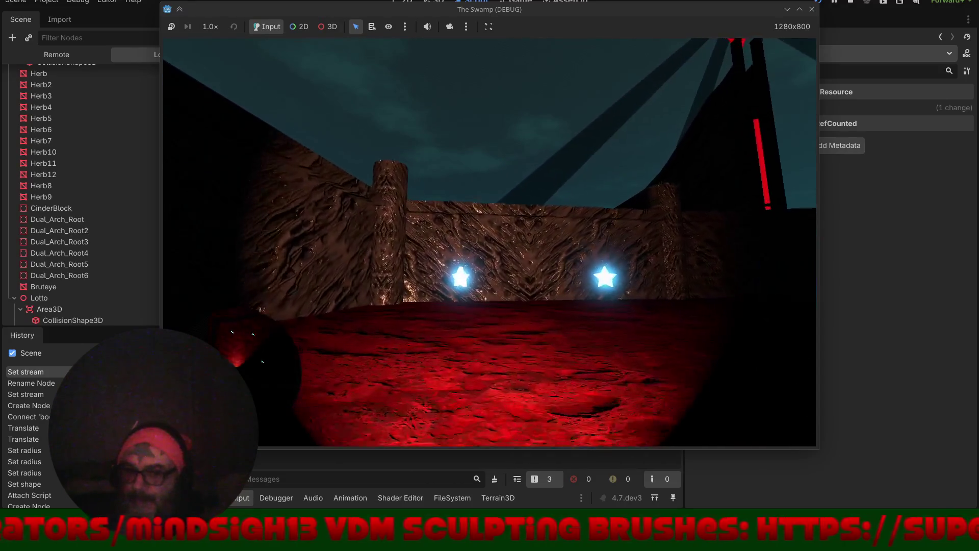
{"action": "key", "text": "w"}
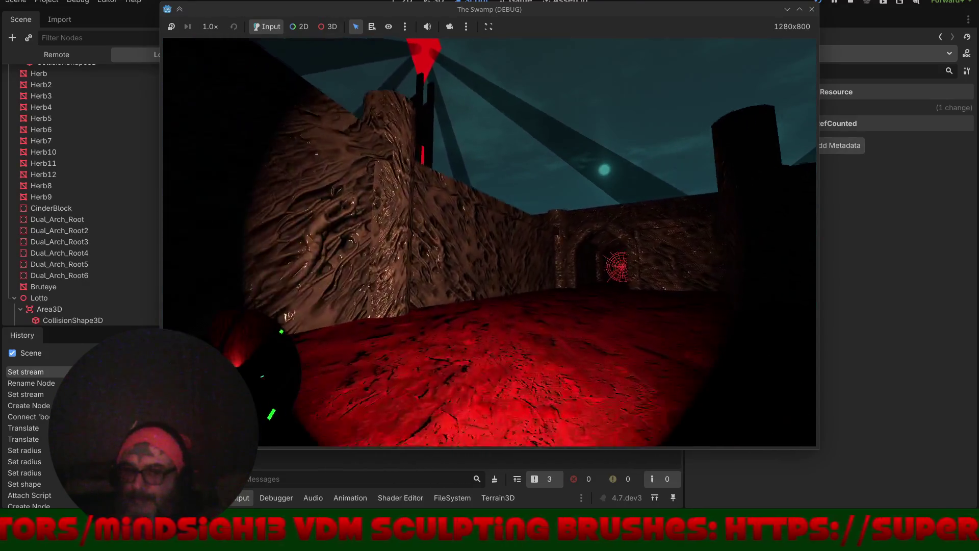
{"action": "key", "text": "w"}
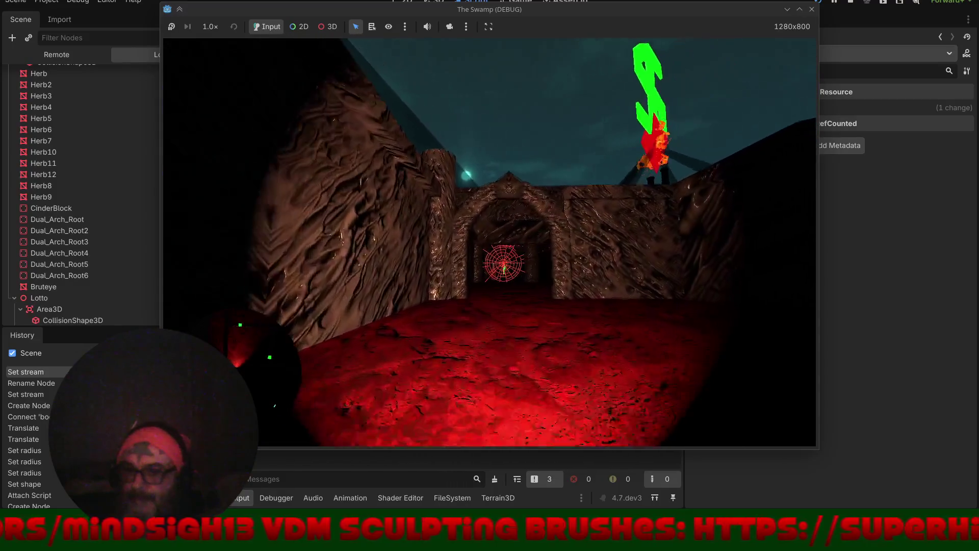
{"action": "key", "text": "w"}
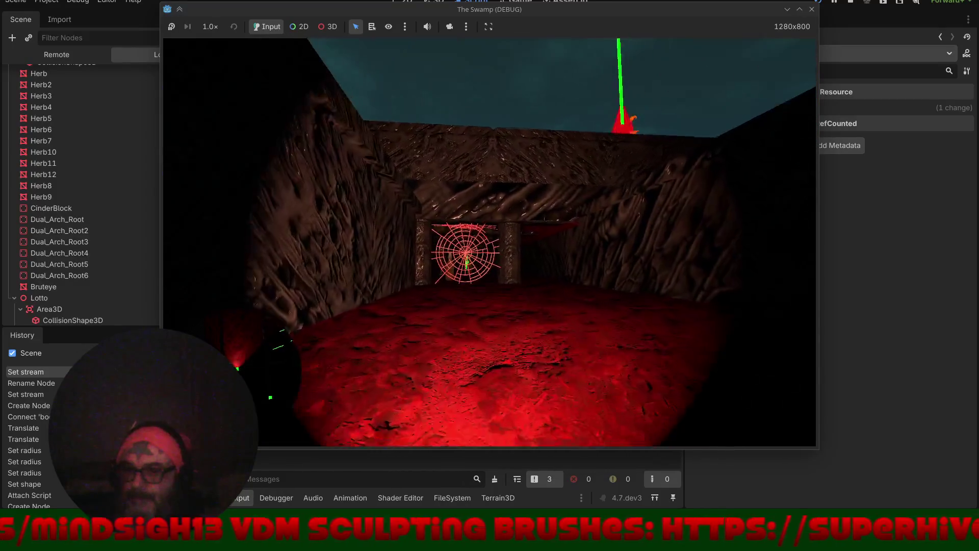
{"action": "key", "text": "w"}
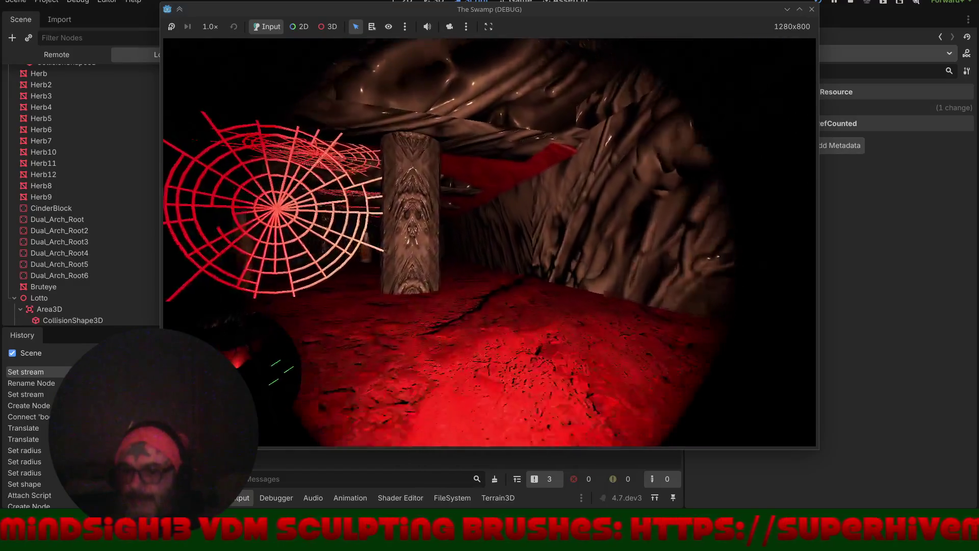
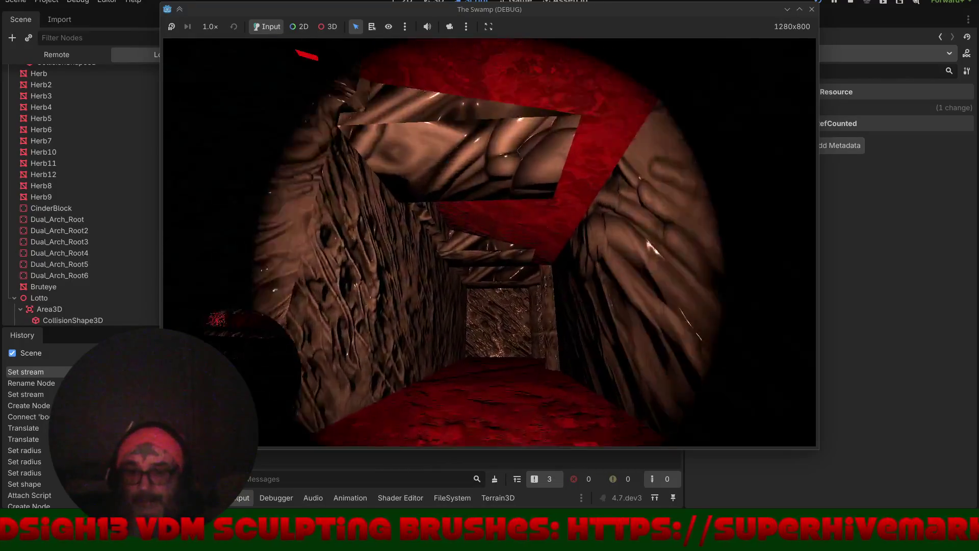
- Walk through The Swamp's red corridors, collecting the bottles past the web and cinder block
{"action": "key", "text": "w"}
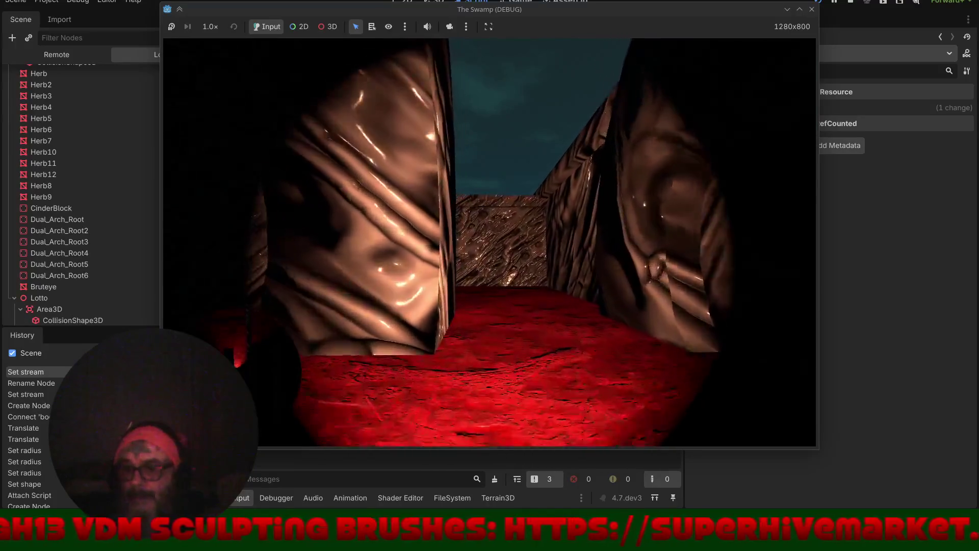
{"action": "key", "text": "w"}
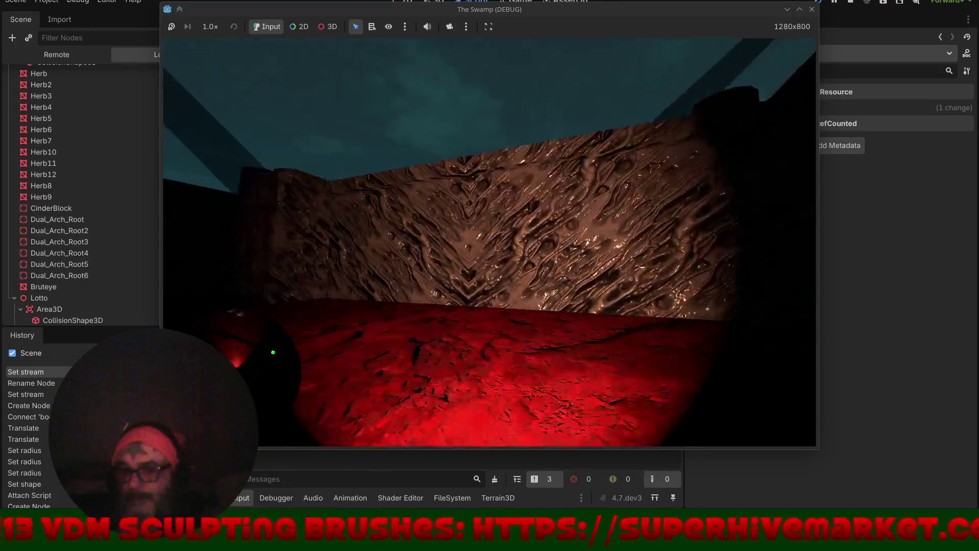
{"action": "key", "text": "w"}
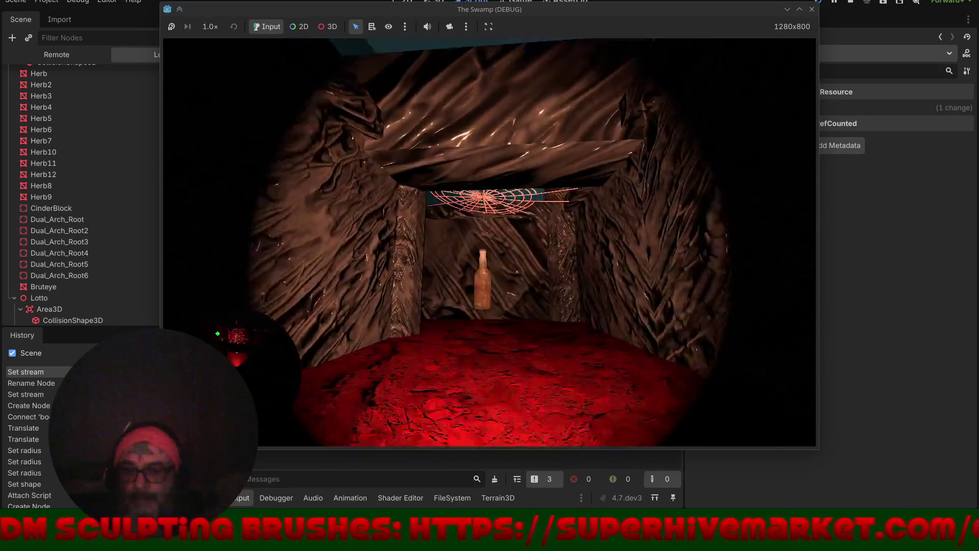
{"action": "key", "text": "w"}
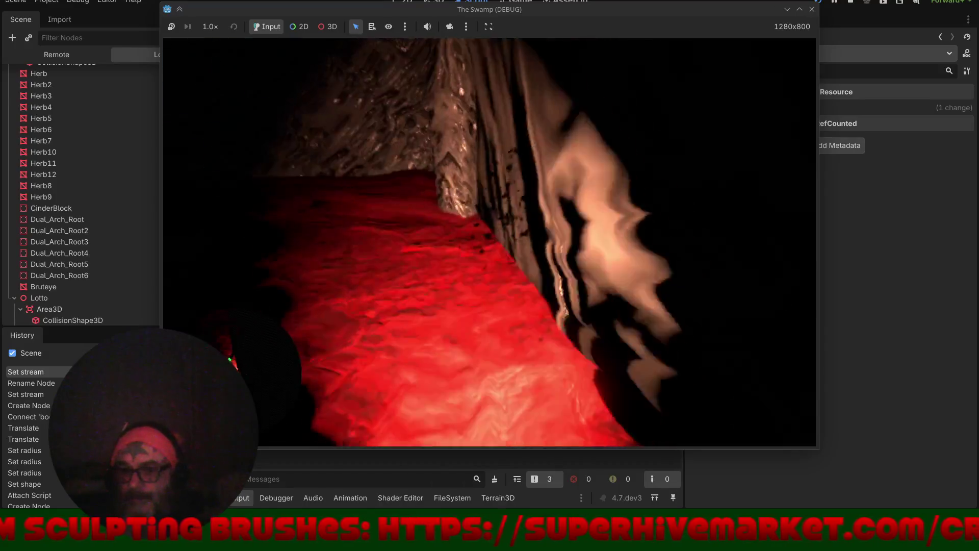
{"action": "key", "text": "w"}
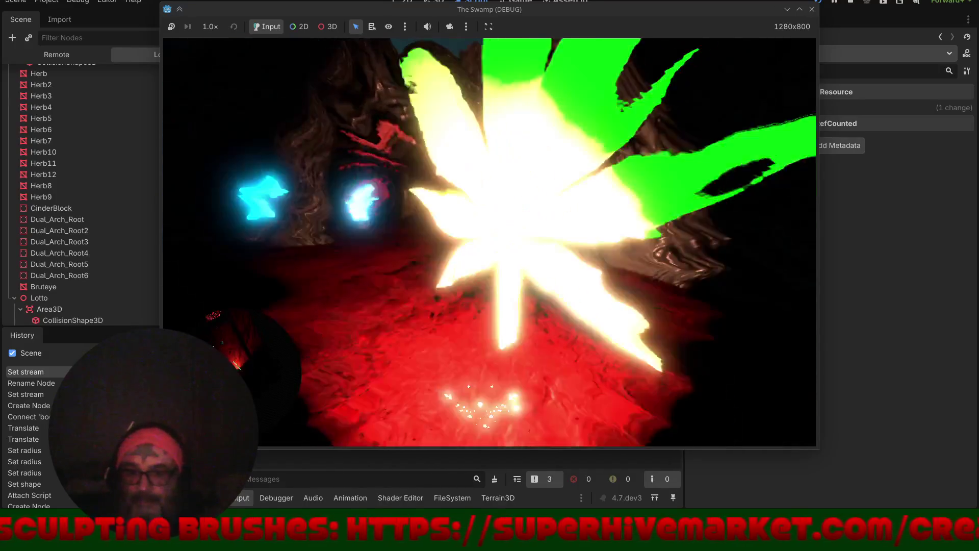
{"action": "key", "text": "w"}
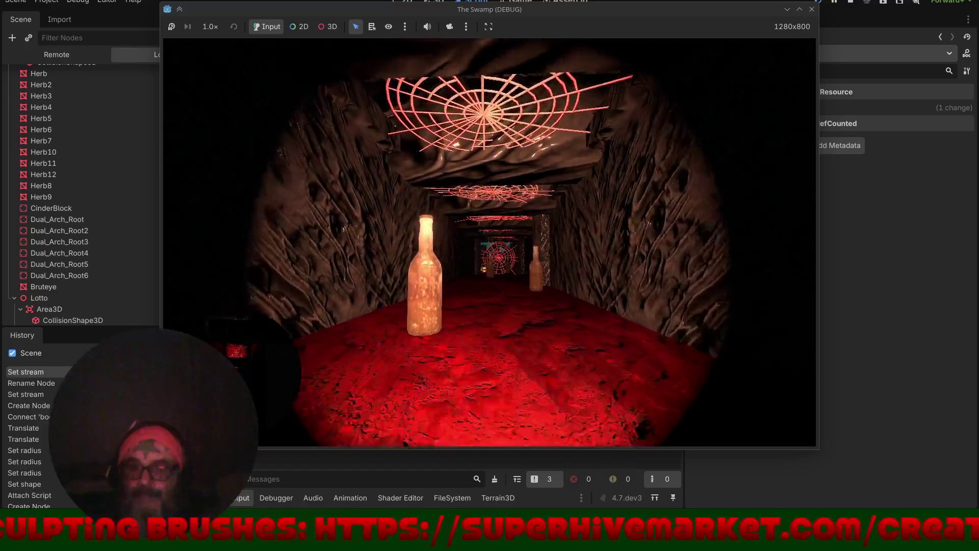
{"action": "key", "text": "w"}
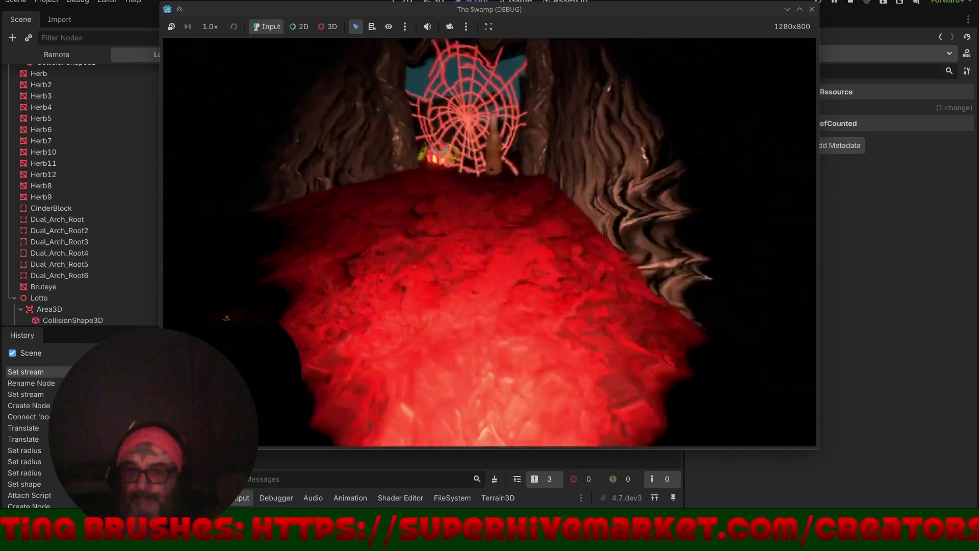
{"action": "key", "text": "w"}
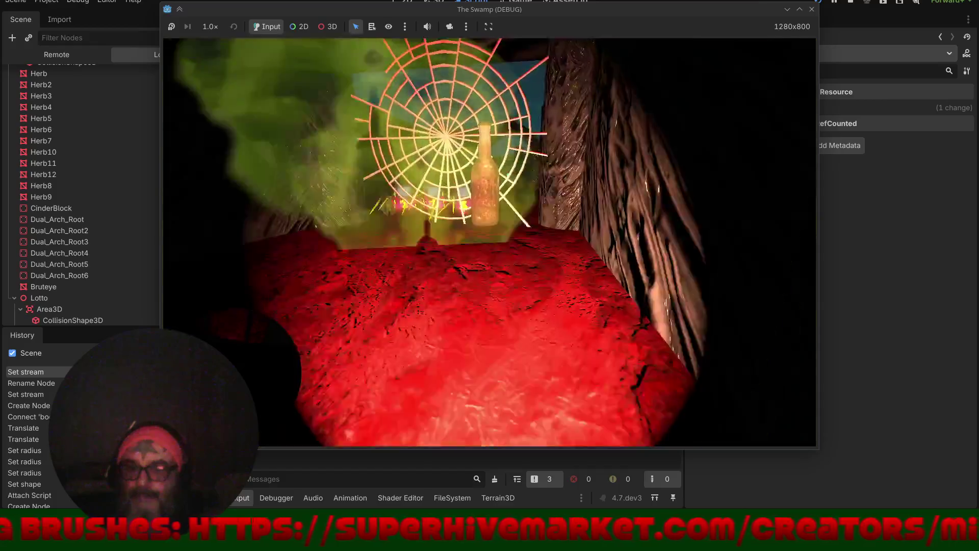
{"action": "key", "text": "w"}
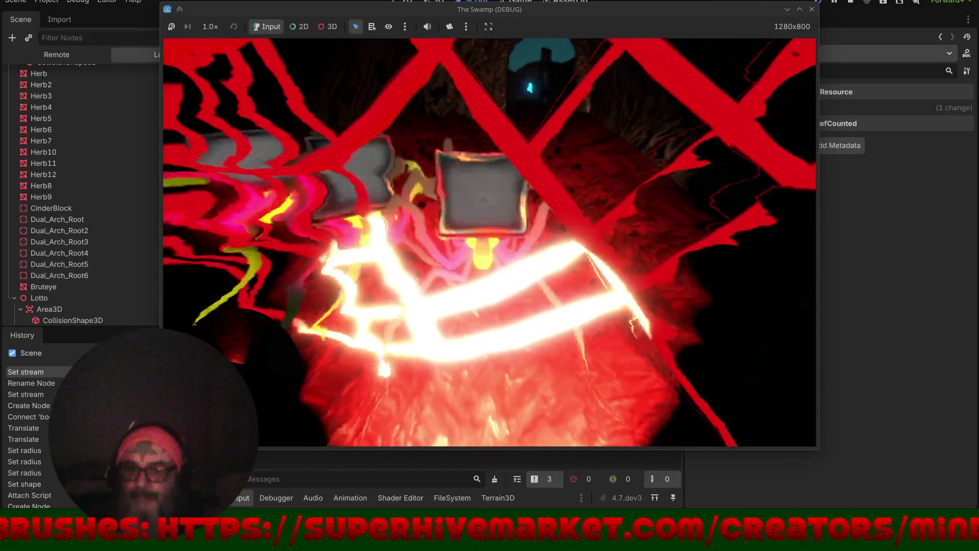
{"action": "key", "text": "w"}
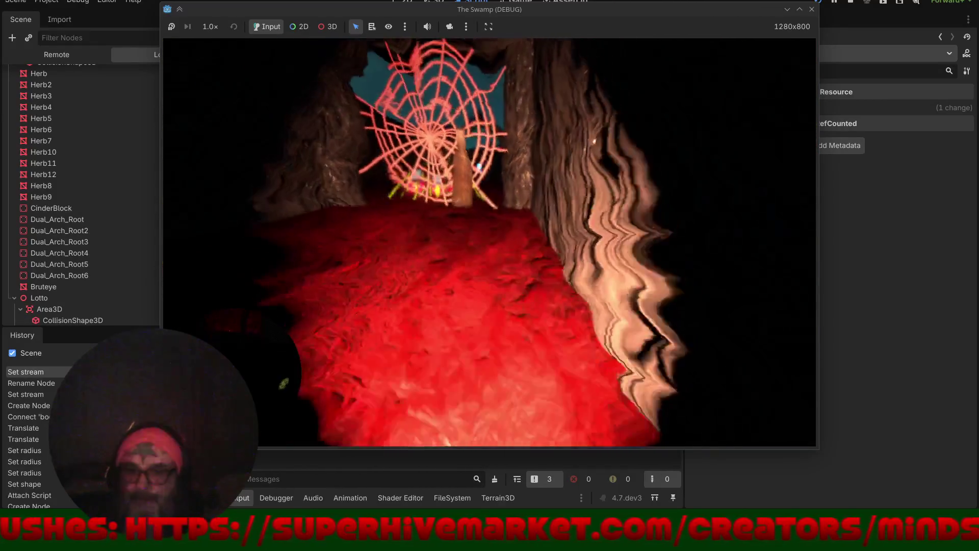
- Walk through the green clouds and pillared doorway until the death screen, then choose Exit Game
{"action": "key", "text": "w"}
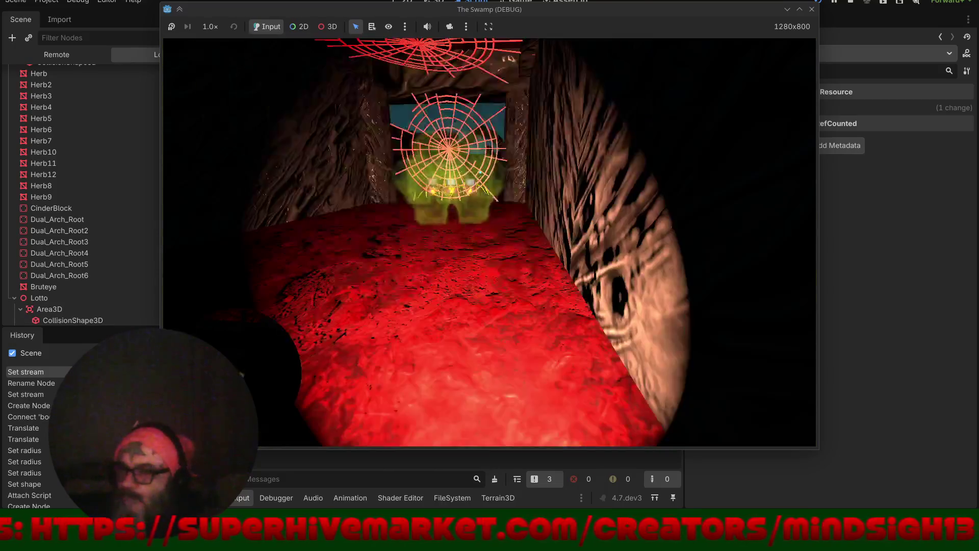
{"action": "key", "text": "w"}
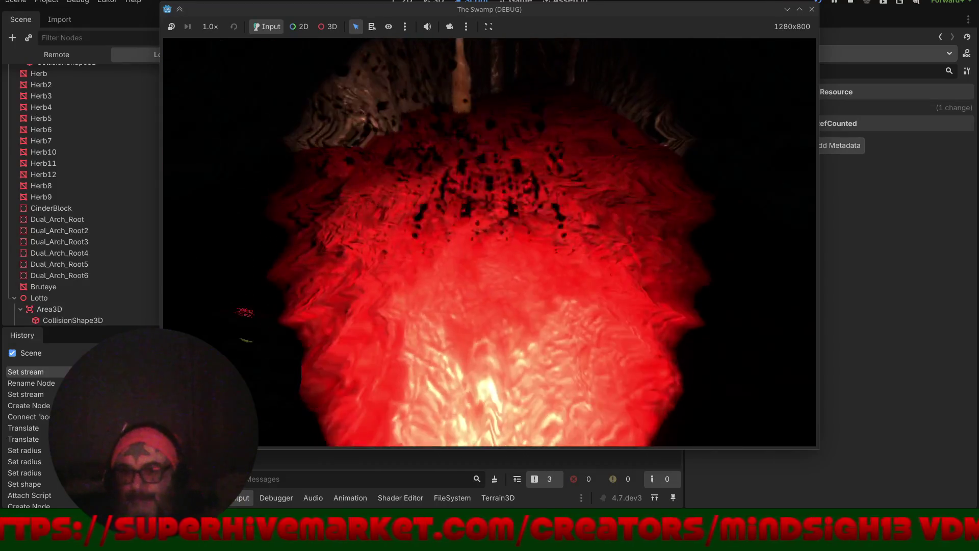
{"action": "key", "text": "w"}
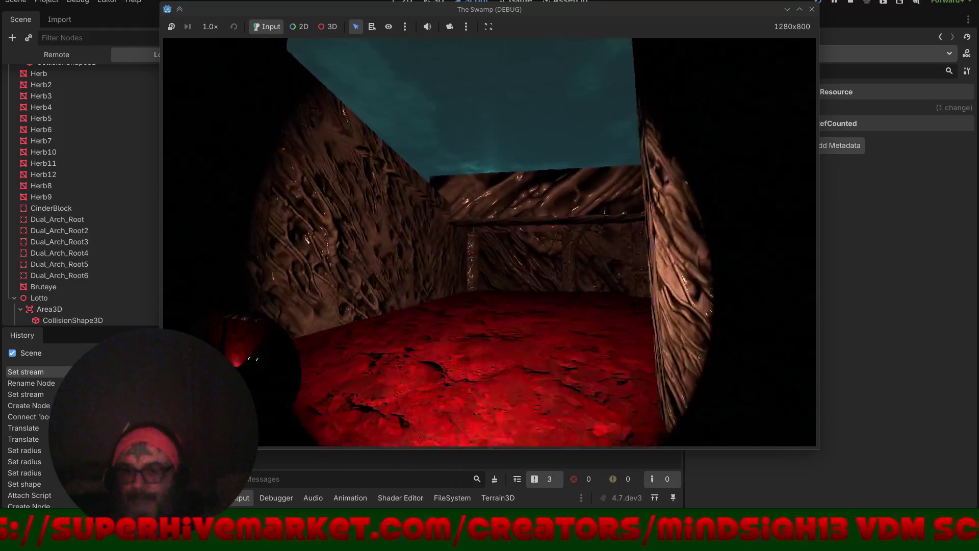
{"action": "key", "text": "w"}
{"action": "key", "text": "w"}
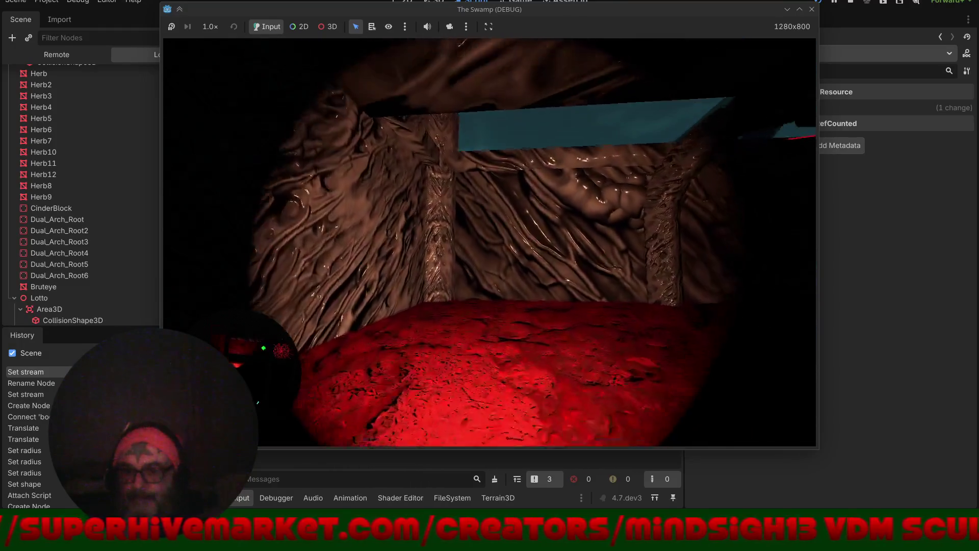
{"action": "key", "text": "s"}
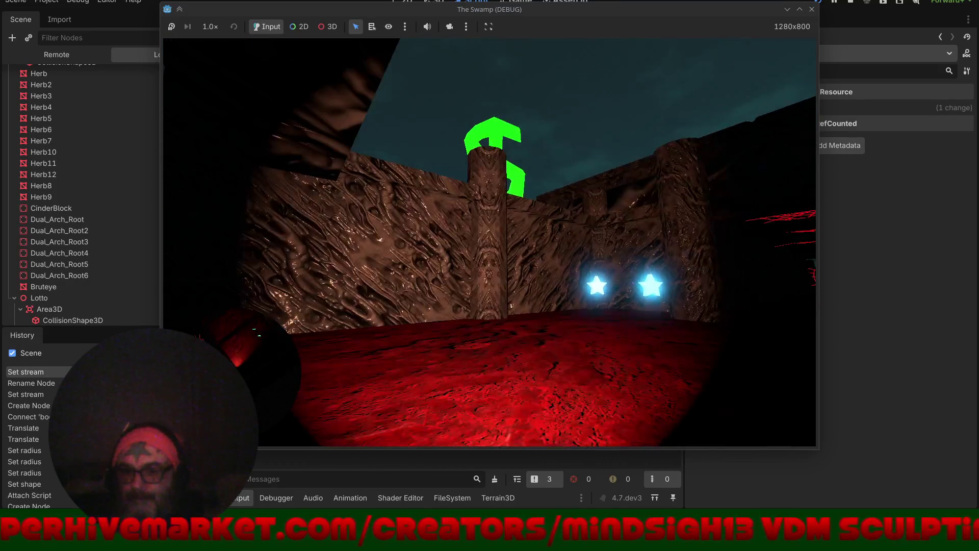
{"action": "key", "text": "w"}
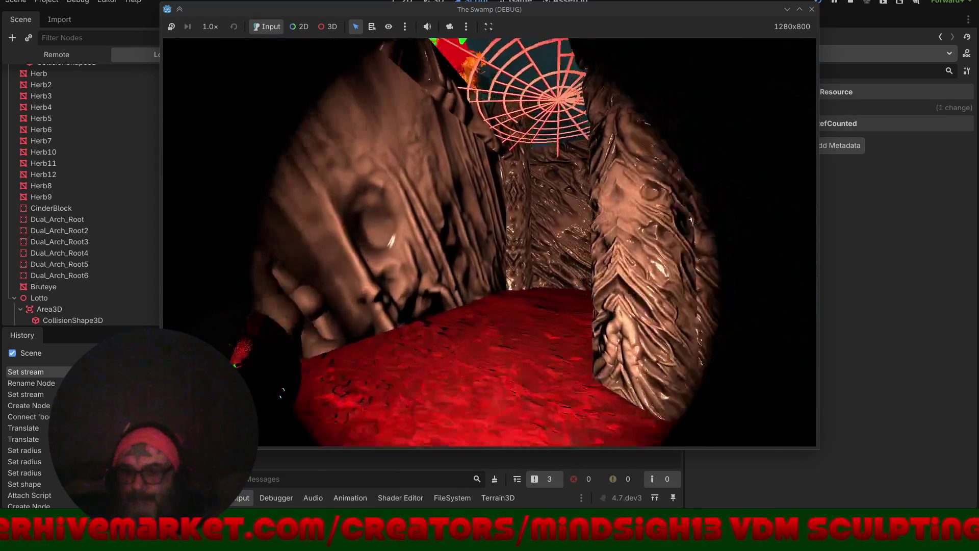
{"action": "key", "text": "w"}
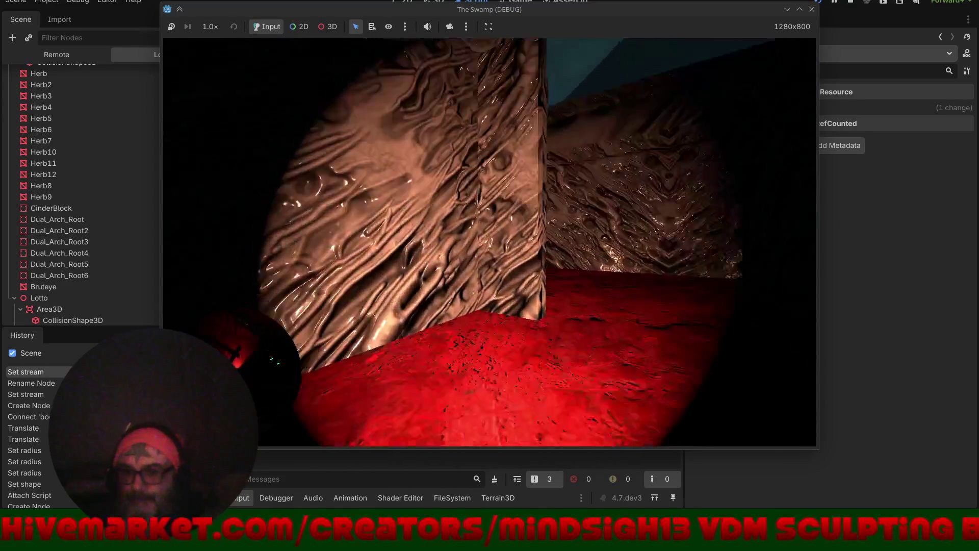
{"action": "key", "text": "w"}
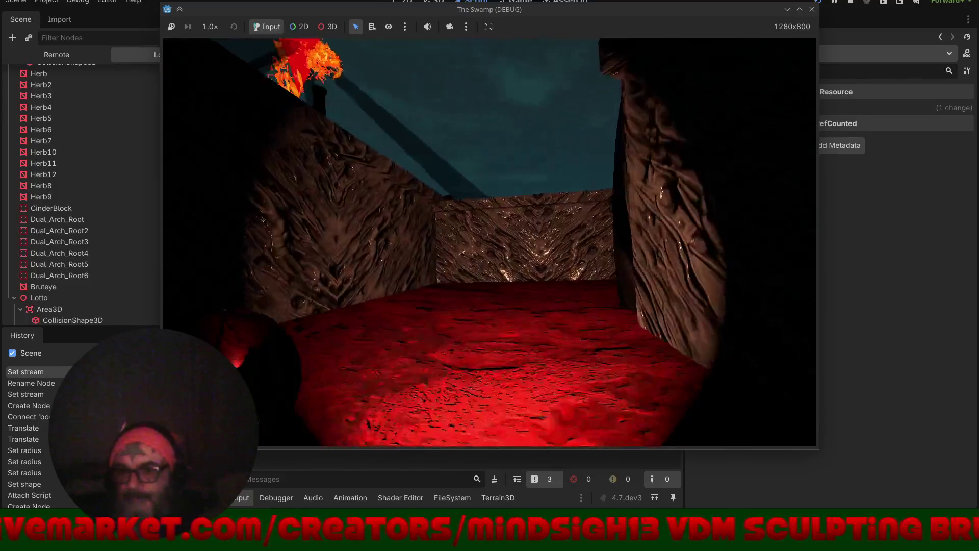
{"action": "key", "text": "w"}
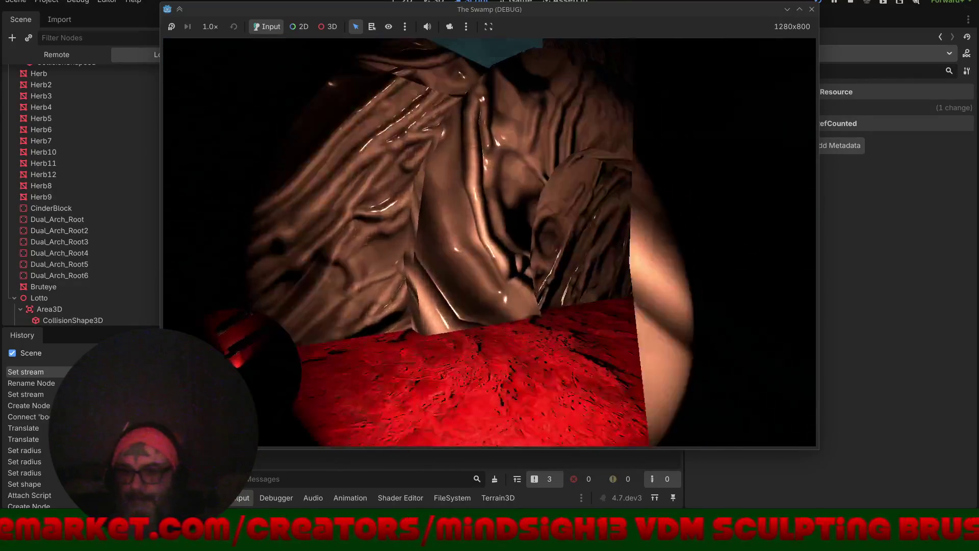
{"action": "key", "text": "w"}
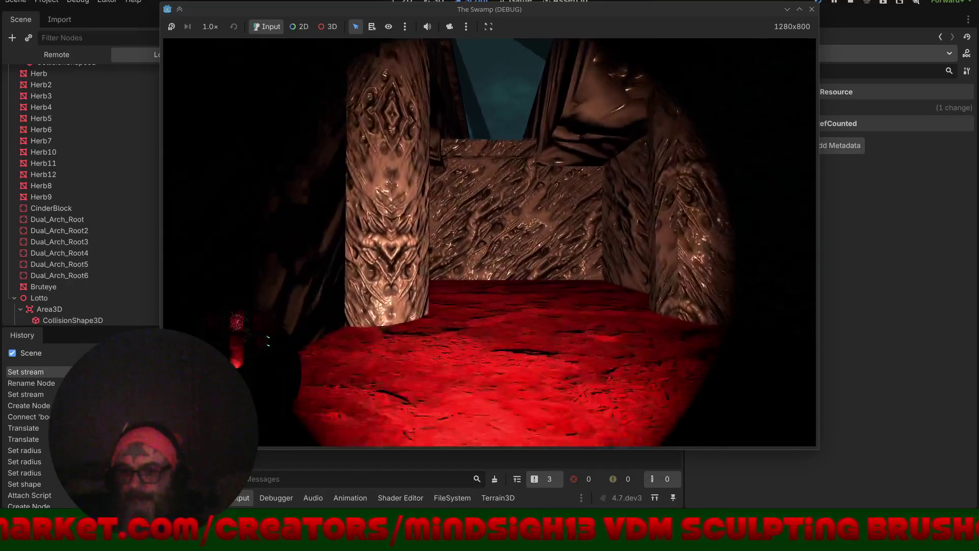
{"action": "key", "text": "w"}
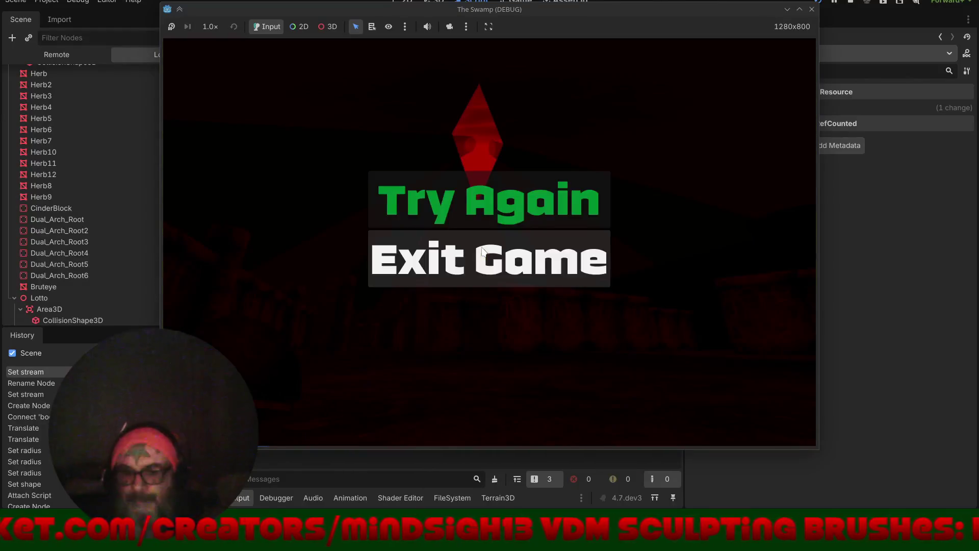
{"action": "left_click", "coordinate": [485, 266]}
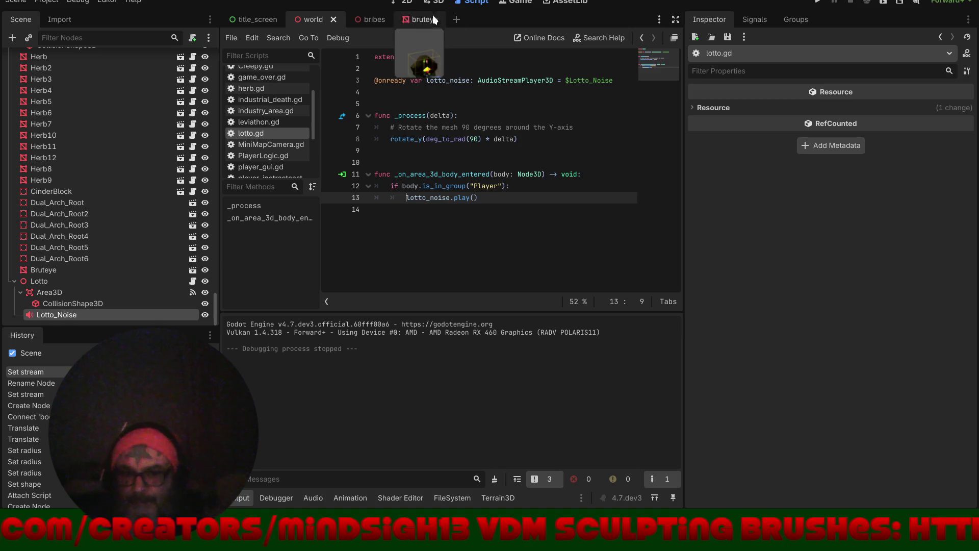
- Switch to the bruteye scene in 3D and centre the Bruteye mesh in the view
{"action": "left_click", "coordinate": [373, 20]}
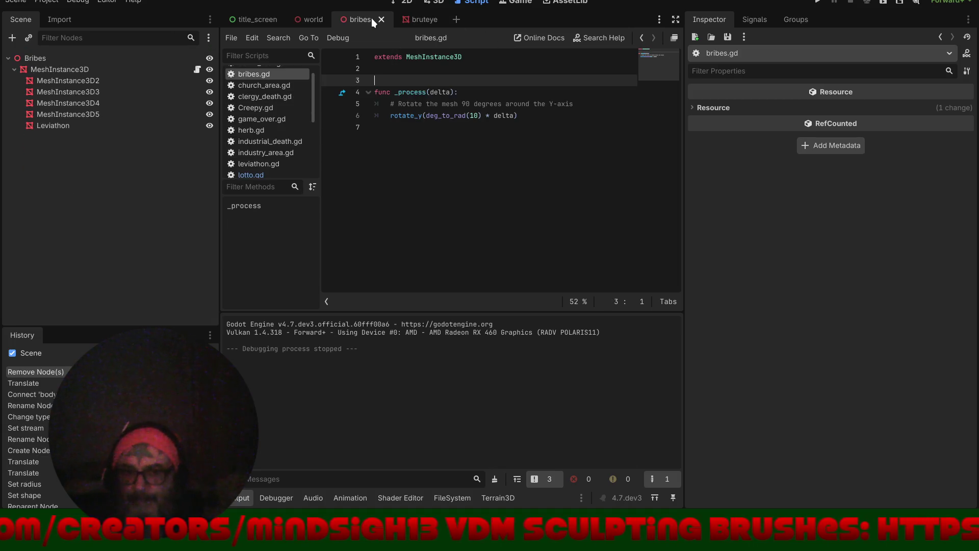
{"action": "left_click", "coordinate": [424, 20]}
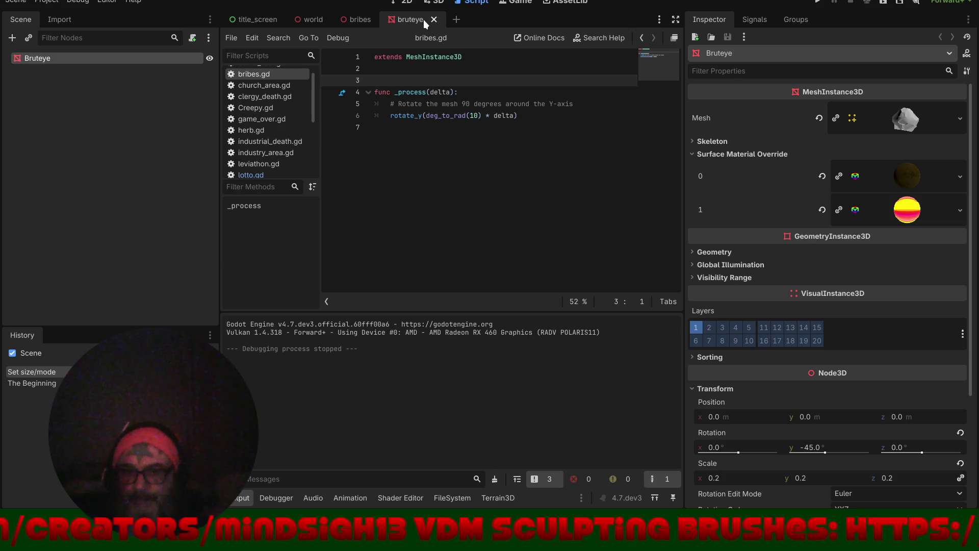
{"action": "left_click", "coordinate": [434, 1]}
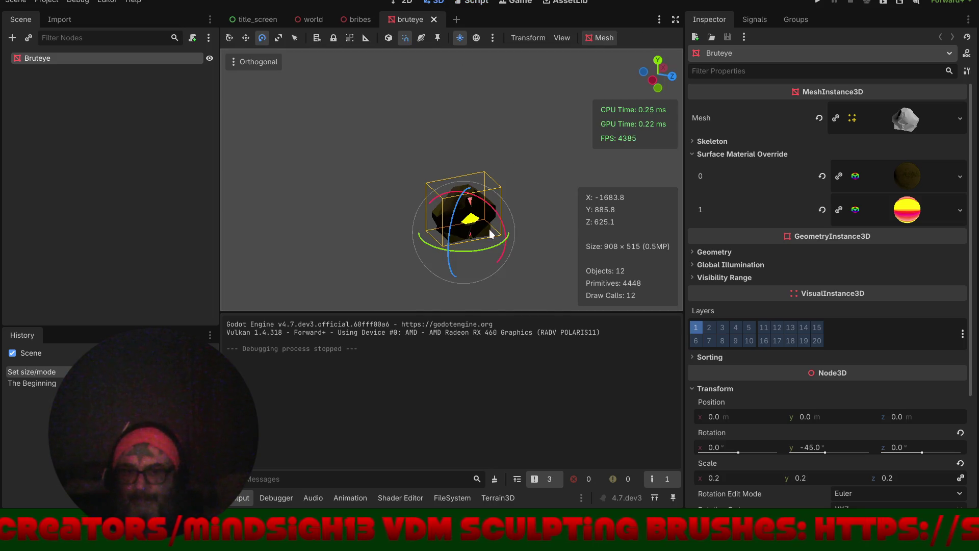
{"action": "scroll", "coordinate": [489, 228], "scroll_direction": "up", "scroll_amount": 3}
{"action": "scroll", "coordinate": [505, 201], "scroll_direction": "up", "scroll_amount": 2}
{"action": "key", "text": "f"}
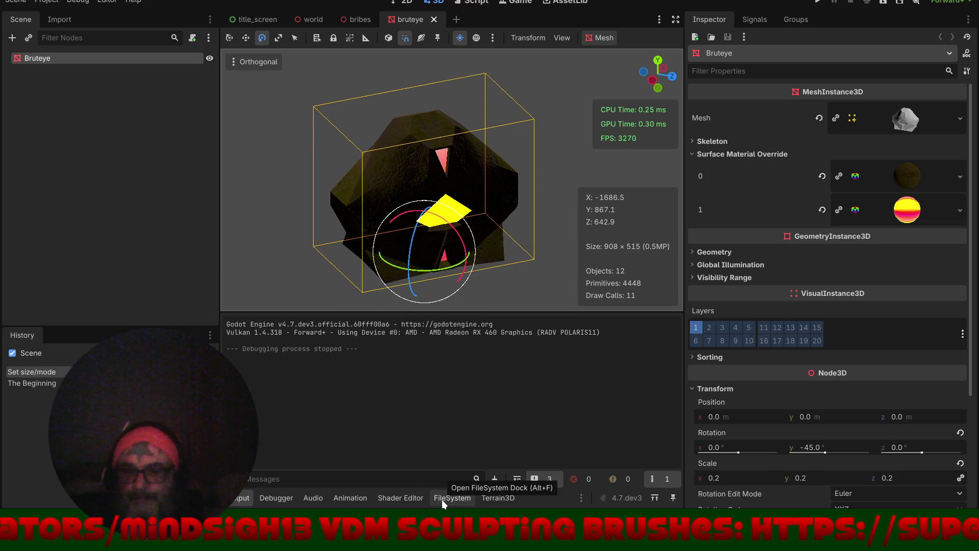
- Inspect the mesh resource to reveal its path res://Props_Lrg/Bruteye.obj
{"action": "left_click", "coordinate": [898, 121]}
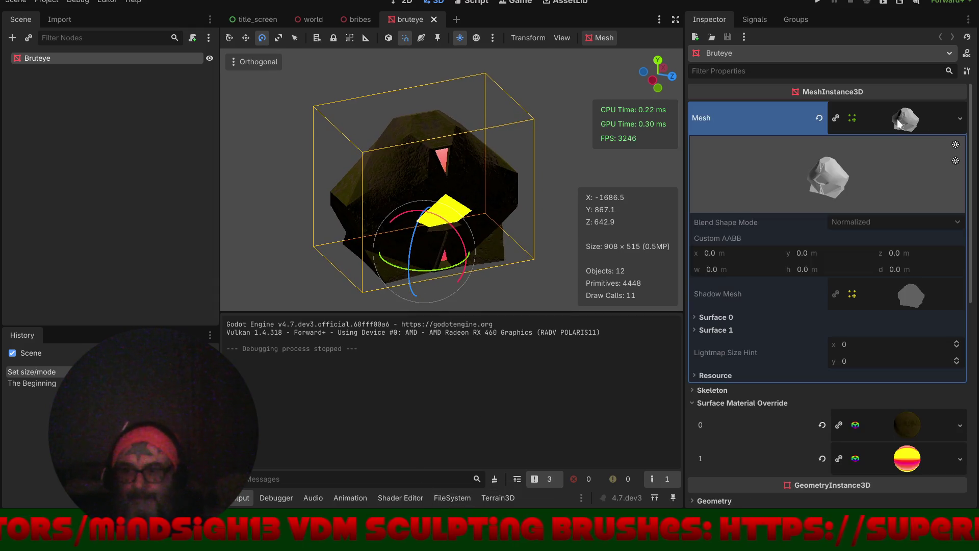
{"action": "left_click", "coordinate": [742, 374]}
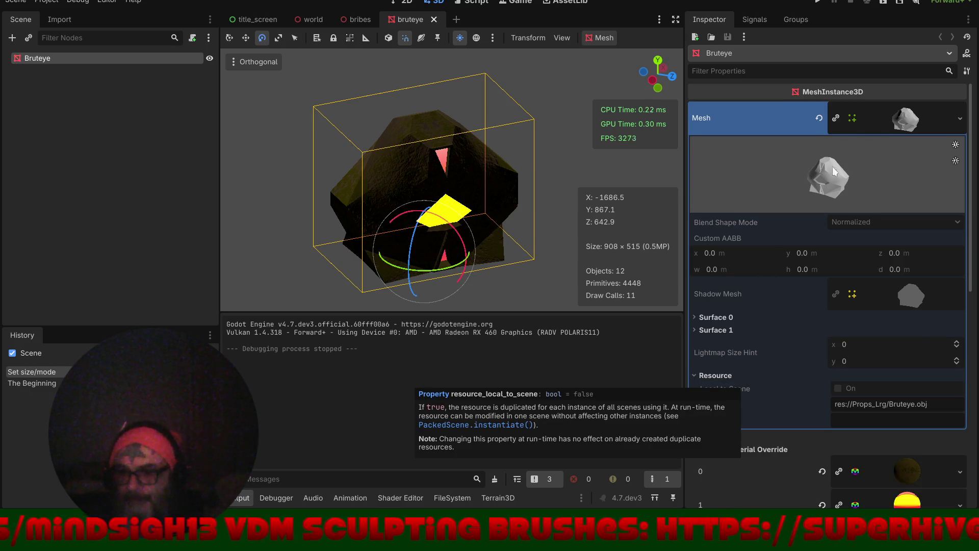
{"action": "right_click", "coordinate": [904, 118]}
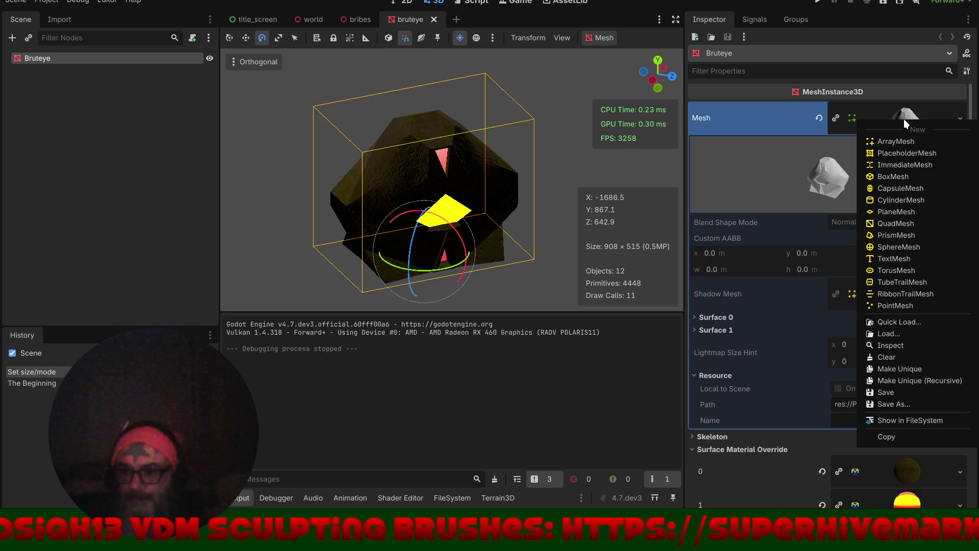
{"action": "left_click", "coordinate": [65, 18]}
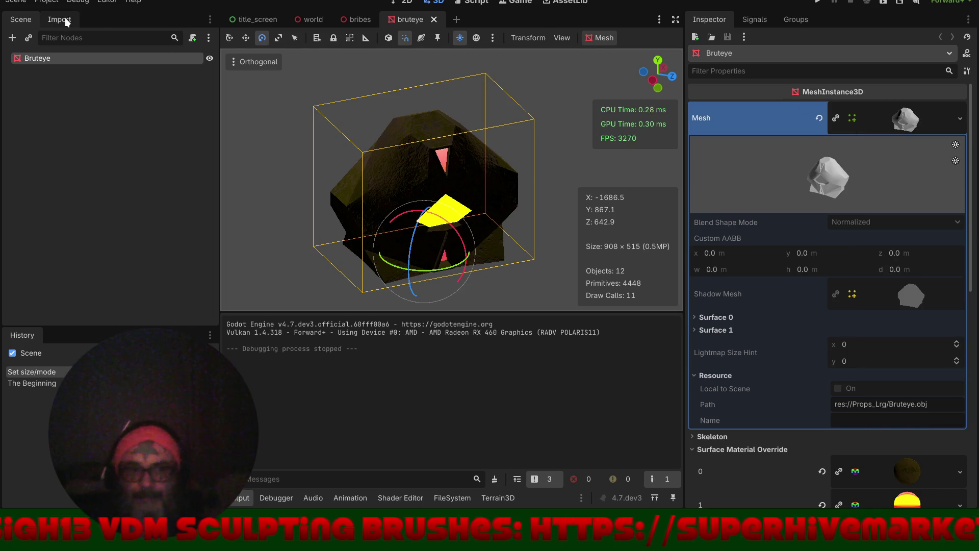
- Select Bruteye.obj in the Props_Lrg folder to show its import settings
{"action": "left_click", "coordinate": [65, 17]}
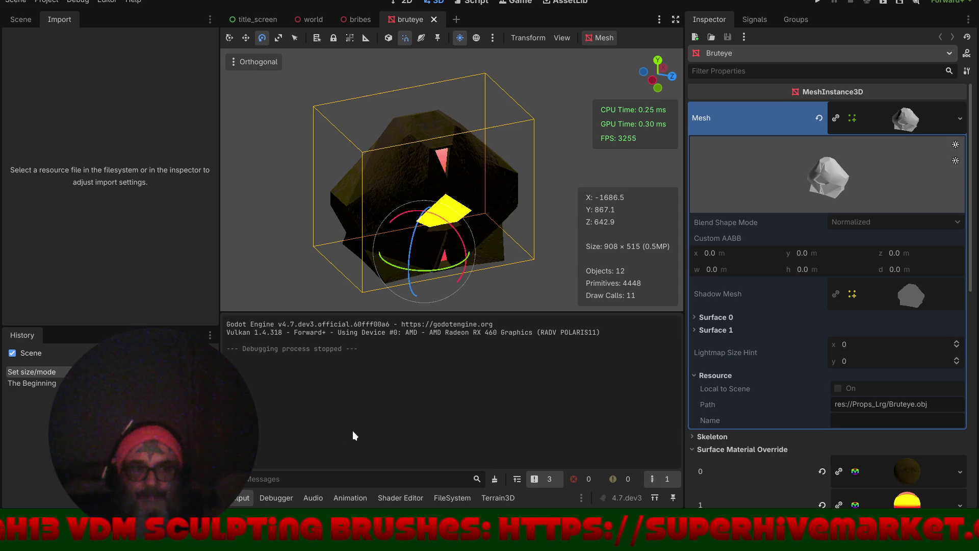
{"action": "left_click", "coordinate": [453, 497]}
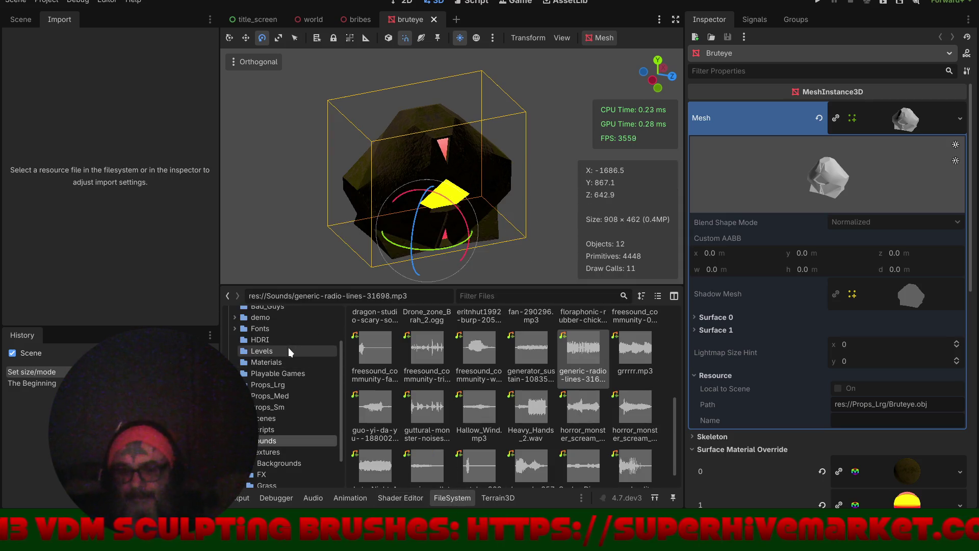
{"action": "left_click", "coordinate": [285, 386]}
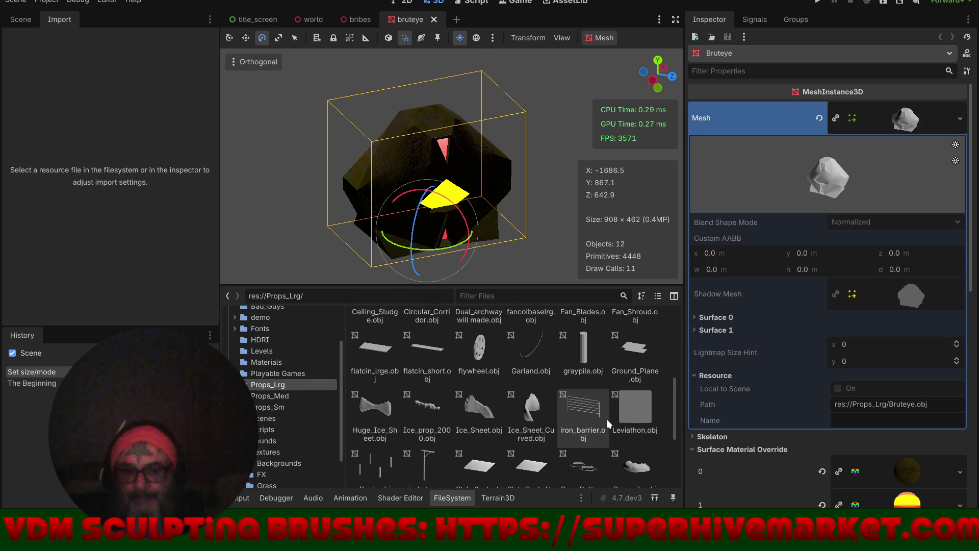
{"action": "scroll", "coordinate": [601, 433], "scroll_direction": "up", "scroll_amount": 2}
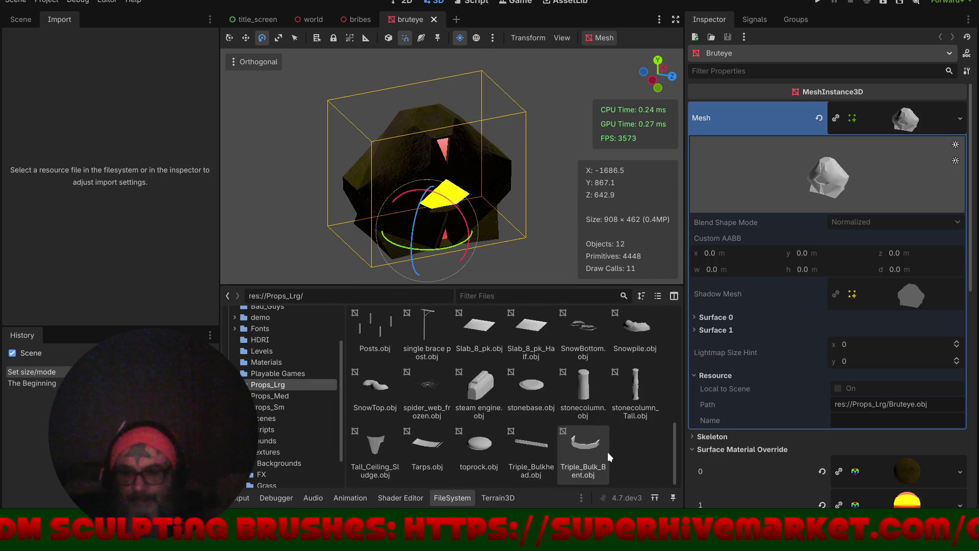
{"action": "scroll", "coordinate": [607, 452], "scroll_direction": "up", "scroll_amount": 3}
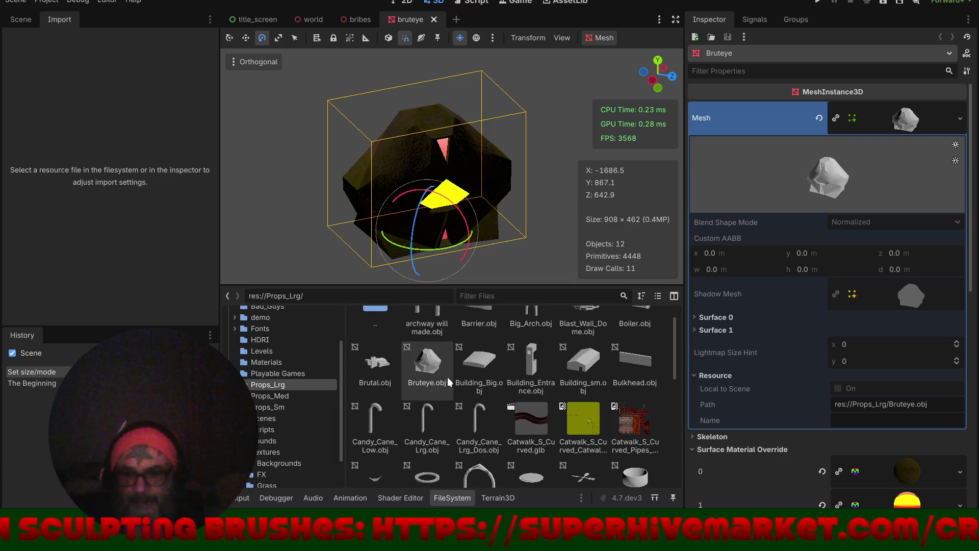
{"action": "left_click", "coordinate": [439, 365]}
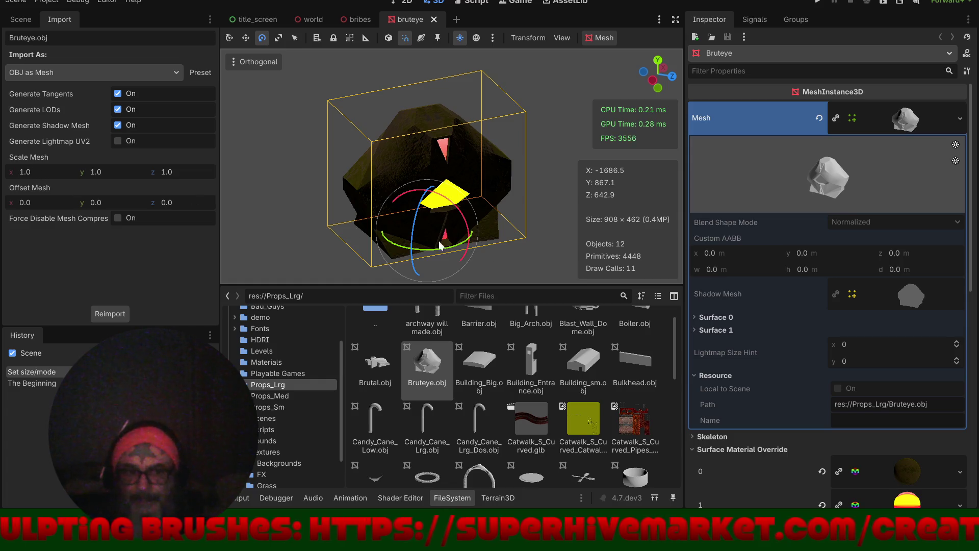
{"action": "scroll", "coordinate": [810, 291], "scroll_direction": "down", "scroll_amount": 10}
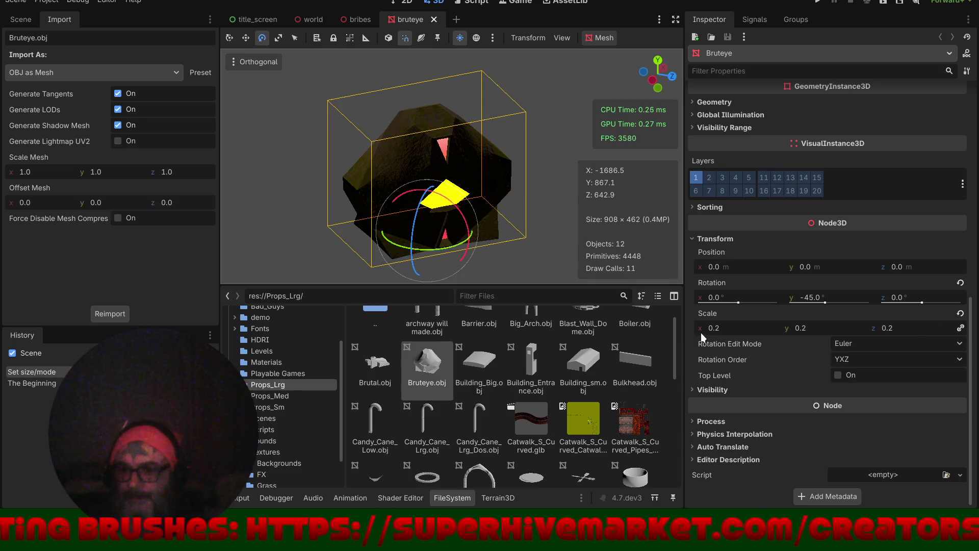
- Set the Bruteye.obj import mesh scale to 0.2 on each axis and reimport it
{"action": "left_click", "coordinate": [26, 172]}
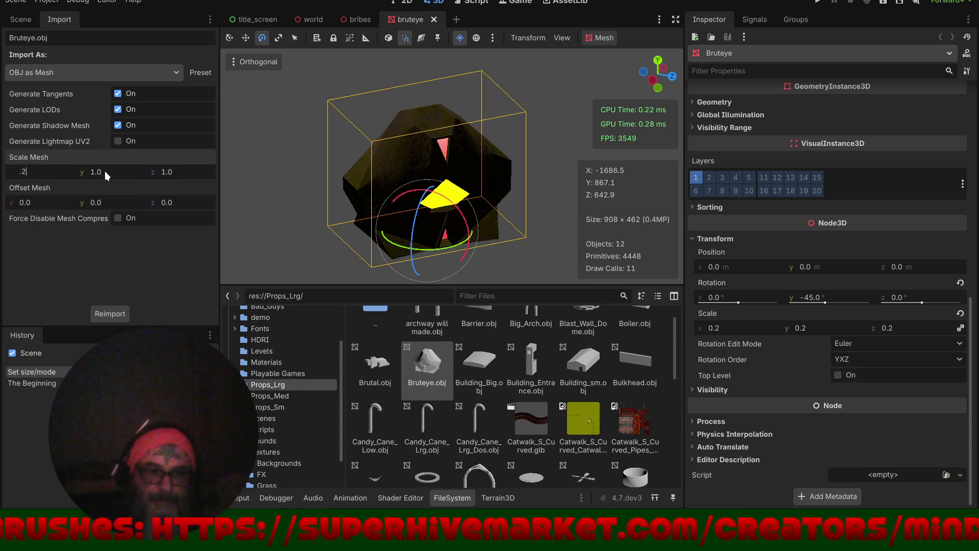
{"action": "left_click", "coordinate": [97, 175]}
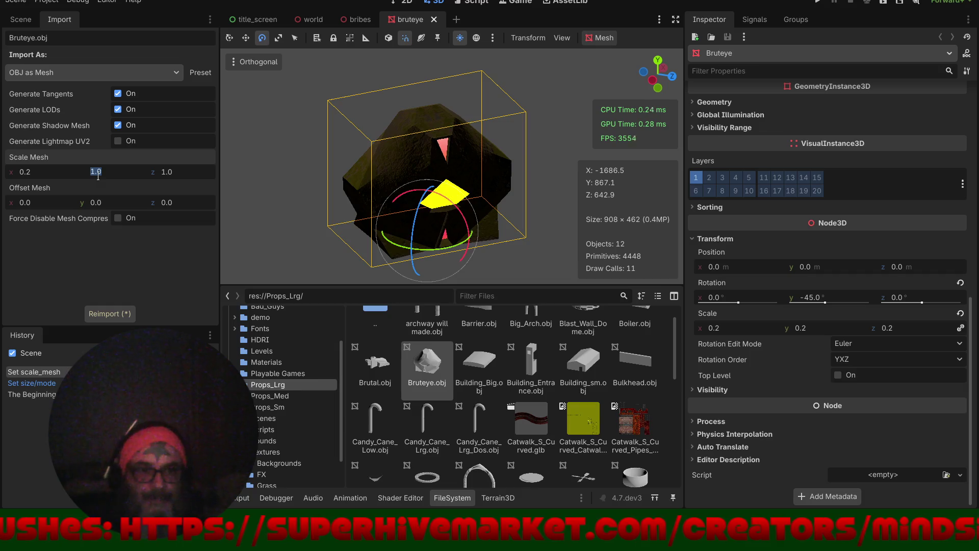
{"action": "type", "text": "0.2"}
{"action": "left_click", "coordinate": [165, 172]}
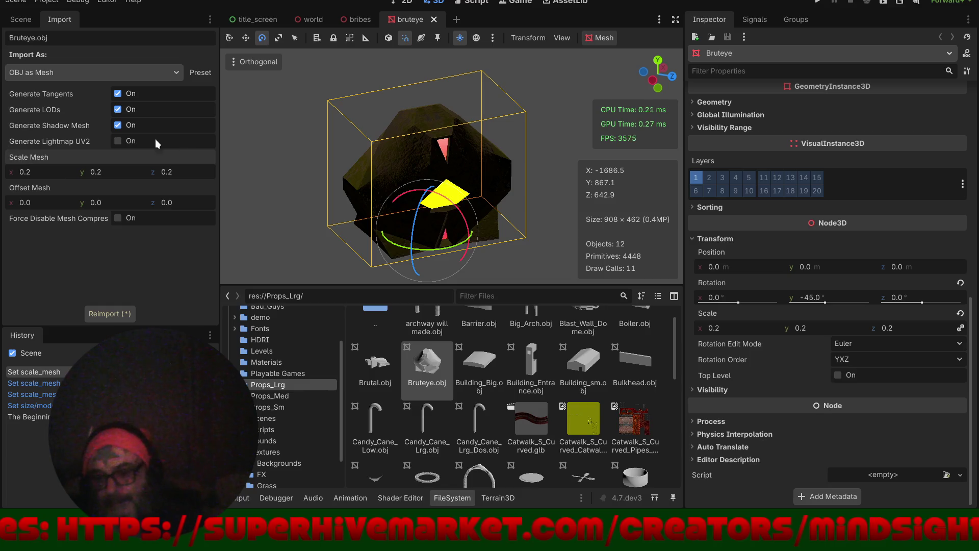
{"action": "left_click", "coordinate": [95, 315]}
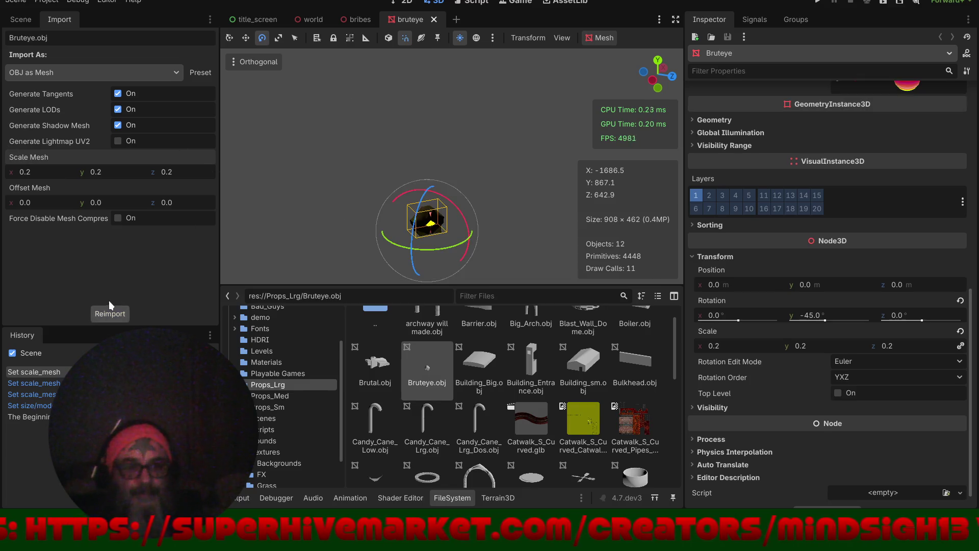
- Reset the Bruteye node's scale to 1.0, save, and close the bruteye scene
{"action": "left_click", "coordinate": [960, 331]}
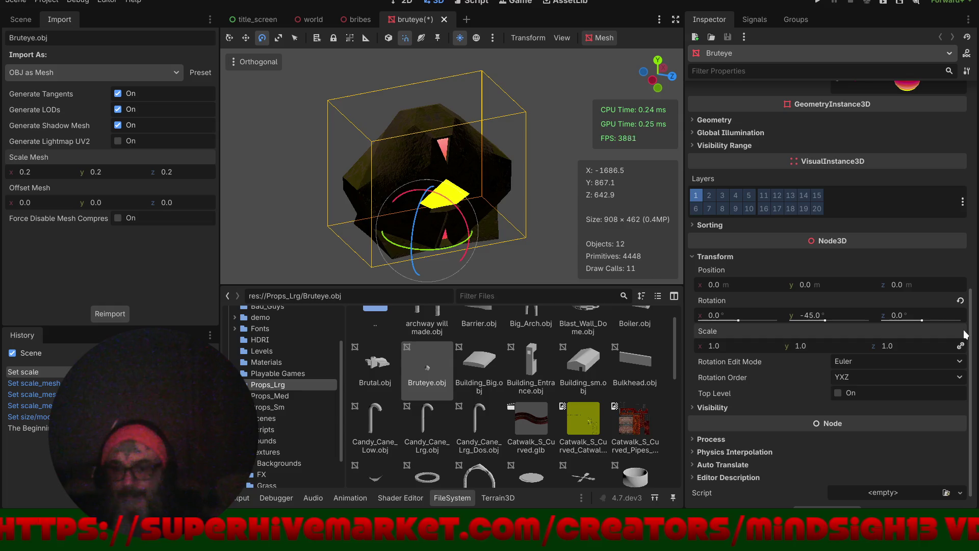
{"action": "key", "text": "ctrl+s"}
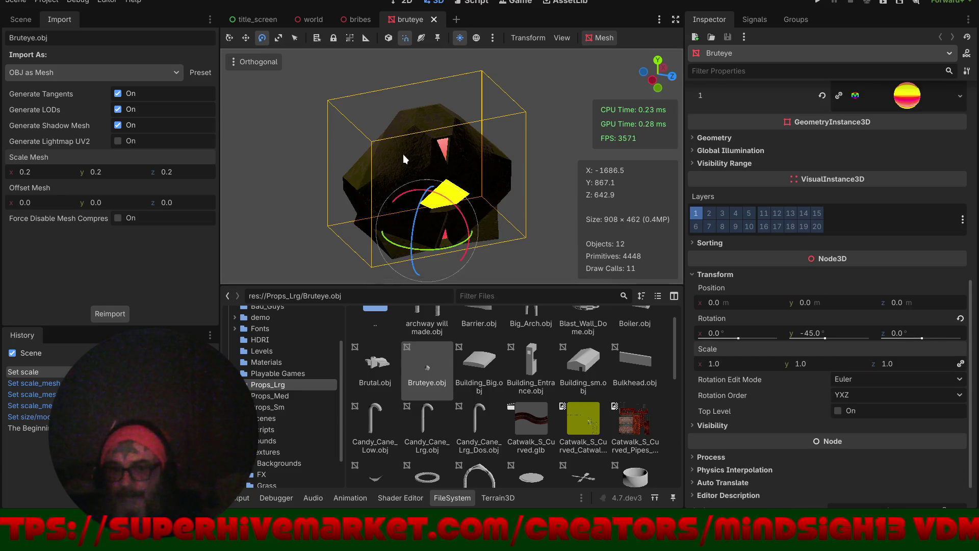
{"action": "left_click", "coordinate": [434, 20]}
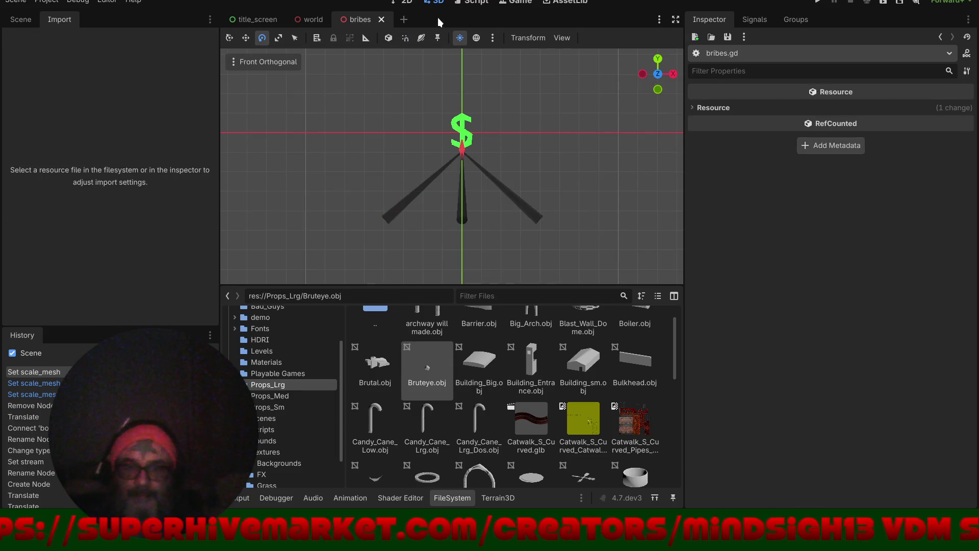
- Close the bribes scene and hide the FileSystem dock to enlarge the 3D view
{"action": "mouse_move", "coordinate": [393, 104]}
{"action": "left_mouse_down"}
{"action": "mouse_move", "coordinate": [466, 166]}
{"action": "mouse_move", "coordinate": [472, 155]}
{"action": "mouse_move", "coordinate": [406, 68]}
{"action": "left_mouse_up"}
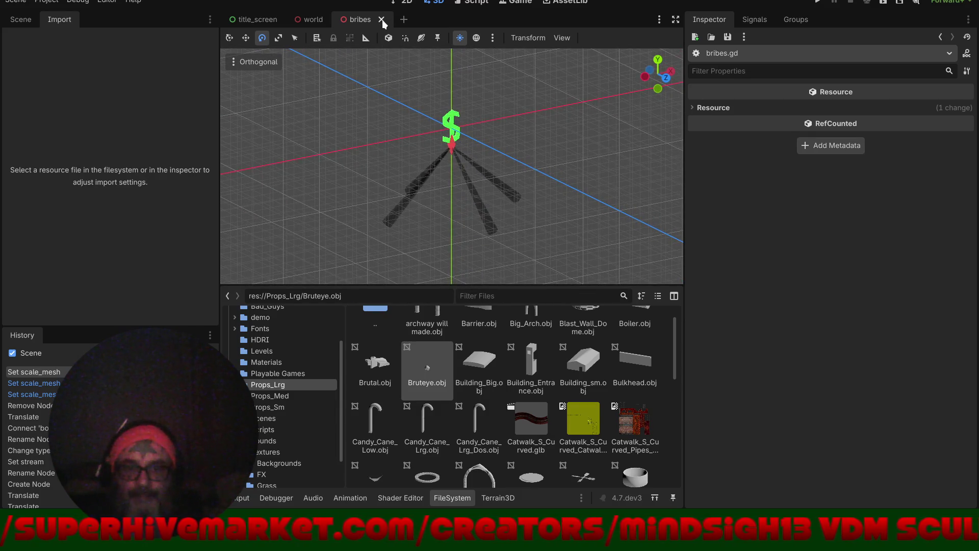
{"action": "left_click", "coordinate": [381, 19]}
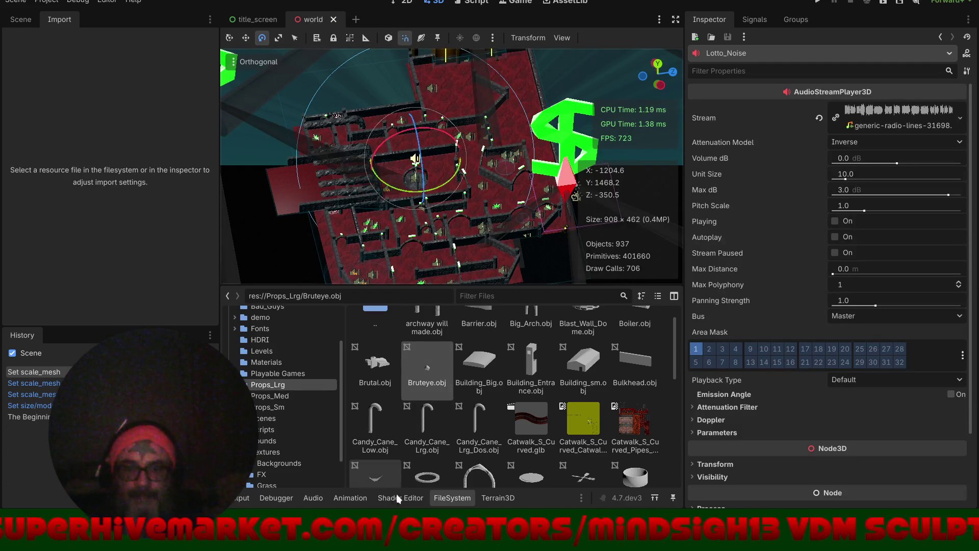
{"action": "left_click", "coordinate": [452, 498]}
- Survey the world level's maze in Perspective view, briefly using distraction-free mode
{"action": "mouse_move", "coordinate": [497, 387]}
{"action": "left_mouse_down"}
{"action": "mouse_move", "coordinate": [502, 249]}
{"action": "mouse_move", "coordinate": [481, 378]}
{"action": "left_mouse_up"}
{"action": "key", "text": "KP_5"}
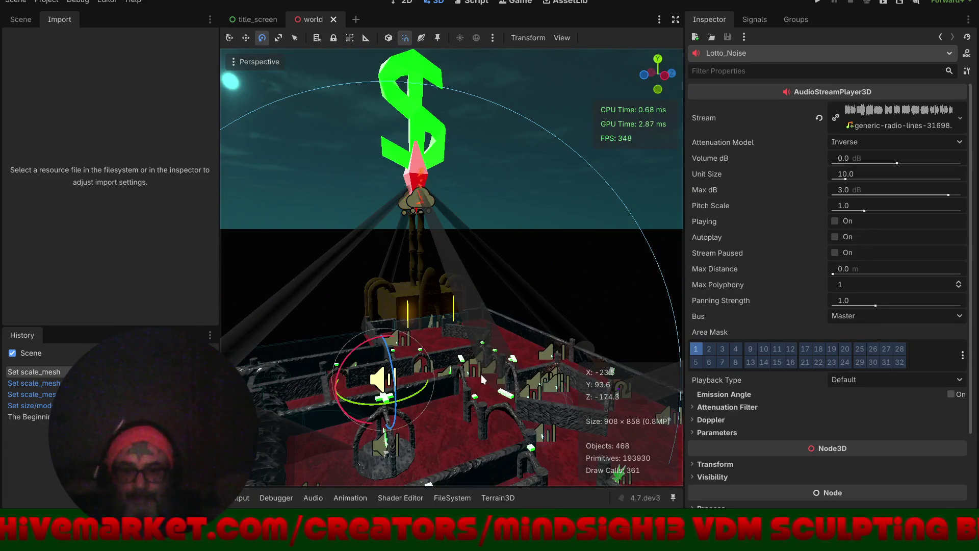
{"action": "left_click_drag", "start_coordinate": [530, 334], "coordinate": [564, 51]}
{"action": "left_click", "coordinate": [675, 18]}
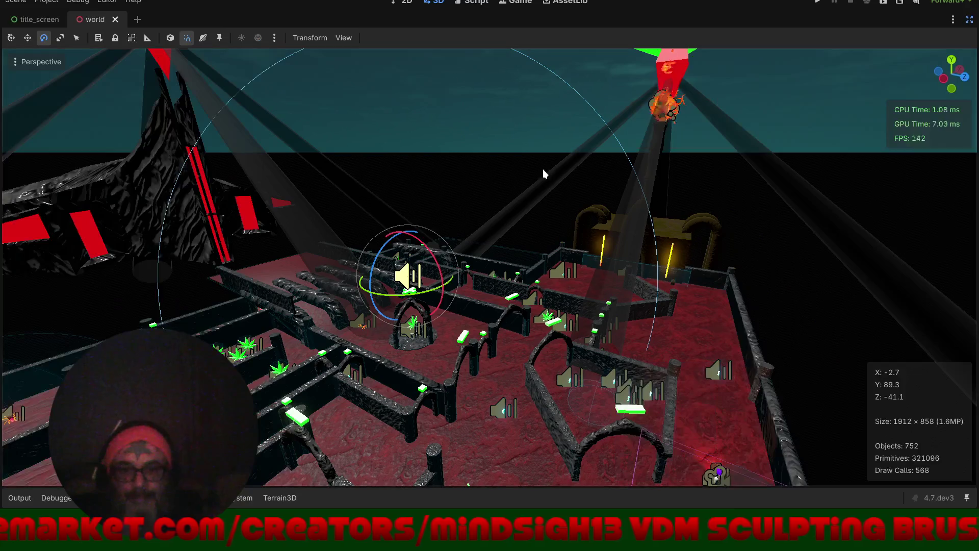
{"action": "mouse_move", "coordinate": [558, 243]}
{"action": "left_mouse_down"}
{"action": "mouse_move", "coordinate": [661, 233]}
{"action": "mouse_move", "coordinate": [506, 234]}
{"action": "mouse_move", "coordinate": [581, 317]}
{"action": "left_mouse_up"}
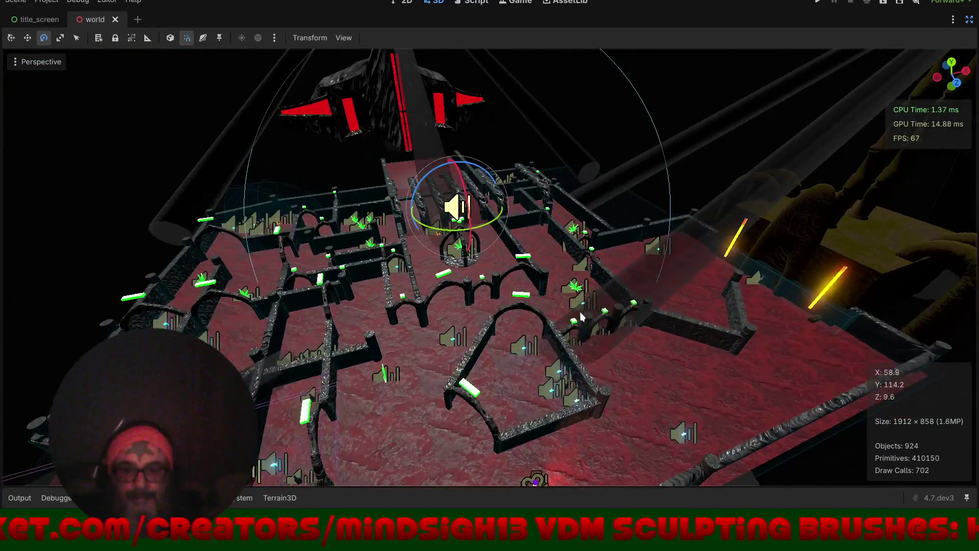
{"action": "left_click", "coordinate": [969, 19]}
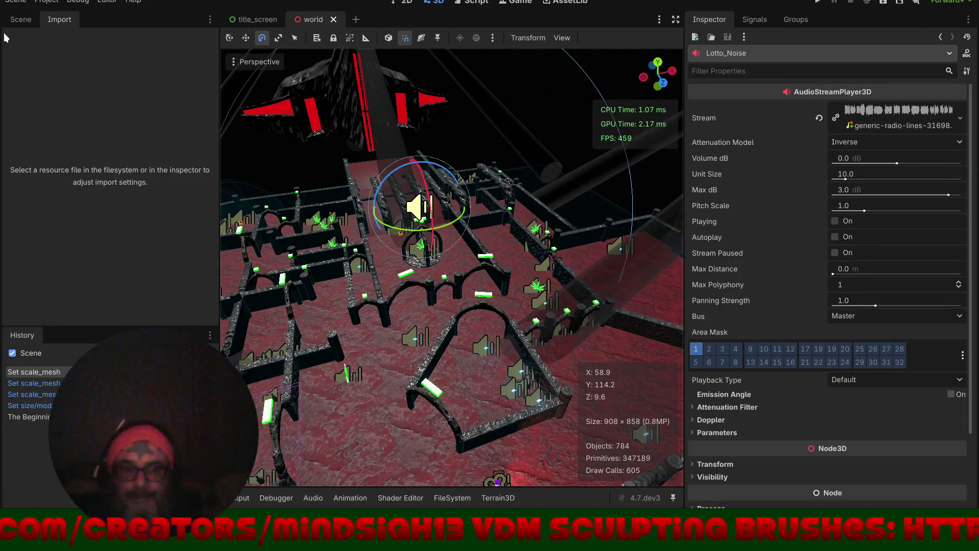
{"action": "left_click", "coordinate": [27, 22]}
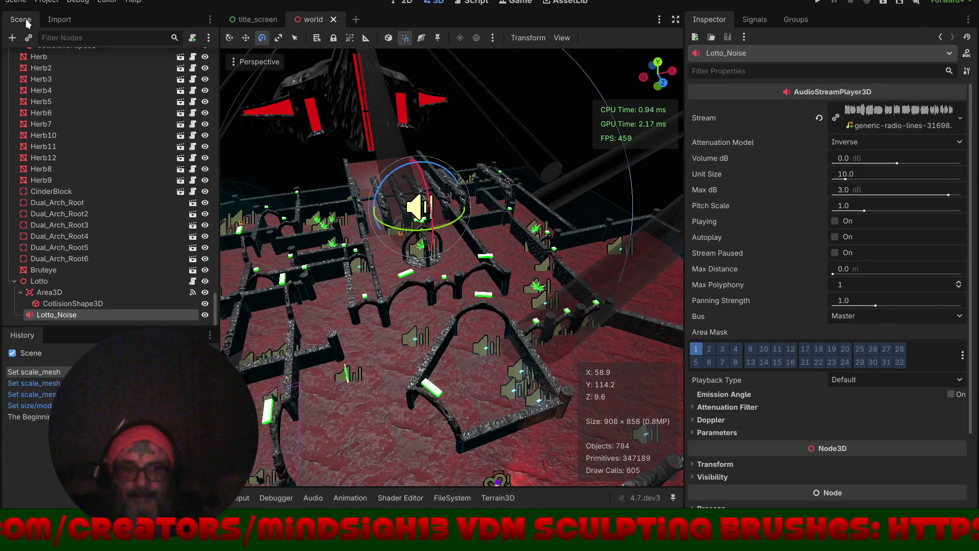
- Save the Lotto node branch as res://Scenes/lotto.tscn and duplicate it as Lotto2
{"action": "left_click", "coordinate": [39, 281]}
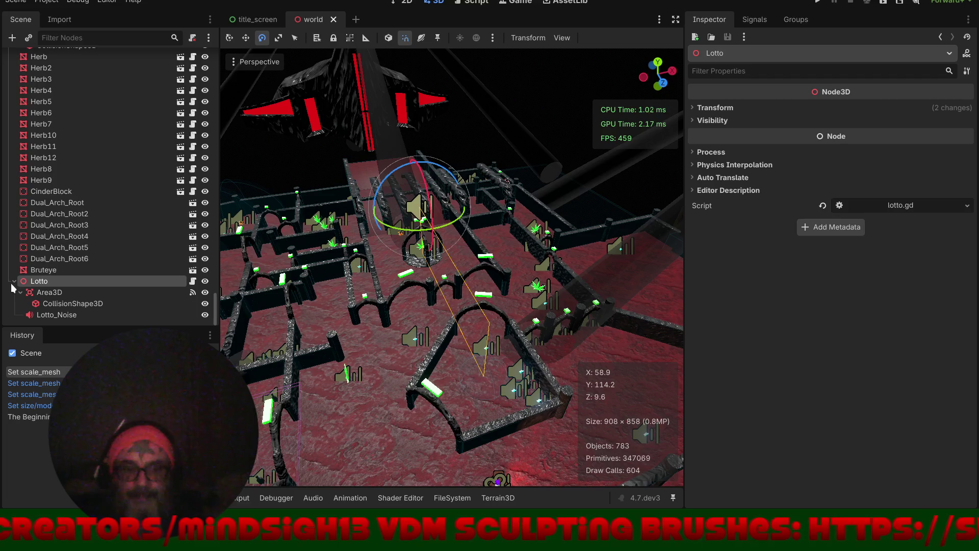
{"action": "left_click", "coordinate": [13, 282]}
{"action": "right_click", "coordinate": [34, 316]}
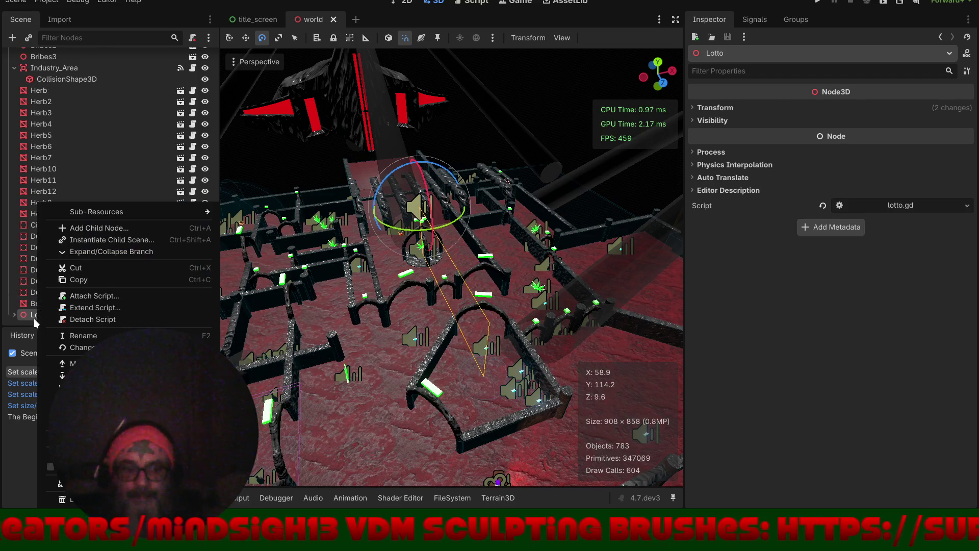
{"action": "left_click", "coordinate": [92, 471]}
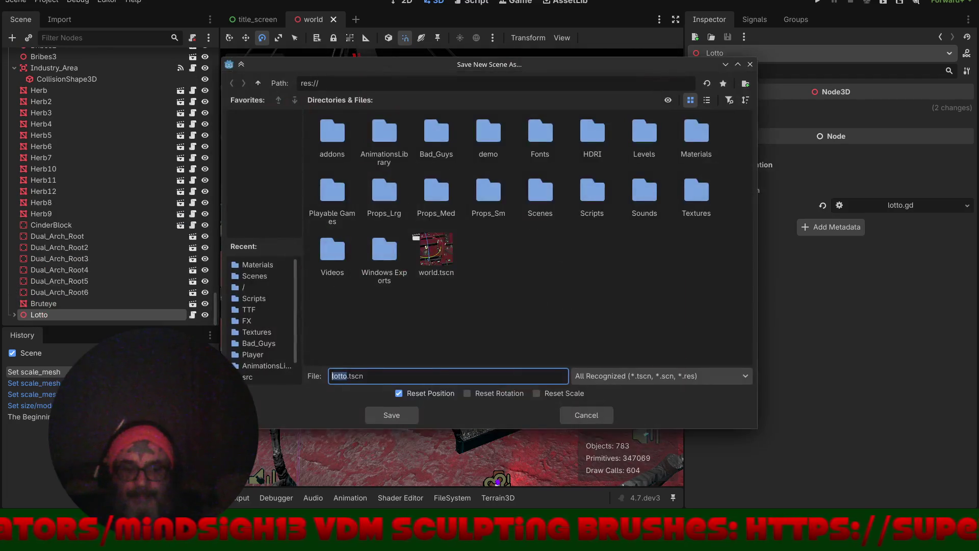
{"action": "double_click", "coordinate": [540, 193]}
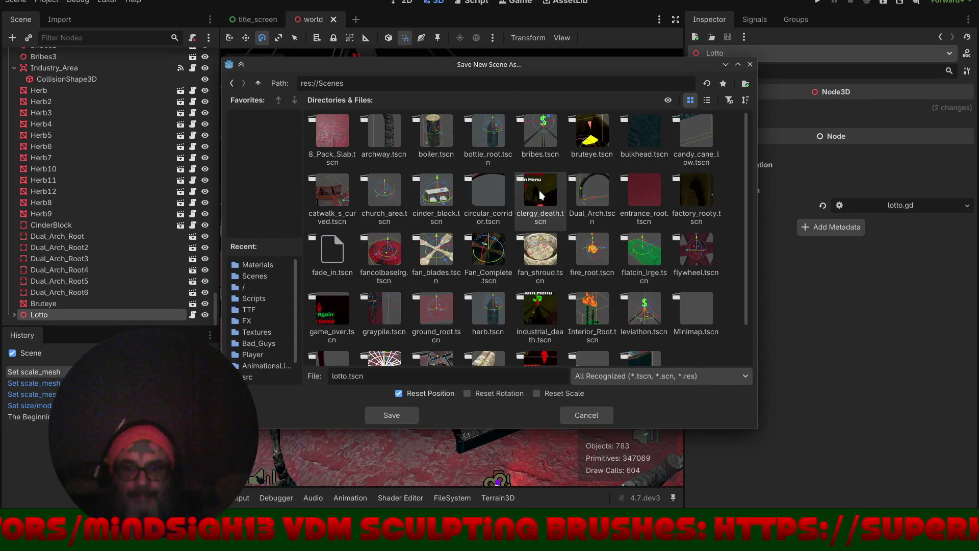
{"action": "left_click", "coordinate": [390, 415]}
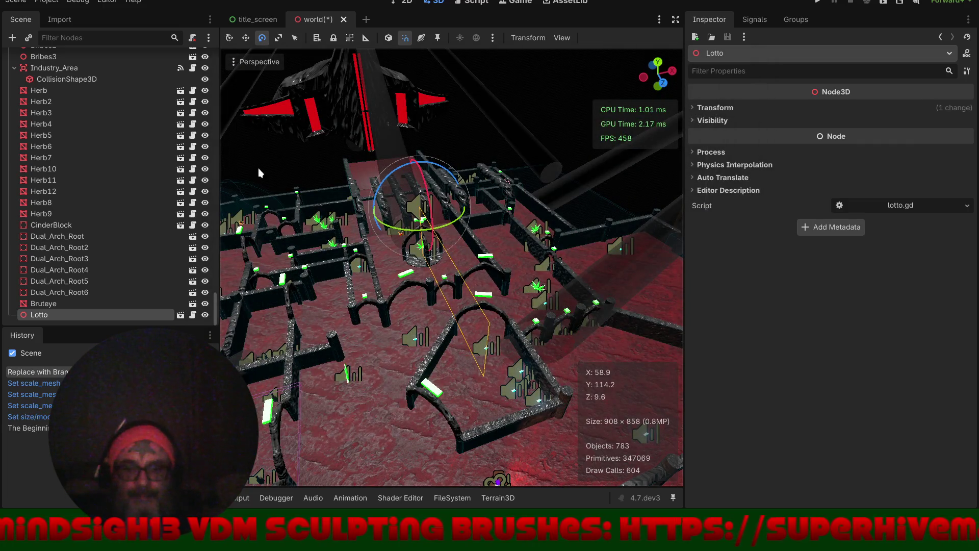
{"action": "key", "text": "ctrl+d"}
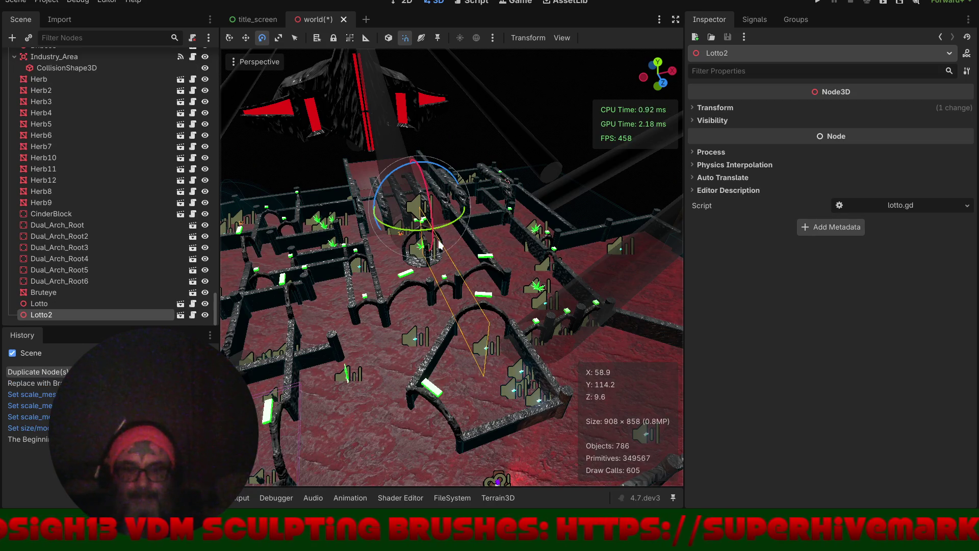
- Move Lotto2 across the maze floor to a new spot
{"action": "key", "text": "w"}
{"action": "left_click_drag", "start_coordinate": [479, 198], "coordinate": [515, 285]}
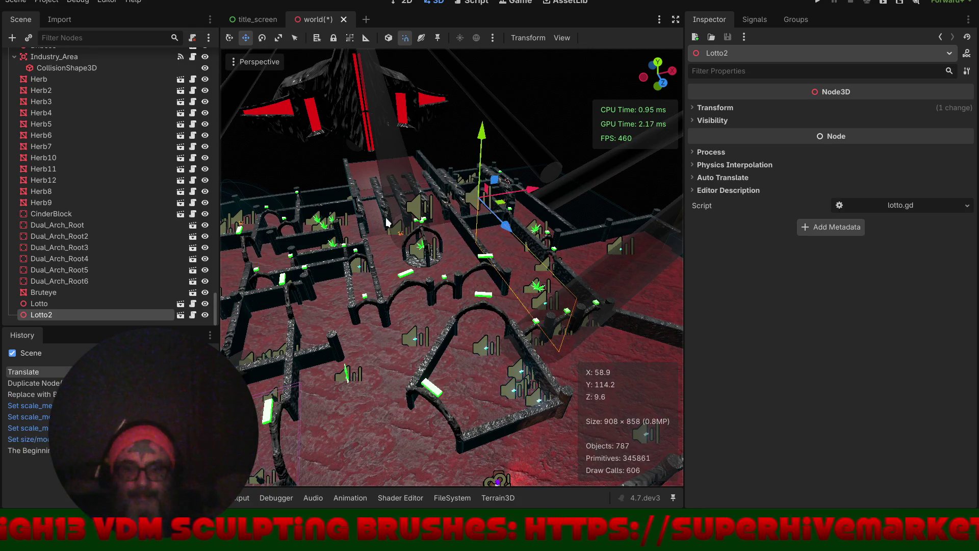
{"action": "scroll", "coordinate": [443, 297], "scroll_direction": "down", "scroll_amount": 5}
{"action": "scroll", "coordinate": [438, 300], "scroll_direction": "up", "scroll_amount": 6}
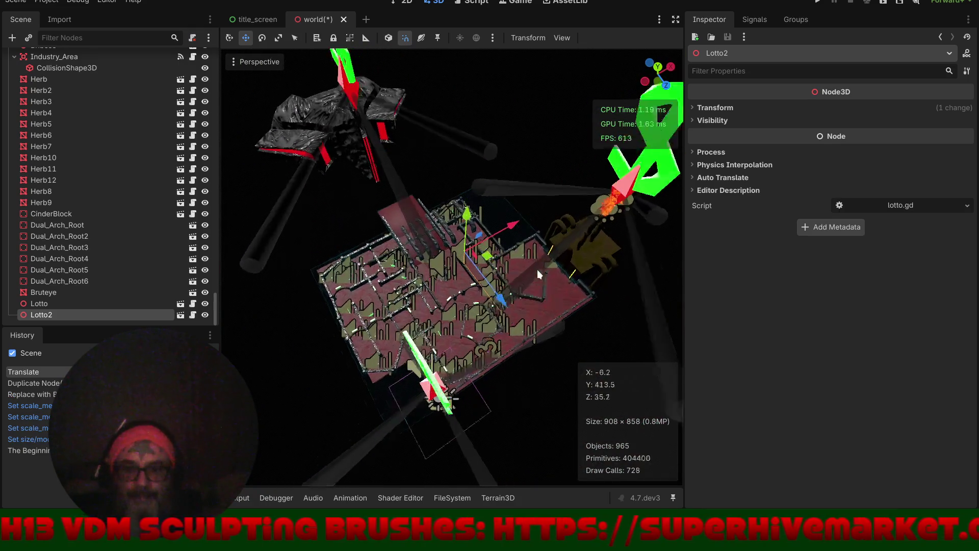
{"action": "mouse_move", "coordinate": [347, 235]}
{"action": "left_mouse_down"}
{"action": "mouse_move", "coordinate": [396, 308]}
{"action": "mouse_move", "coordinate": [376, 331]}
{"action": "mouse_move", "coordinate": [367, 314]}
{"action": "left_mouse_up"}
{"action": "scroll", "coordinate": [473, 235], "scroll_direction": "down", "scroll_amount": 5}
{"action": "mouse_move", "coordinate": [473, 234]}
{"action": "left_mouse_down"}
{"action": "mouse_move", "coordinate": [466, 317]}
{"action": "mouse_move", "coordinate": [379, 312]}
{"action": "mouse_move", "coordinate": [415, 283]}
{"action": "left_mouse_up"}
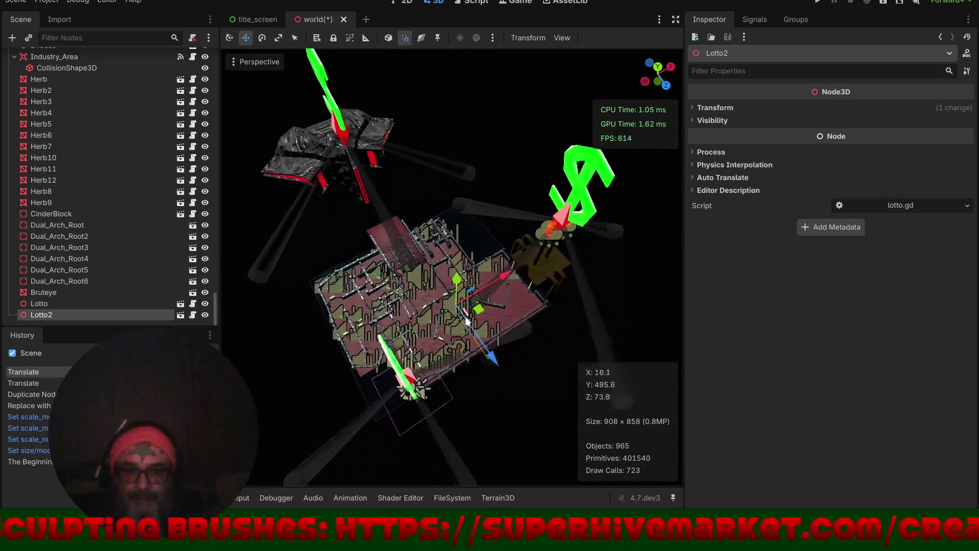
- Duplicate Lotto2 as Lotto3 and open the lotto scene in its own tab
{"action": "key", "text": "ctrl+d"}
{"action": "scroll", "coordinate": [461, 271], "scroll_direction": "up", "scroll_amount": 6}
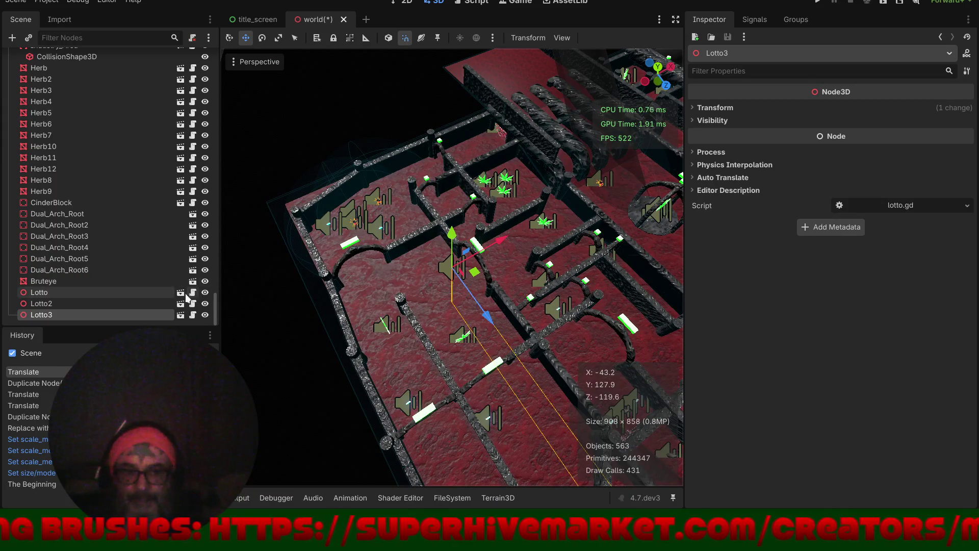
{"action": "left_click", "coordinate": [180, 293]}
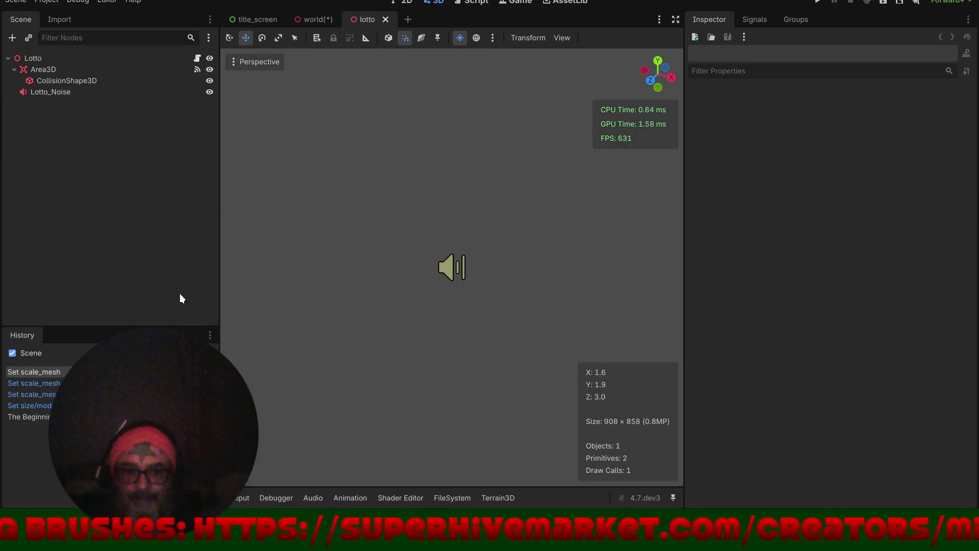
- Select the Lotto_Noise node and show the audio files in the Sounds folder
{"action": "left_click", "coordinate": [91, 93]}
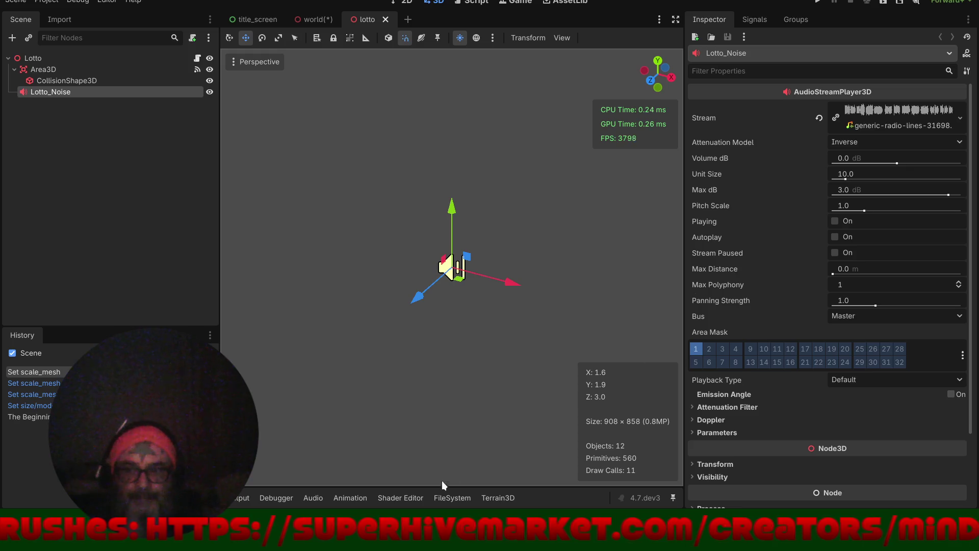
{"action": "left_click", "coordinate": [440, 497]}
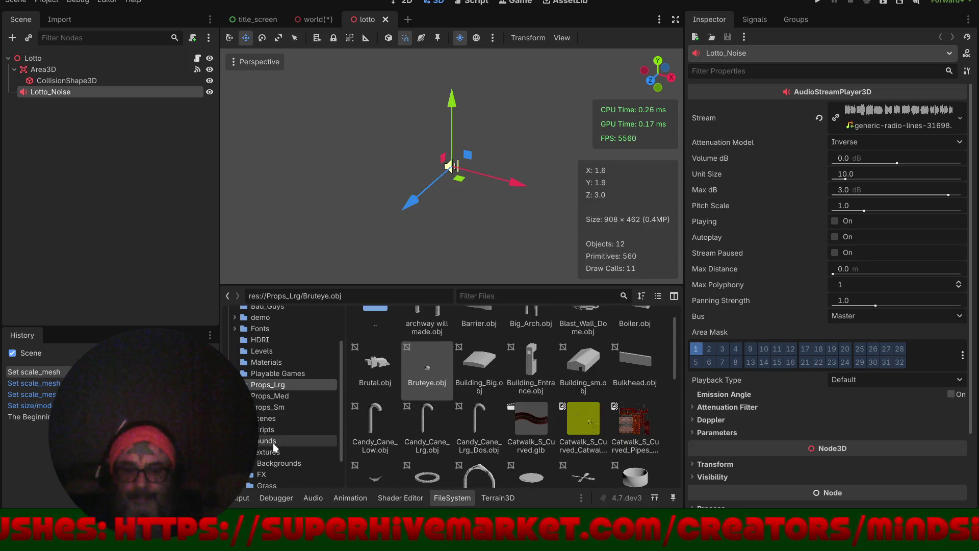
{"action": "scroll", "coordinate": [275, 448], "scroll_direction": "down", "scroll_amount": 2}
{"action": "left_click", "coordinate": [262, 400]}
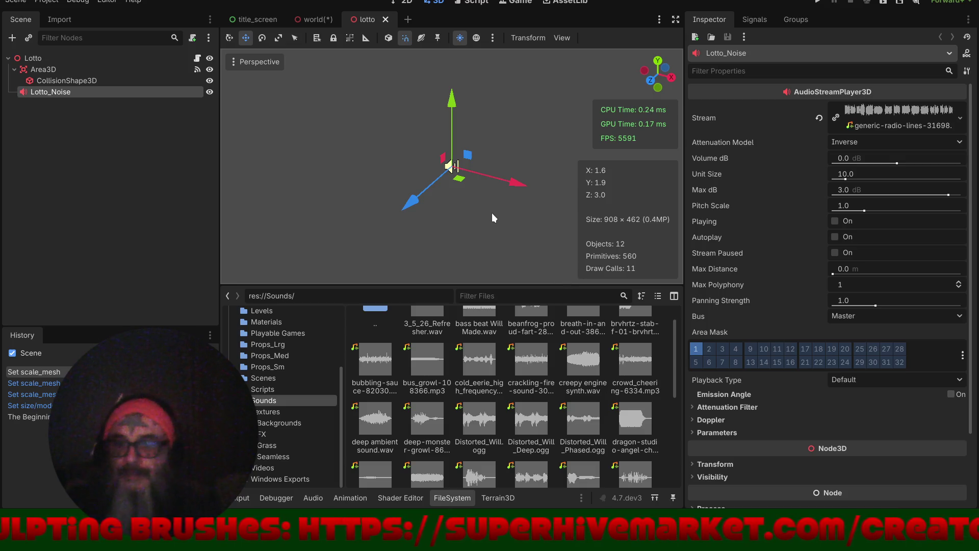
- Browse the Sounds files, checking creepy engine synth.wav, then switch to the world scene
{"action": "scroll", "coordinate": [501, 431], "scroll_direction": "down", "scroll_amount": 3}
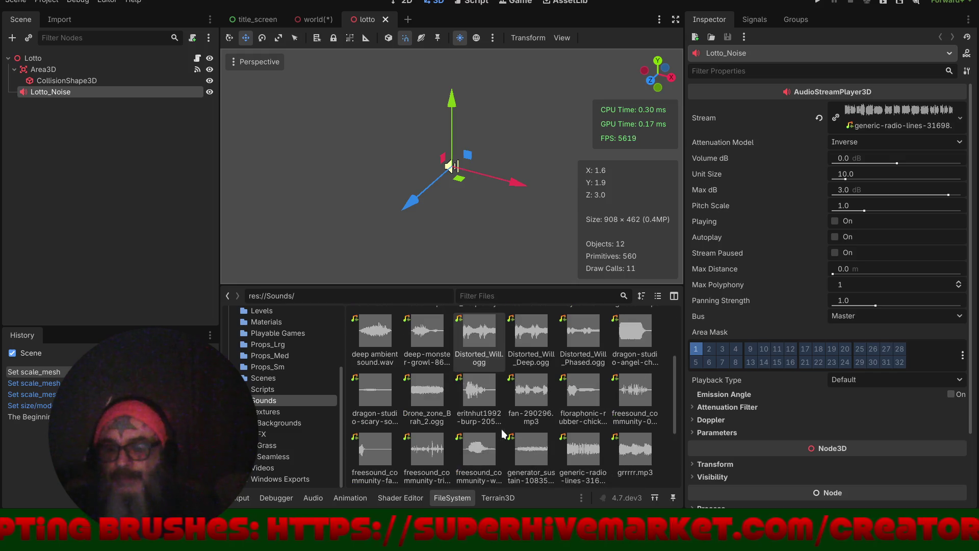
{"action": "scroll", "coordinate": [503, 433], "scroll_direction": "up", "scroll_amount": 5}
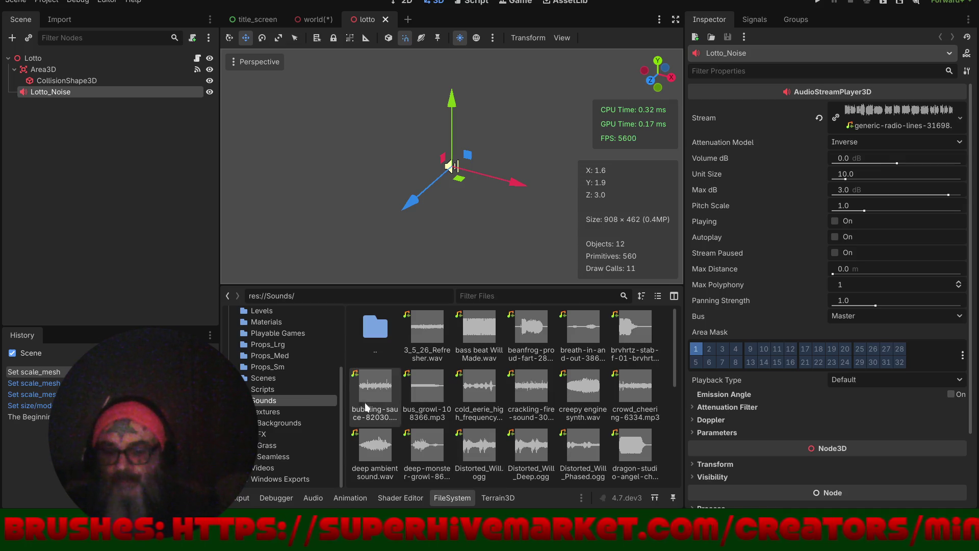
{"action": "mouse_move", "coordinate": [605, 389]}
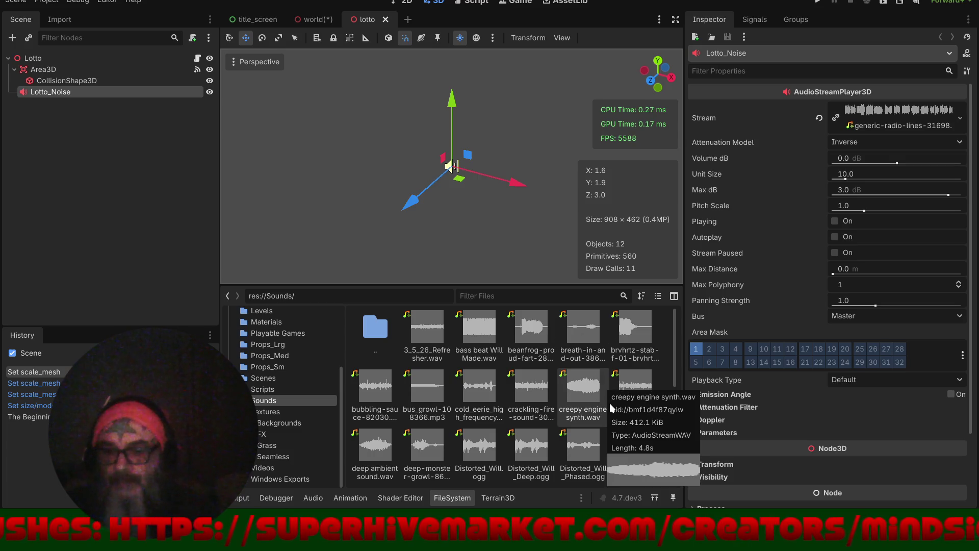
{"action": "scroll", "coordinate": [610, 402], "scroll_direction": "down", "scroll_amount": 3}
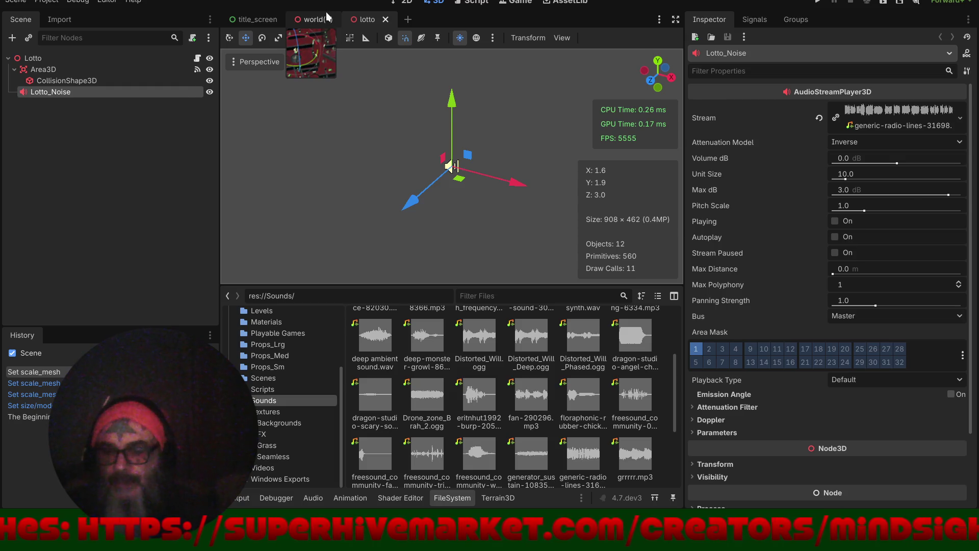
{"action": "left_click", "coordinate": [316, 19]}
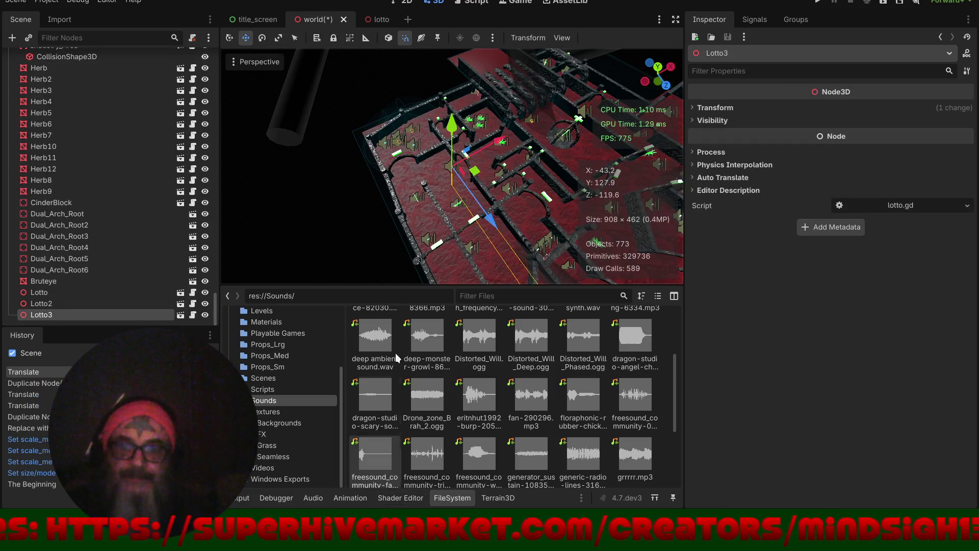
- Enlarge the 3D view, orbit to a low side view of the swamp level, then save and run the game
{"action": "left_click_drag", "start_coordinate": [408, 286], "coordinate": [420, 411]}
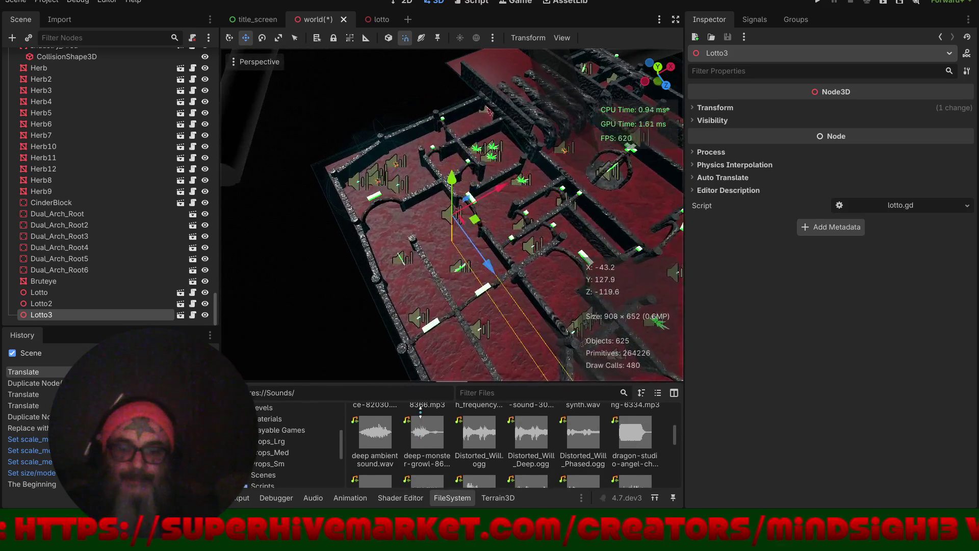
{"action": "scroll", "coordinate": [306, 276], "scroll_direction": "down", "scroll_amount": 10}
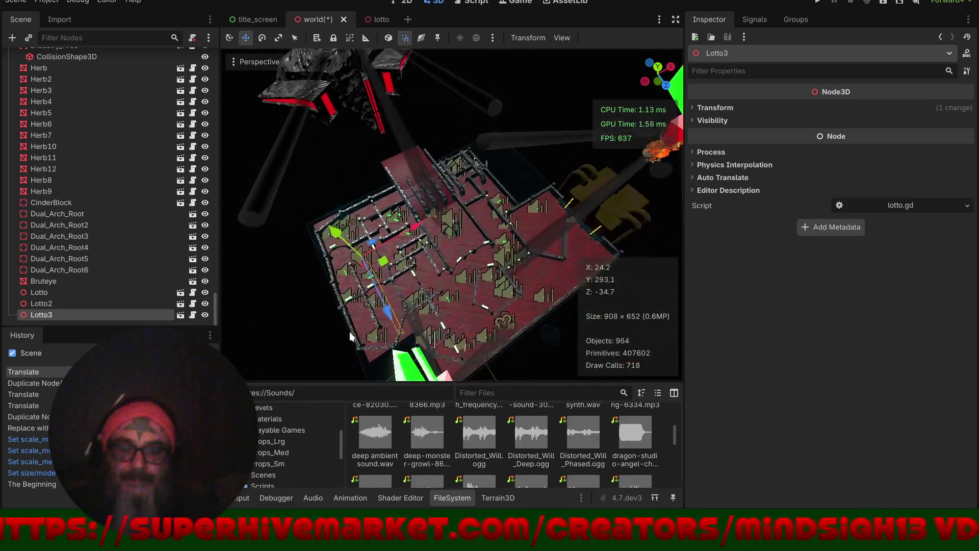
{"action": "mouse_move", "coordinate": [464, 265]}
{"action": "left_mouse_down"}
{"action": "mouse_move", "coordinate": [528, 144]}
{"action": "mouse_move", "coordinate": [498, 155]}
{"action": "mouse_move", "coordinate": [471, 200]}
{"action": "mouse_move", "coordinate": [417, 213]}
{"action": "mouse_move", "coordinate": [440, 180]}
{"action": "mouse_move", "coordinate": [455, 179]}
{"action": "mouse_move", "coordinate": [397, 215]}
{"action": "mouse_move", "coordinate": [545, 209]}
{"action": "mouse_move", "coordinate": [464, 215]}
{"action": "left_mouse_up"}
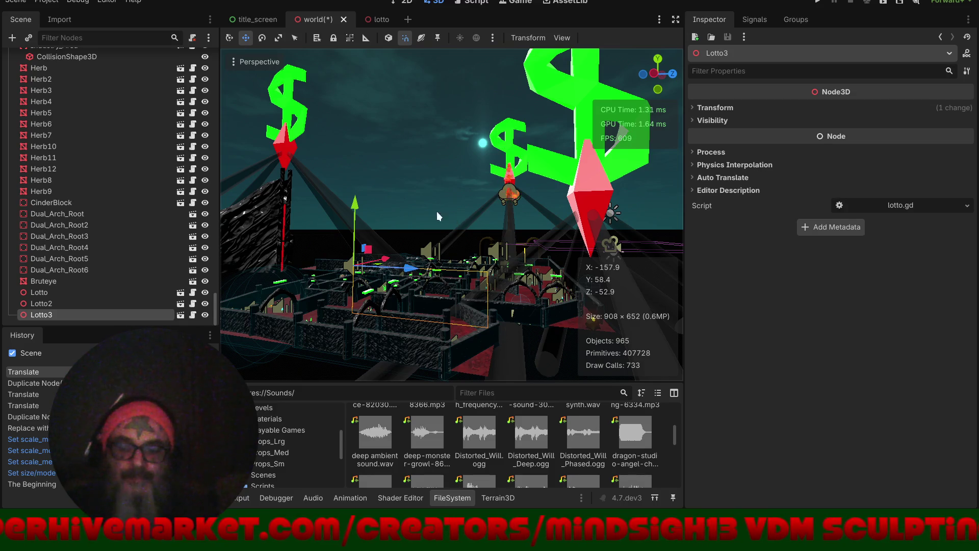
{"action": "scroll", "coordinate": [533, 453], "scroll_direction": "up", "scroll_amount": 2}
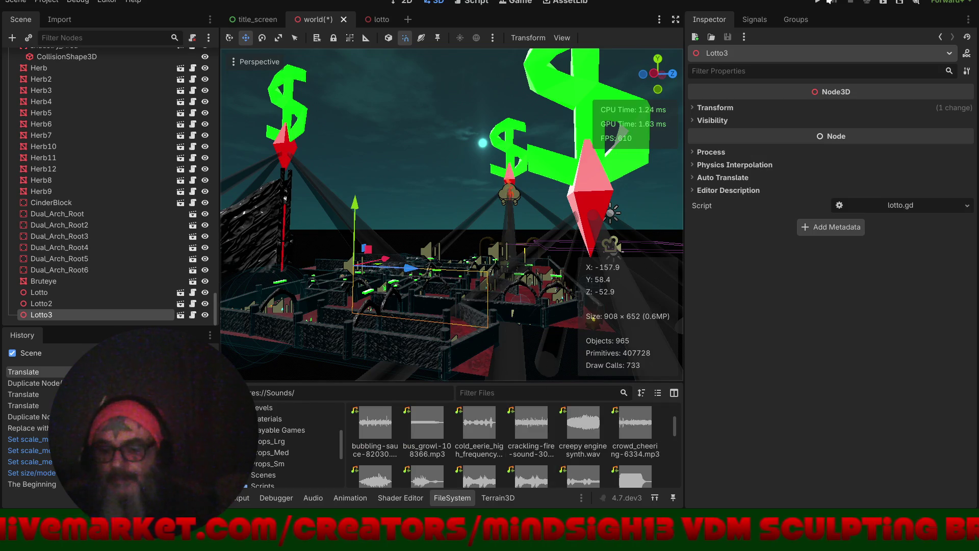
{"action": "left_click", "coordinate": [818, 2]}
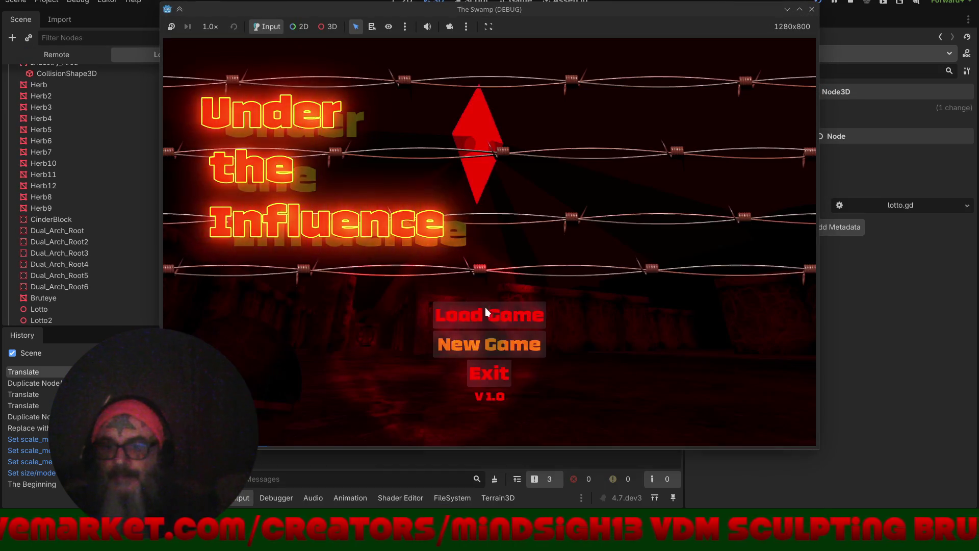
- Start a New Game, walk through the arches past the blue stars and green cloud, then stop with F8
{"action": "left_click", "coordinate": [490, 343]}
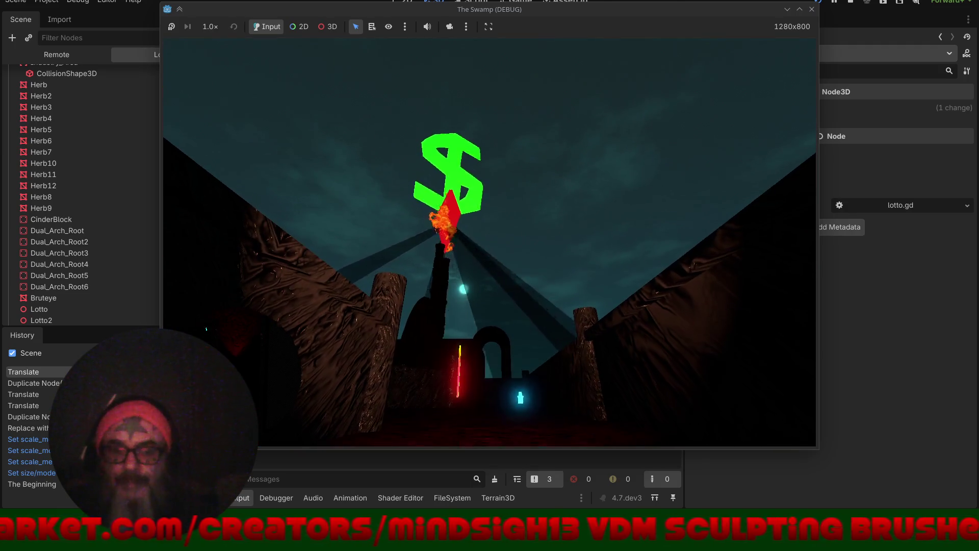
{"action": "key", "text": "w"}
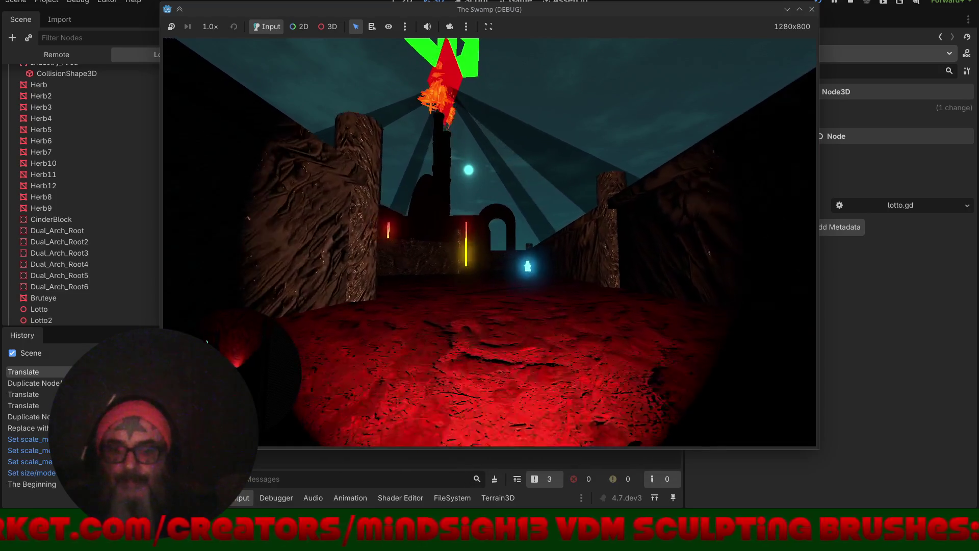
{"action": "key", "text": "w"}
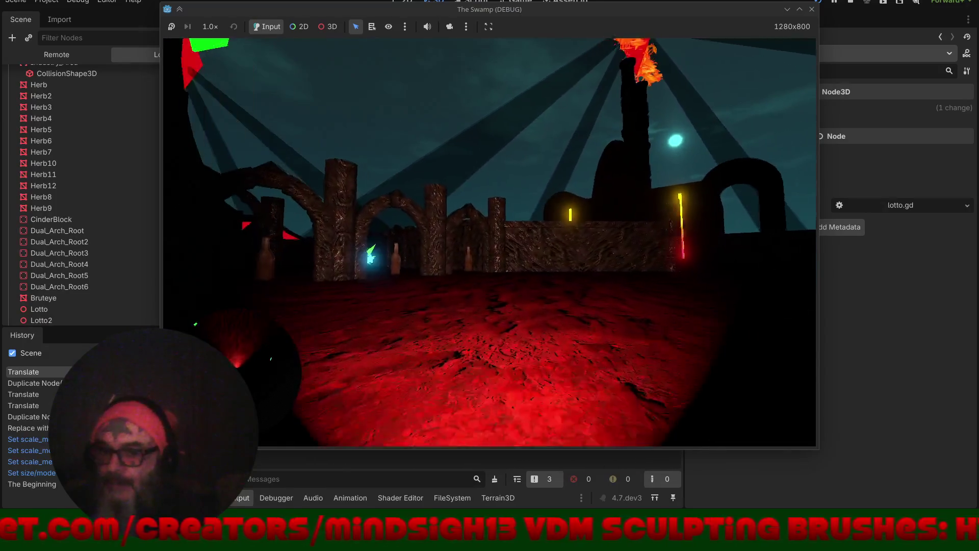
{"action": "key", "text": "w"}
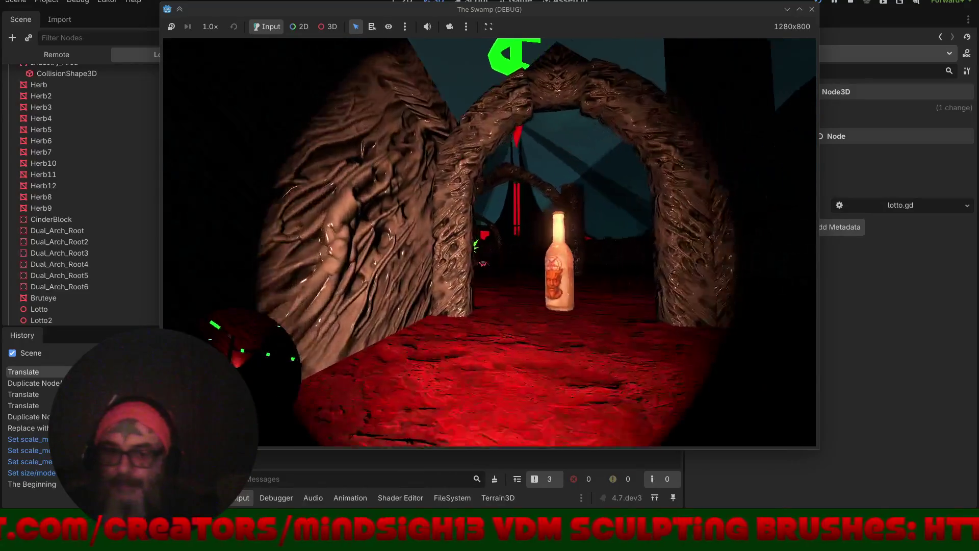
{"action": "key", "text": "w"}
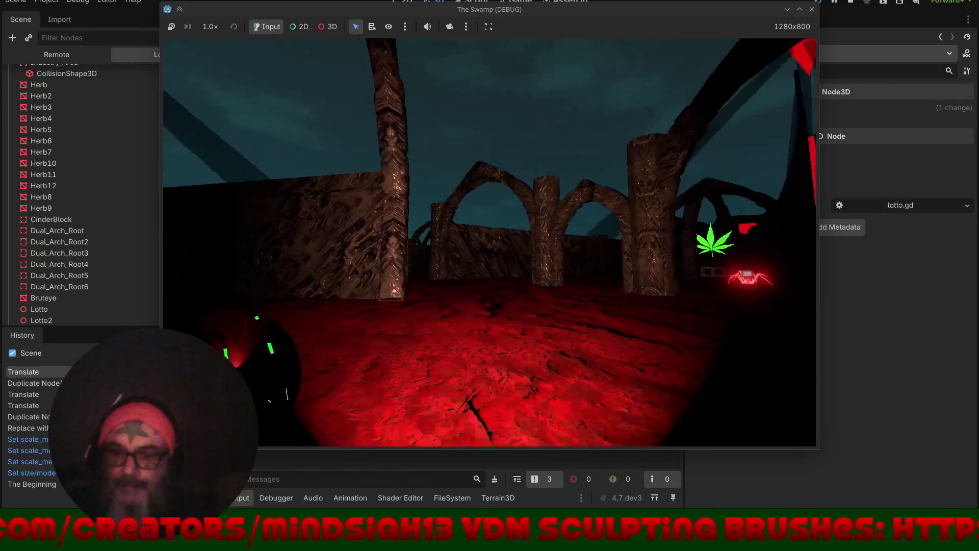
{"action": "key", "text": "w"}
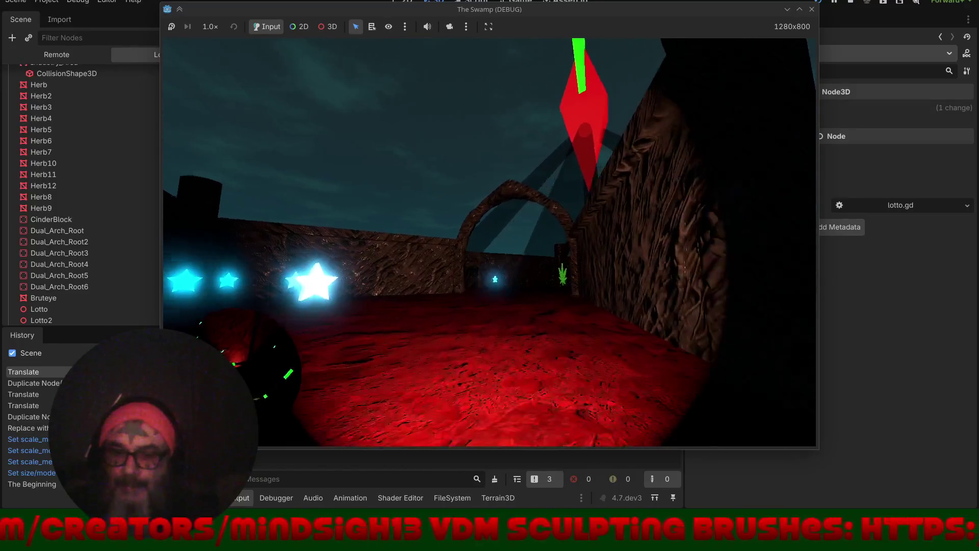
{"action": "key", "text": "w"}
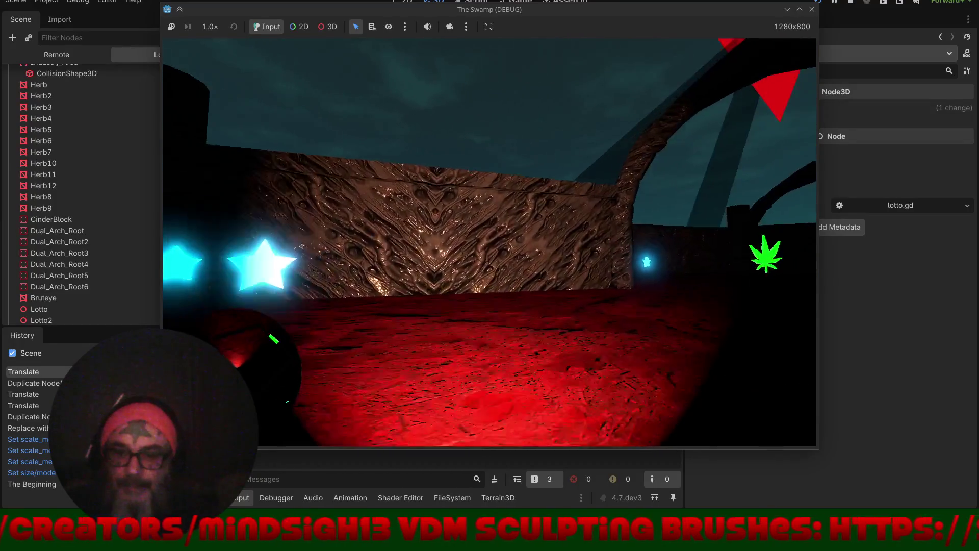
{"action": "key", "text": "w"}
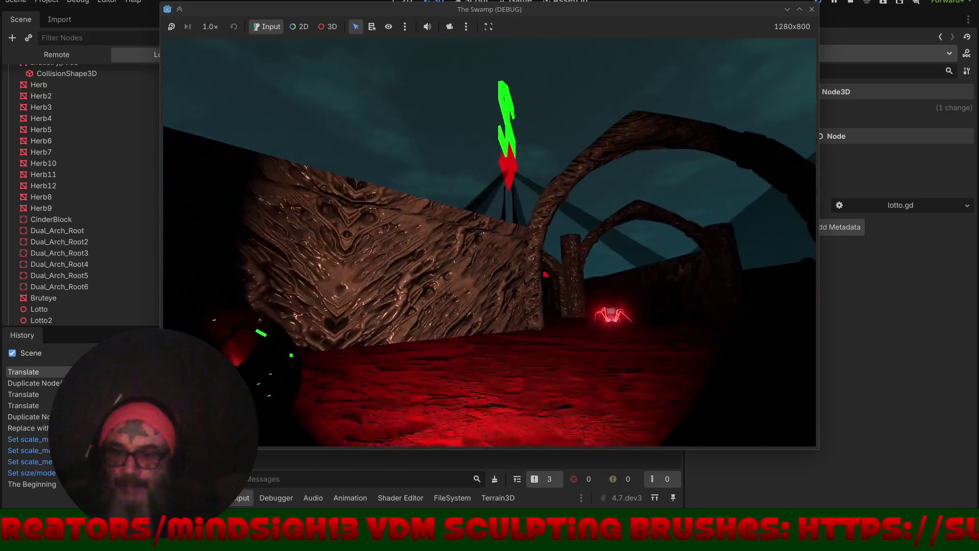
{"action": "key", "text": "w"}
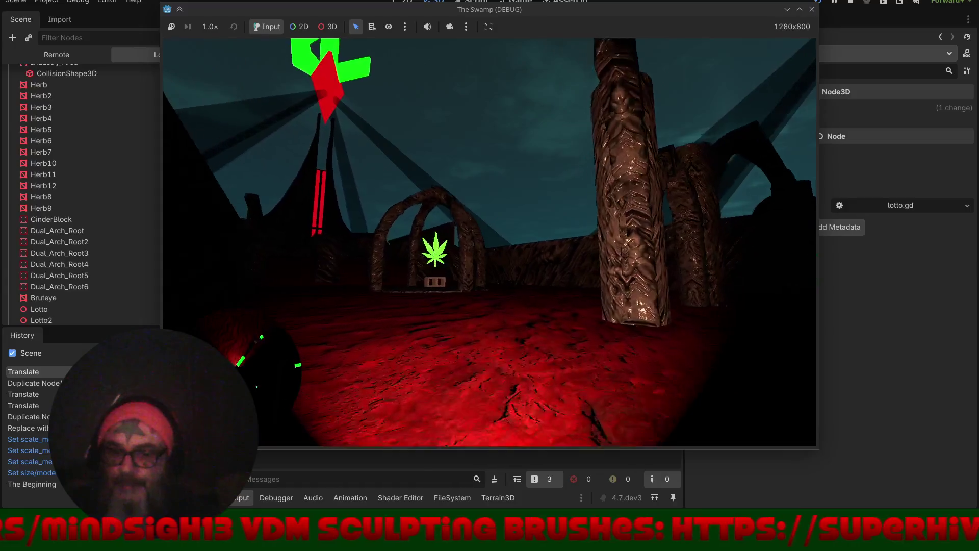
{"action": "key", "text": "F8"}
{"action": "scroll", "coordinate": [128, 155], "scroll_direction": "down", "scroll_amount": 5}
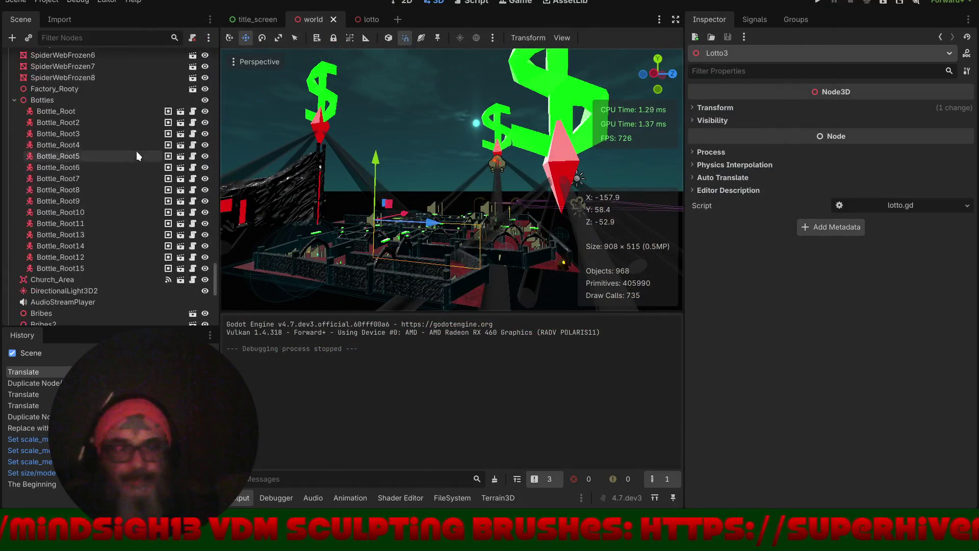
- Select the Player node and read through its PlayerLogic.gd script
{"action": "left_click_drag", "start_coordinate": [212, 259], "coordinate": [217, 23]}
{"action": "left_click", "coordinate": [45, 104]}
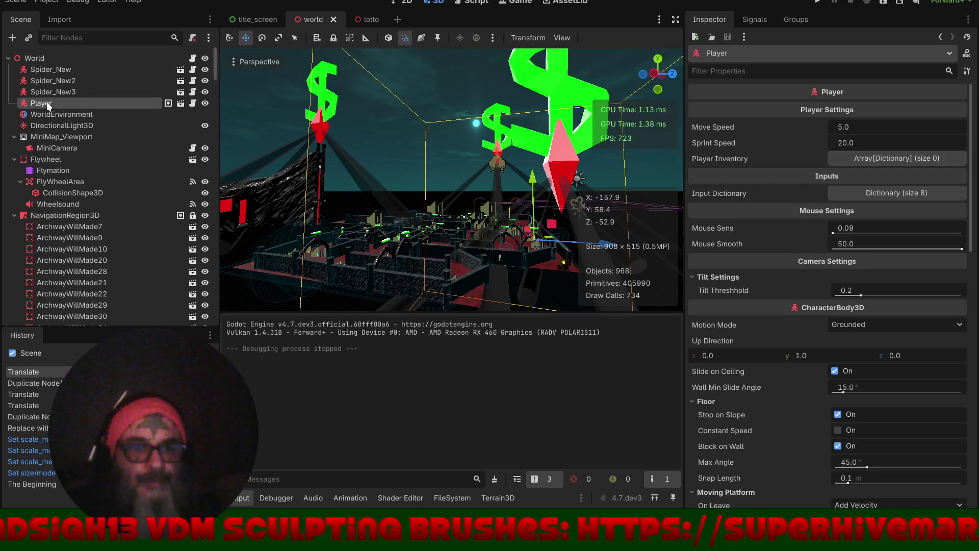
{"action": "left_click", "coordinate": [197, 100]}
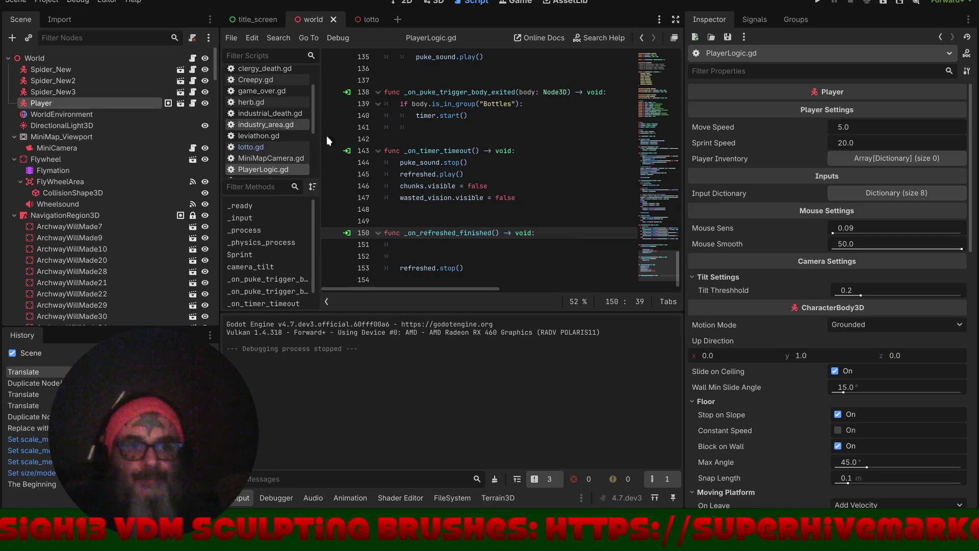
{"action": "scroll", "coordinate": [651, 262], "scroll_direction": "up", "scroll_amount": 10}
{"action": "mouse_move", "coordinate": [650, 263]}
{"action": "left_mouse_down"}
{"action": "mouse_move", "coordinate": [670, 97]}
{"action": "mouse_move", "coordinate": [648, 27]}
{"action": "left_mouse_up"}
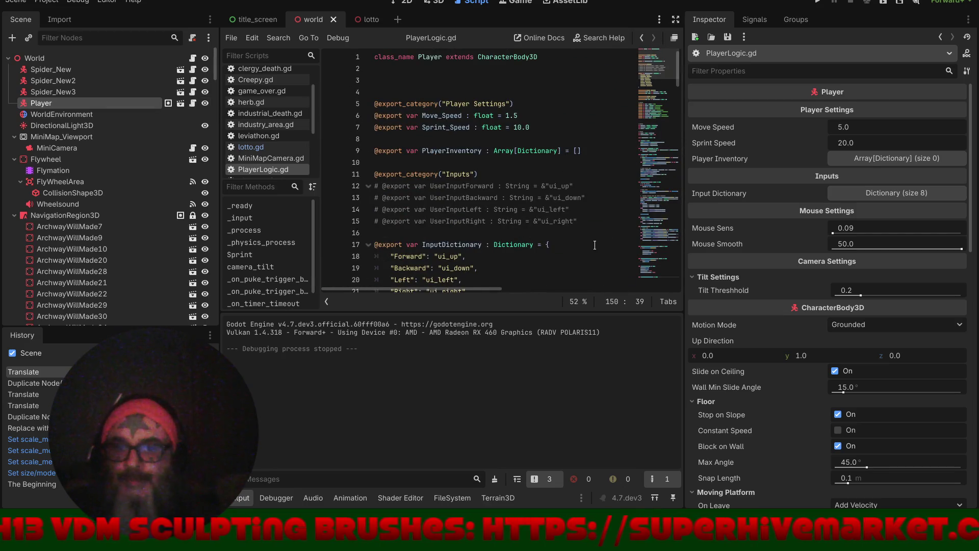
{"action": "scroll", "coordinate": [595, 245], "scroll_direction": "down", "scroll_amount": 5}
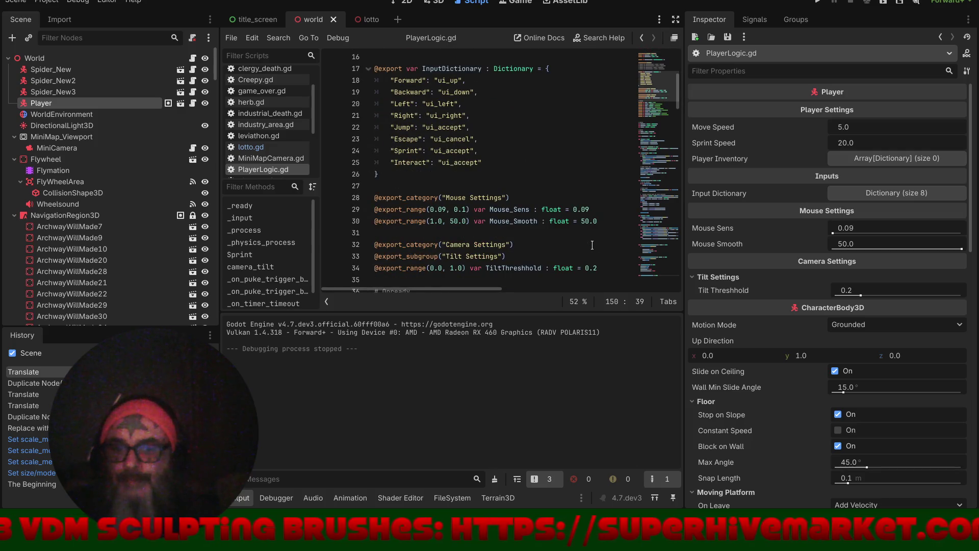
{"action": "scroll", "coordinate": [592, 245], "scroll_direction": "down", "scroll_amount": 4}
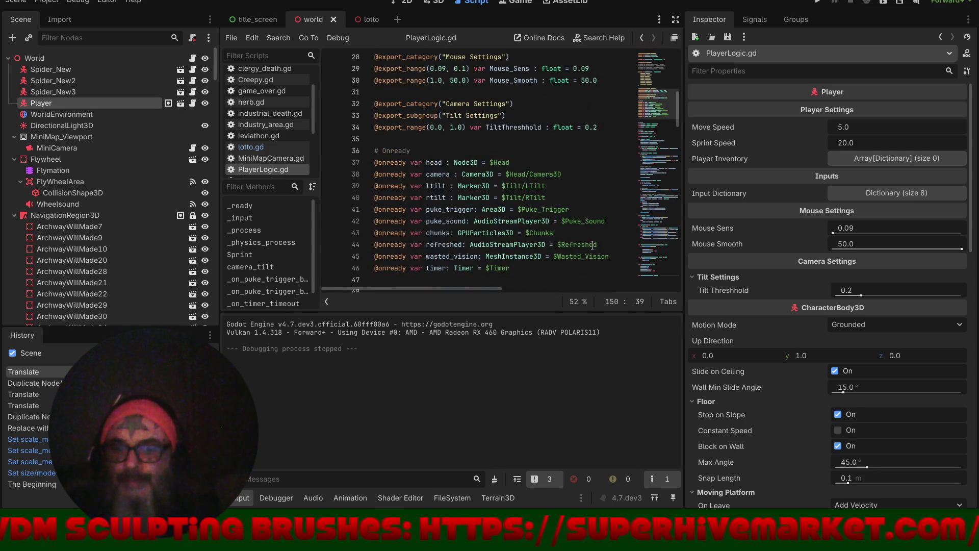
{"action": "scroll", "coordinate": [592, 245], "scroll_direction": "down", "scroll_amount": 5}
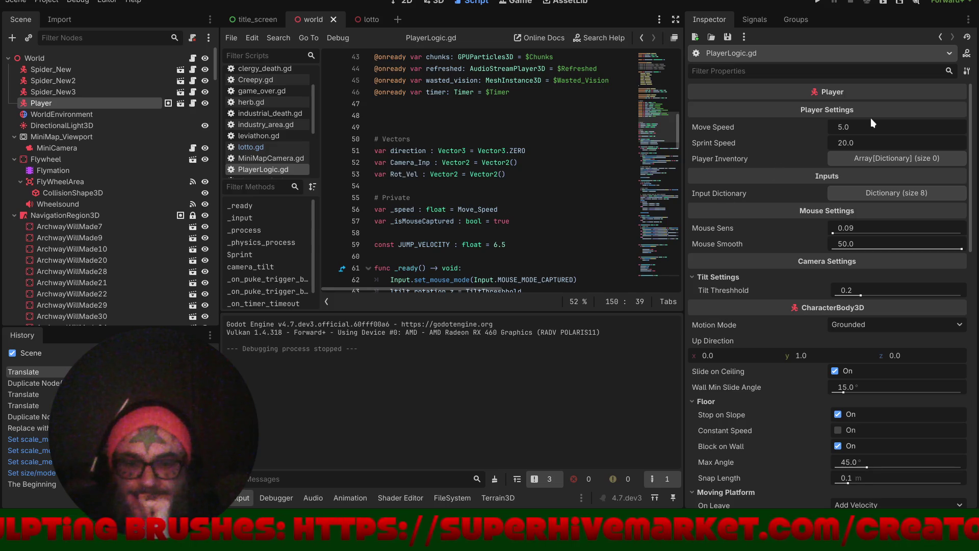
- Raise the Player's Move Speed to 21.365 and Sprint Speed to 52.205, then run the game
{"action": "left_click_drag", "start_coordinate": [855, 129], "coordinate": [864, 130]}
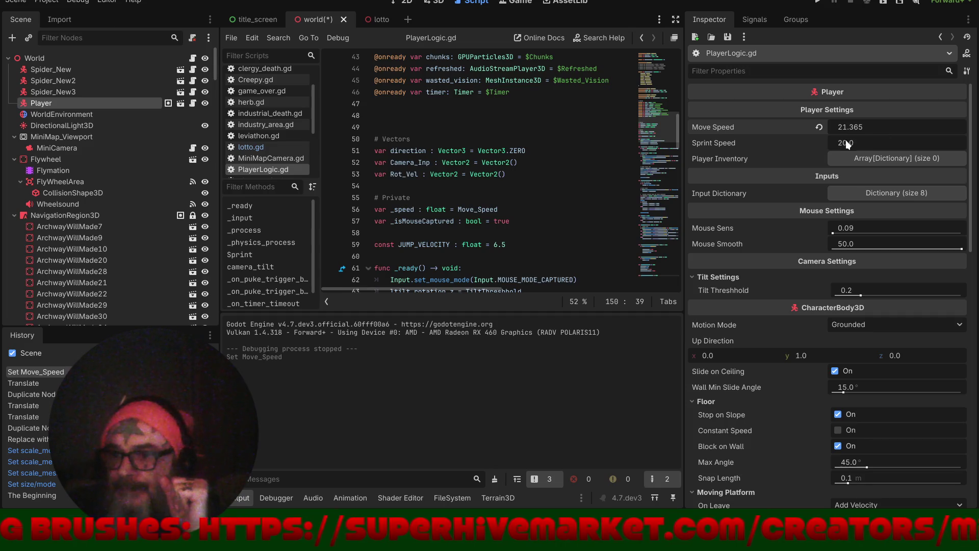
{"action": "left_click_drag", "start_coordinate": [842, 143], "coordinate": [864, 143]}
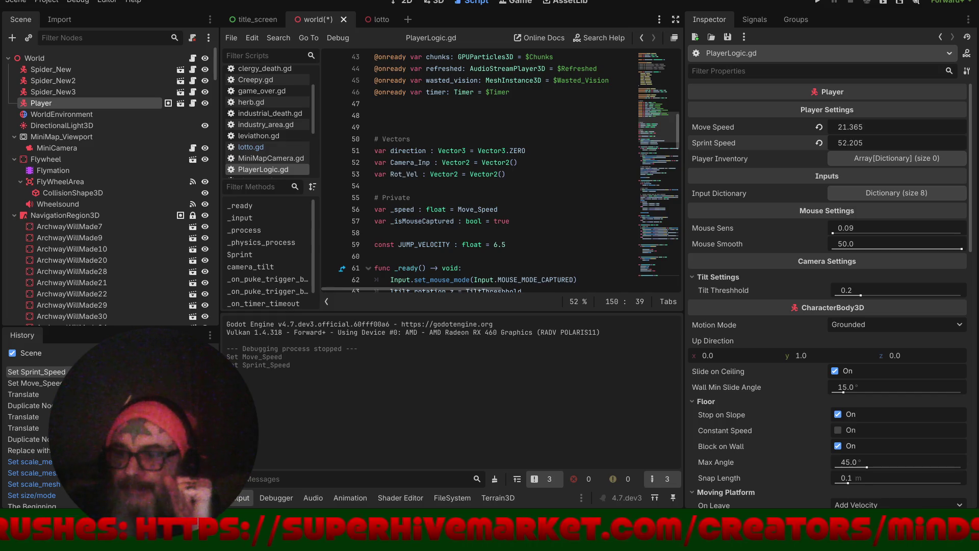
{"action": "left_click", "coordinate": [824, 2]}
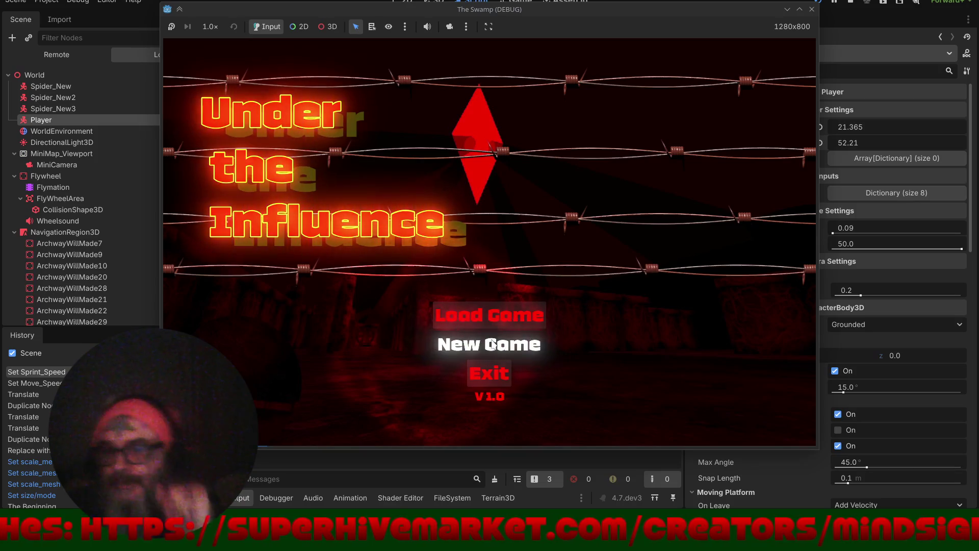
- Start a new game and walk through the archway into the walled corridor
{"action": "left_click", "coordinate": [492, 340]}
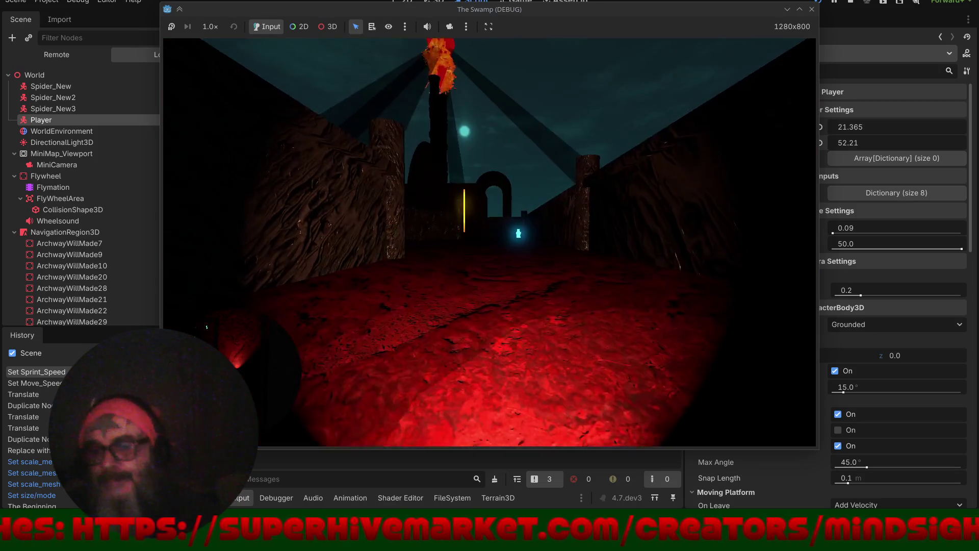
{"action": "key", "text": "w"}
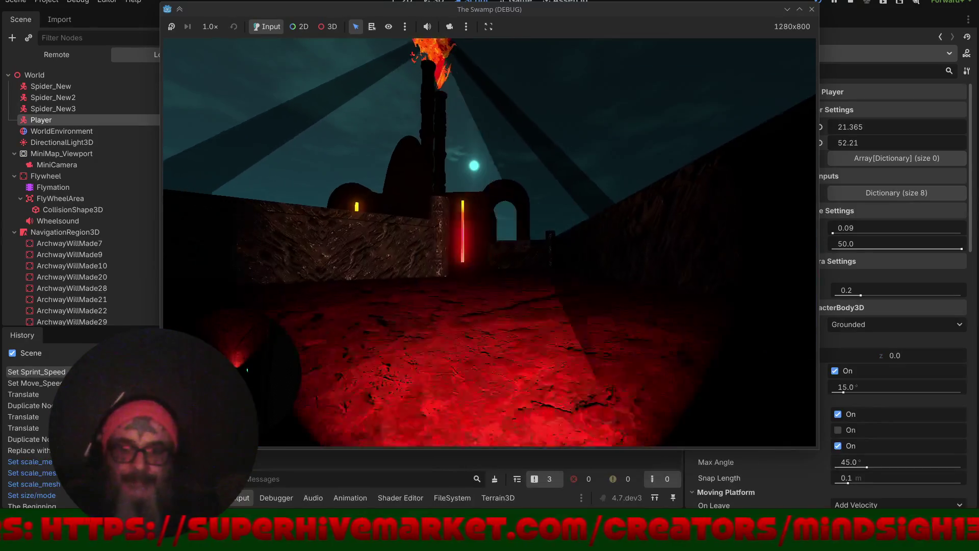
{"action": "key", "text": "w"}
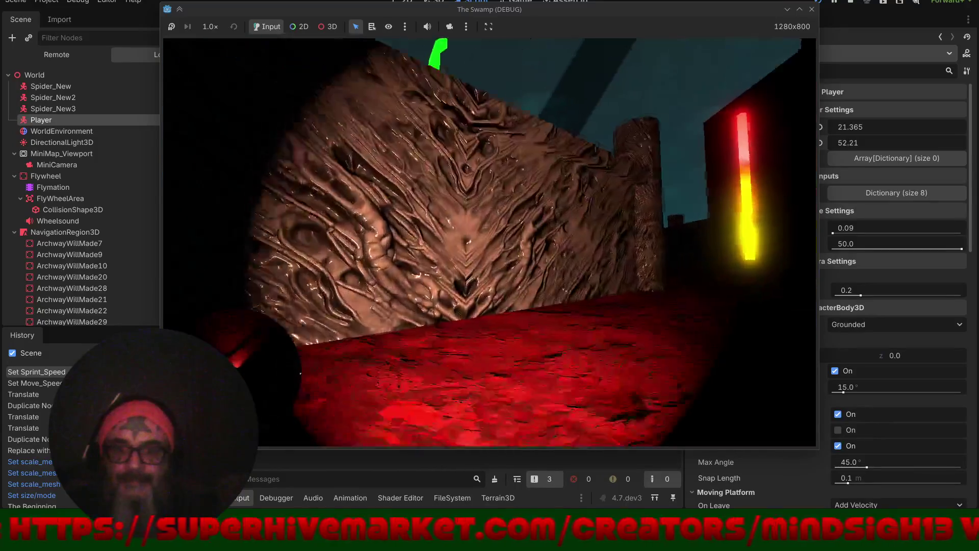
{"action": "key", "text": "w"}
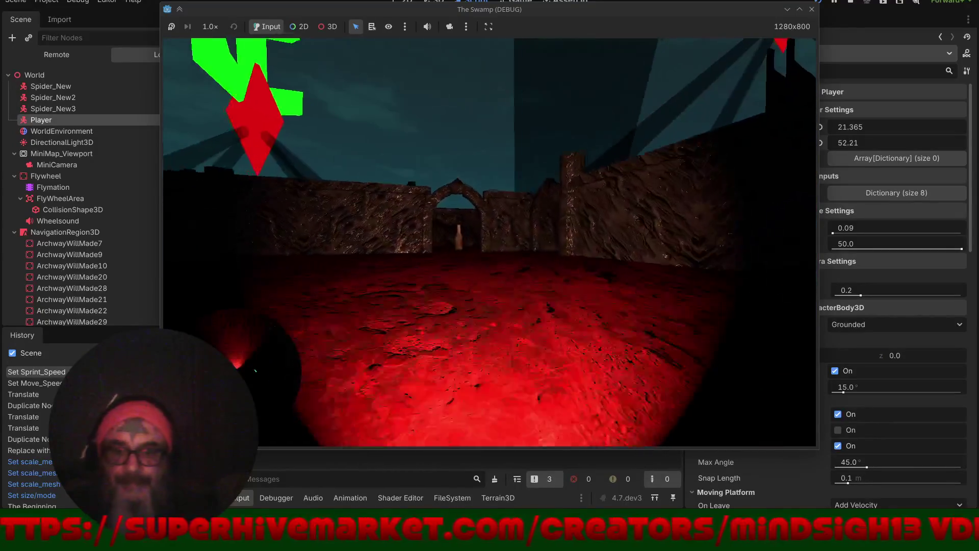
{"action": "key", "text": "w"}
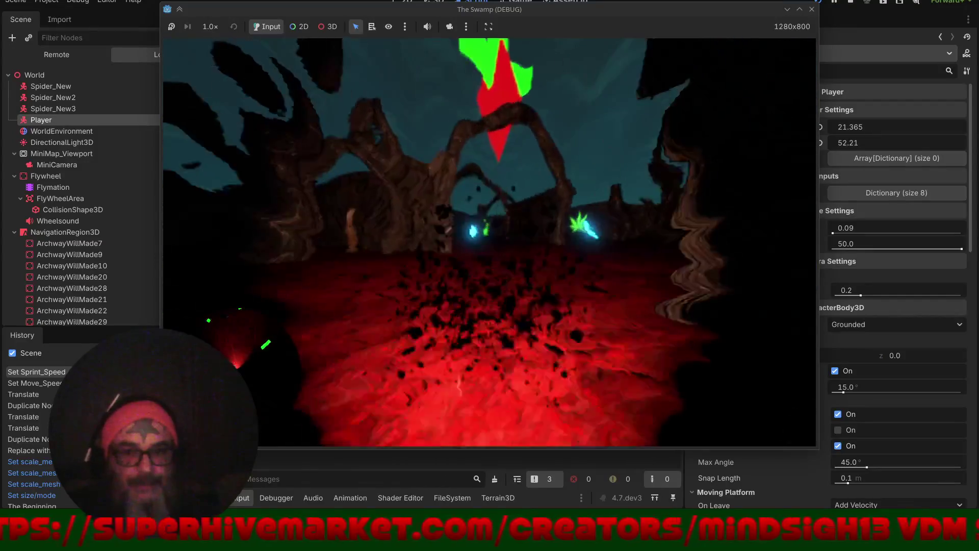
{"action": "key", "text": "w"}
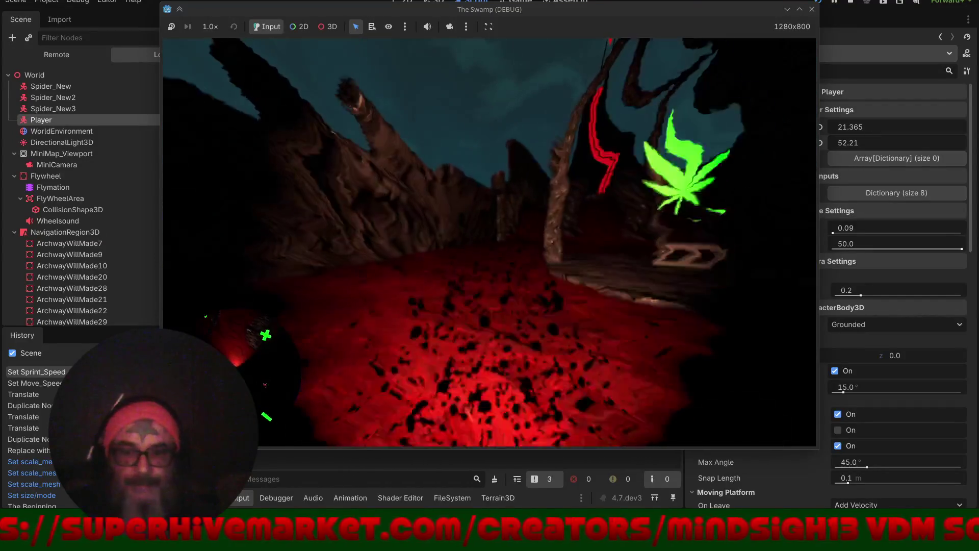
{"action": "key", "text": "w"}
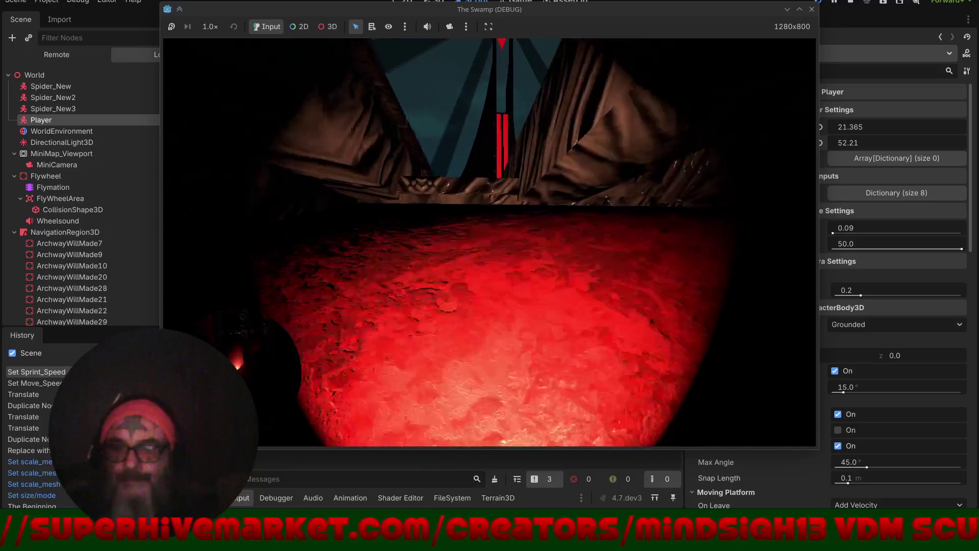
- Return to the title screen from the in-game menu, start a new game again, then stop it
{"action": "key", "text": "Escape"}
{"action": "left_click", "coordinate": [501, 121]}
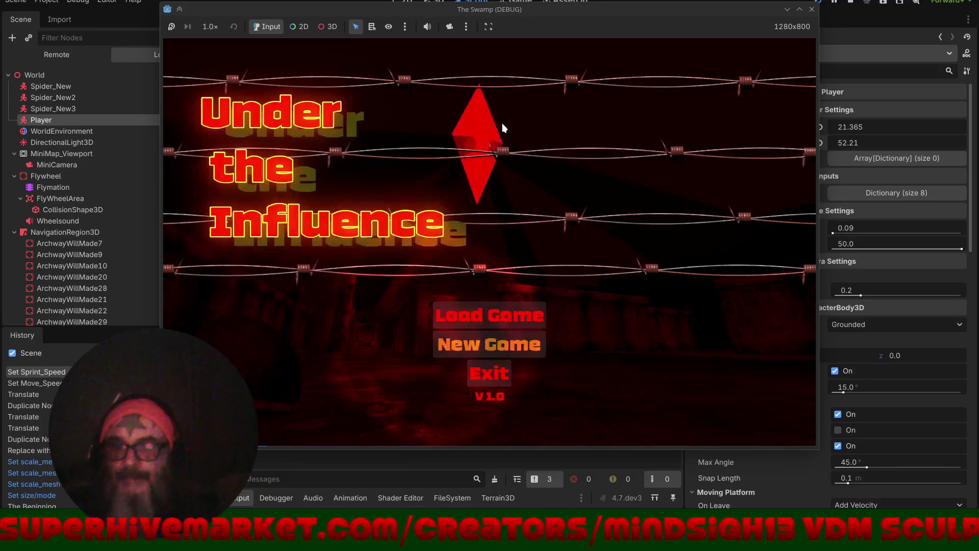
{"action": "left_click", "coordinate": [512, 356]}
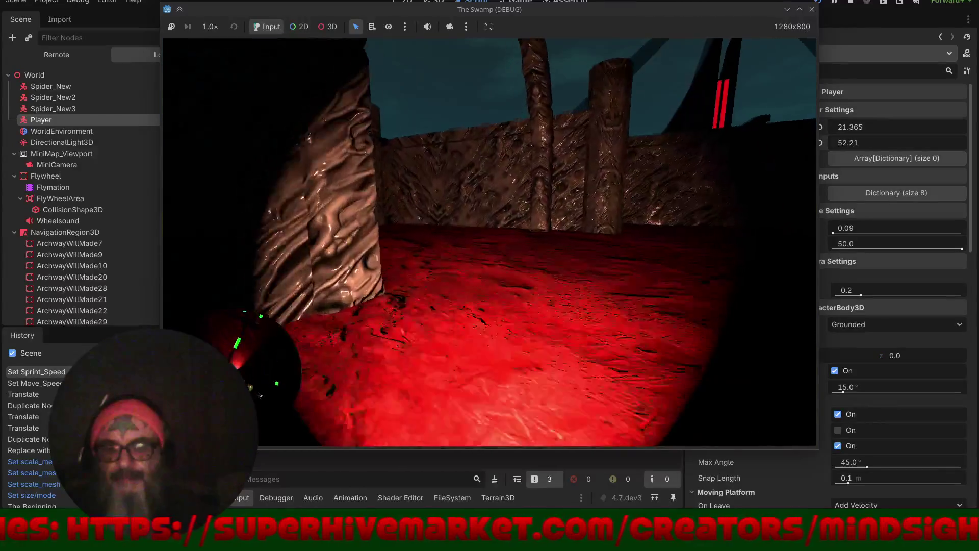
{"action": "key", "text": "Escape"}
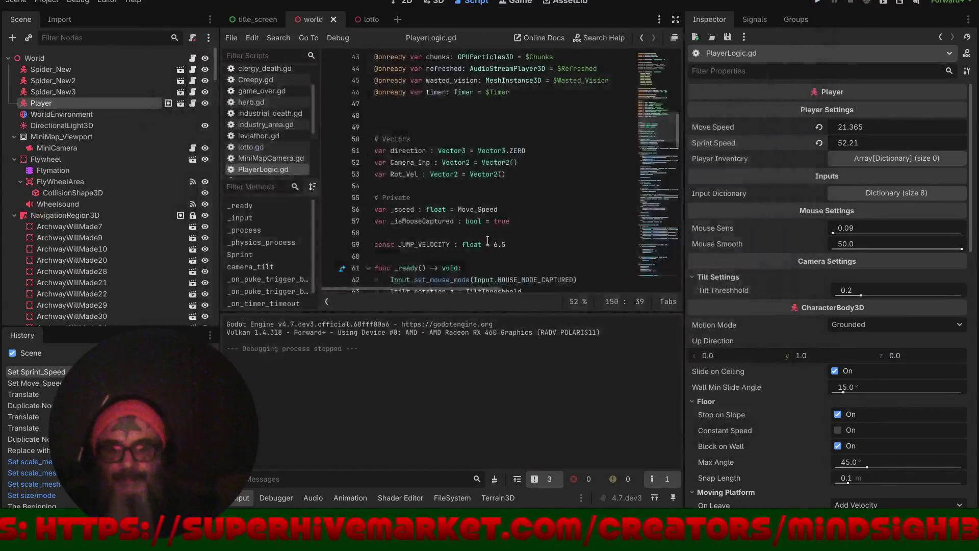
- Open the Spider scene, enlarge the Creepy.gd code area, and select the GPUParticles3D node
{"action": "left_click", "coordinate": [179, 72]}
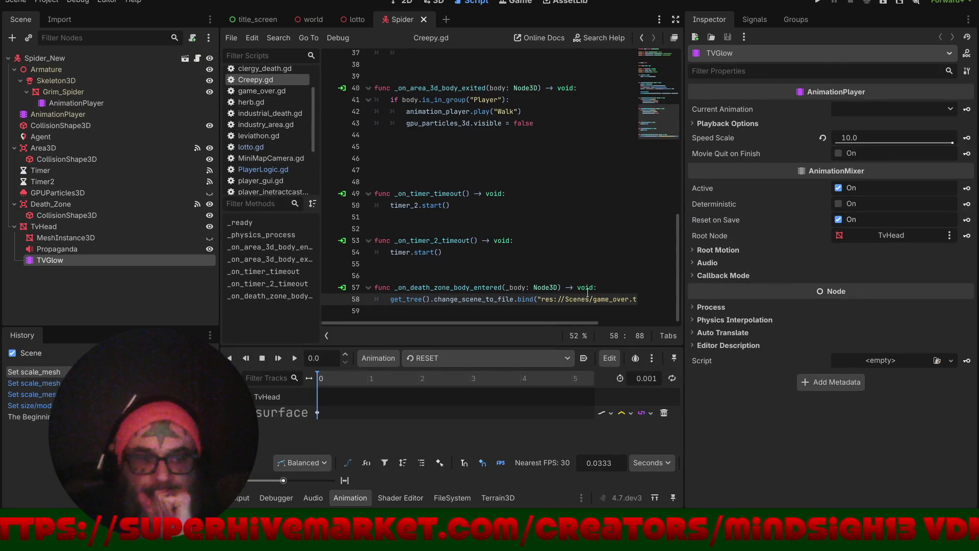
{"action": "left_click_drag", "start_coordinate": [683, 266], "coordinate": [865, 265]}
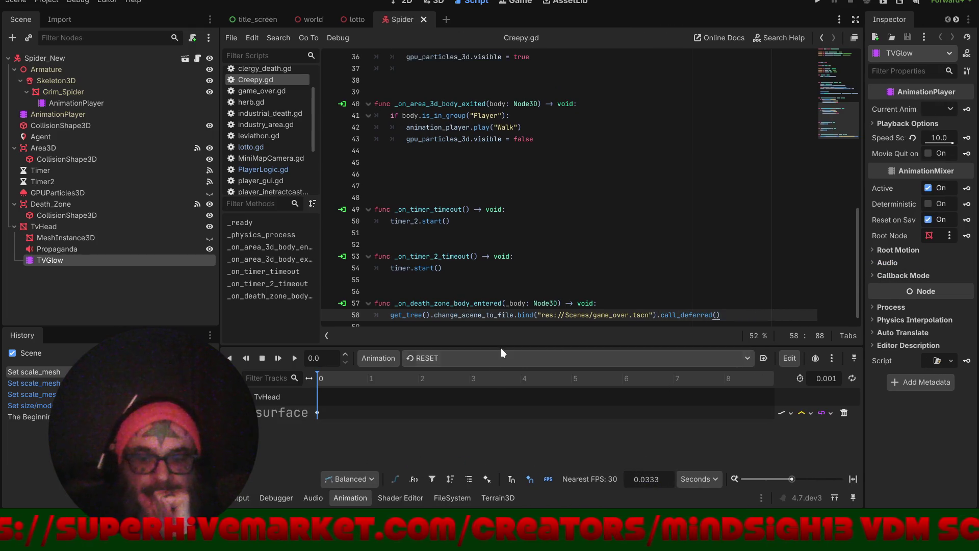
{"action": "left_click_drag", "start_coordinate": [500, 347], "coordinate": [501, 479]}
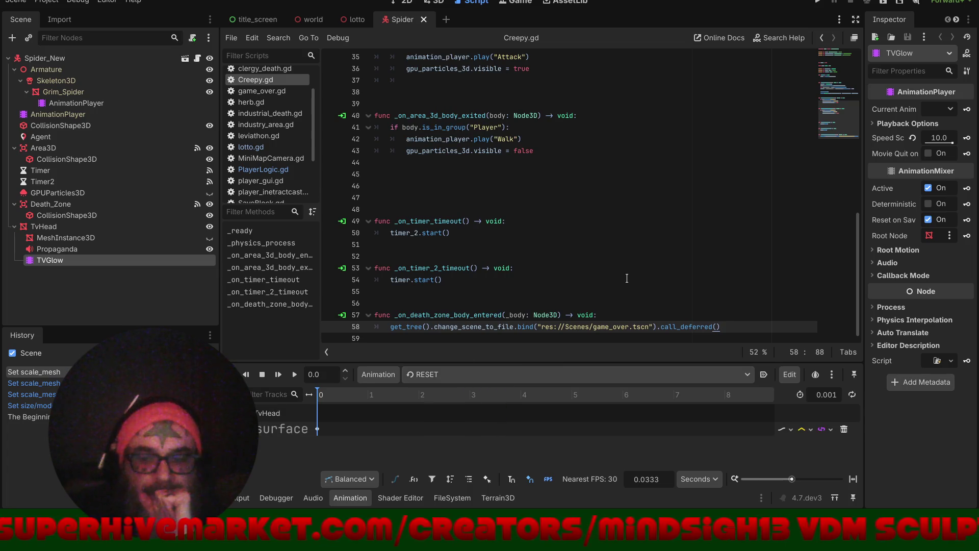
{"action": "scroll", "coordinate": [627, 277], "scroll_direction": "up", "scroll_amount": 3}
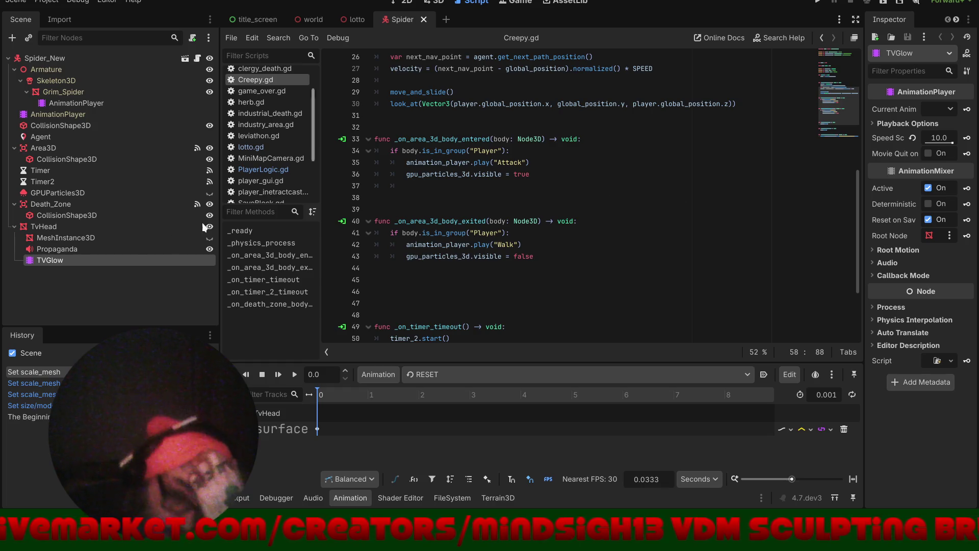
{"action": "left_click", "coordinate": [99, 190]}
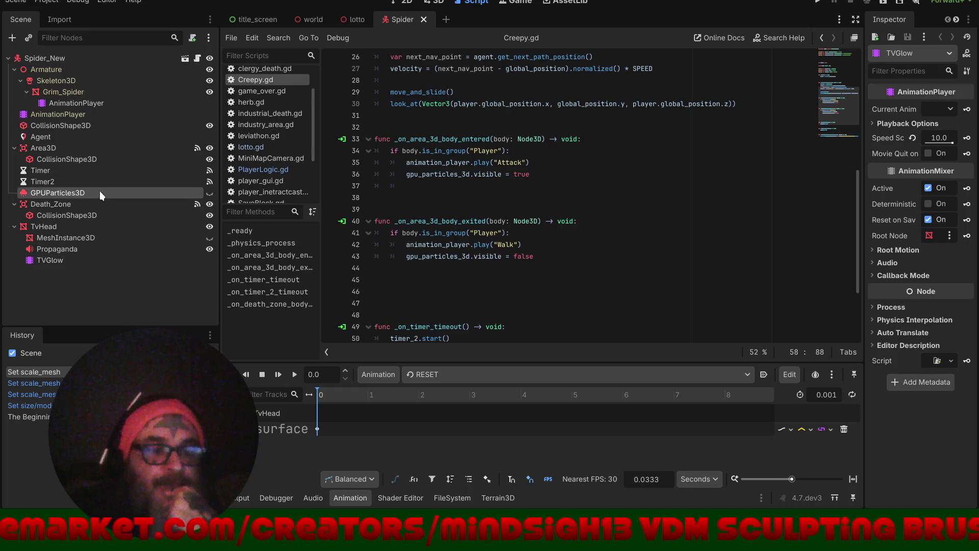
- Make GPUParticles3D visible, orbit the spider in 3D view, and widen the Inspector
{"action": "left_click", "coordinate": [208, 193]}
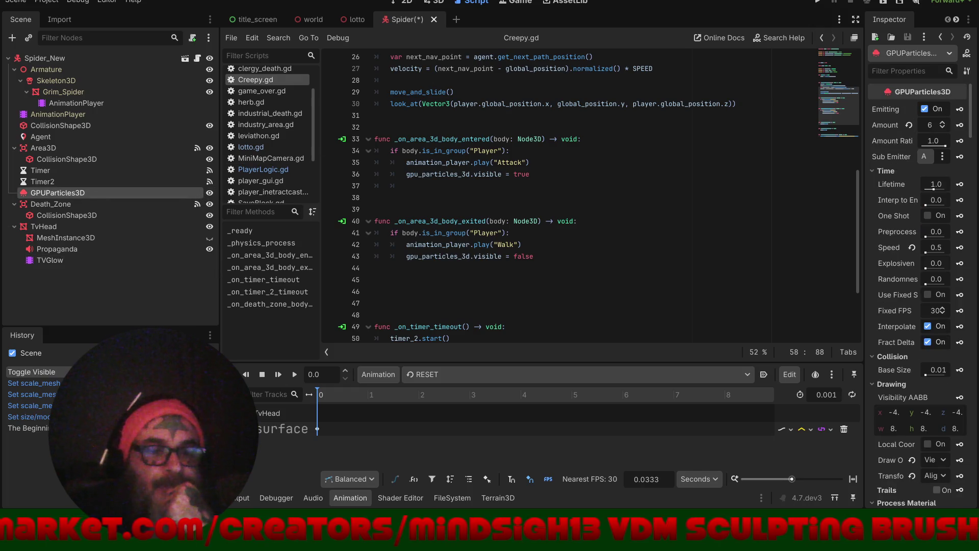
{"action": "left_click", "coordinate": [435, 1]}
{"action": "mouse_move", "coordinate": [420, 270]}
{"action": "left_mouse_down"}
{"action": "mouse_move", "coordinate": [501, 261]}
{"action": "mouse_move", "coordinate": [451, 274]}
{"action": "mouse_move", "coordinate": [852, 292]}
{"action": "mouse_move", "coordinate": [827, 262]}
{"action": "mouse_move", "coordinate": [729, 292]}
{"action": "left_mouse_up"}
{"action": "scroll", "coordinate": [639, 261], "scroll_direction": "down", "scroll_amount": 6}
{"action": "scroll", "coordinate": [662, 232], "scroll_direction": "down", "scroll_amount": 2}
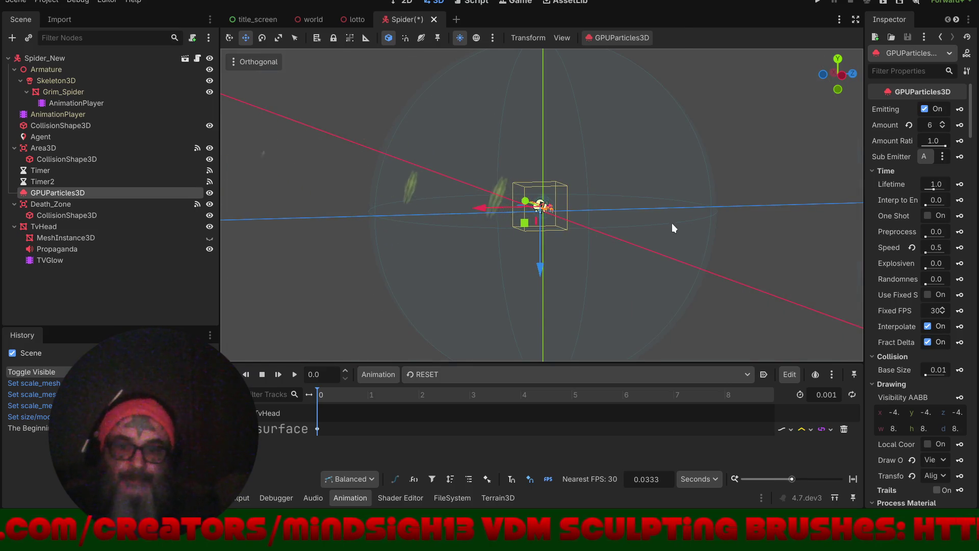
{"action": "left_click_drag", "start_coordinate": [866, 204], "coordinate": [594, 203]}
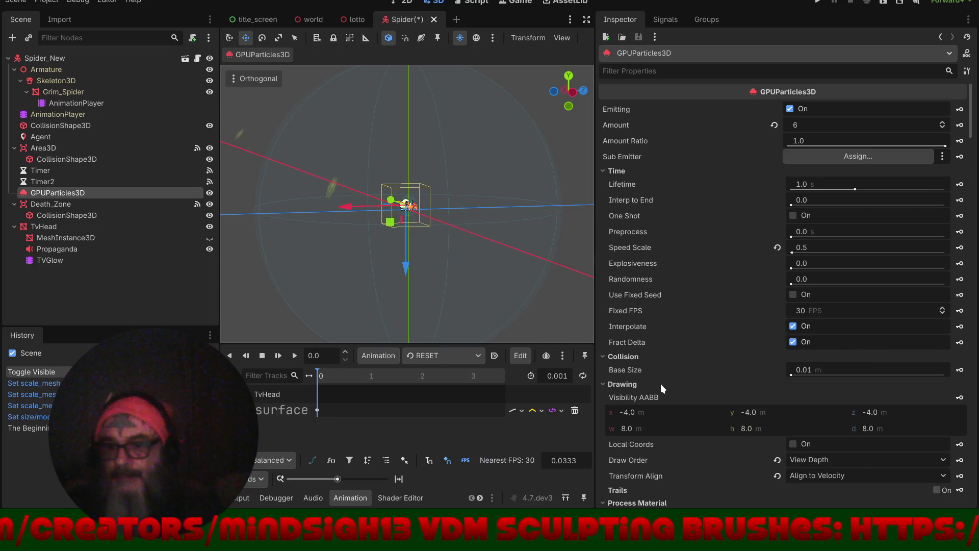
{"action": "scroll", "coordinate": [660, 387], "scroll_direction": "down", "scroll_amount": 5}
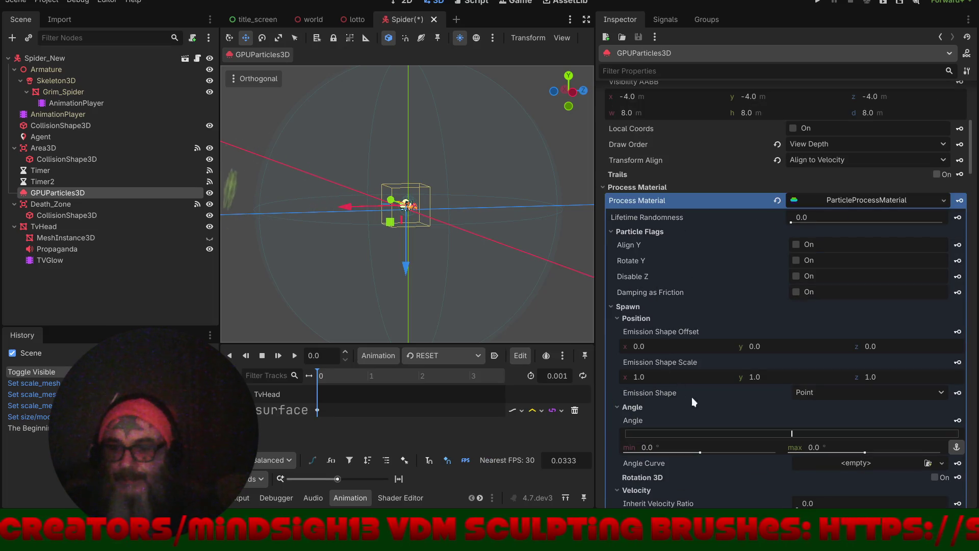
{"action": "scroll", "coordinate": [688, 408], "scroll_direction": "down", "scroll_amount": 2}
{"action": "scroll", "coordinate": [694, 430], "scroll_direction": "down", "scroll_amount": 3}
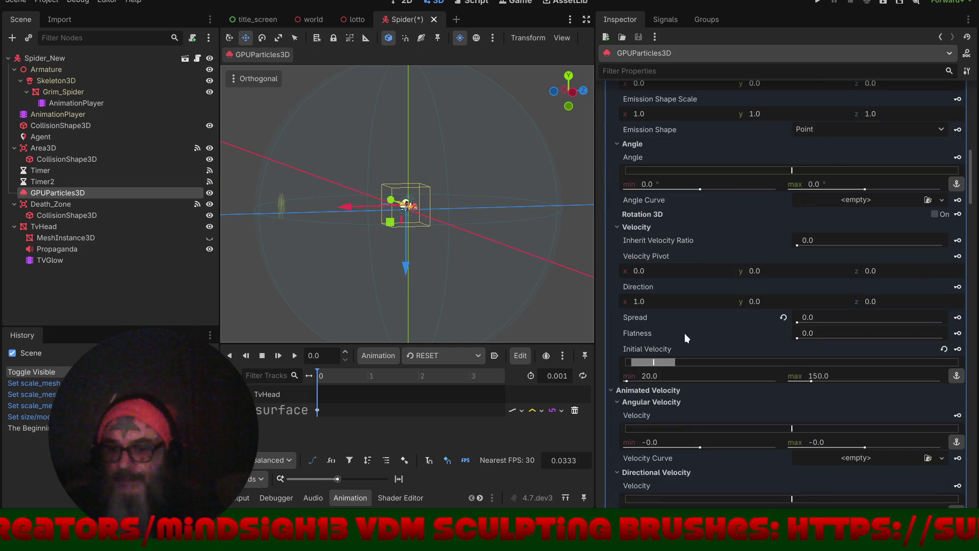
- Set the Initial Velocity range to minimum 10 and maximum 50
{"action": "left_click", "coordinate": [818, 376]}
{"action": "type", "text": "100"}
{"action": "key", "text": "Return"}
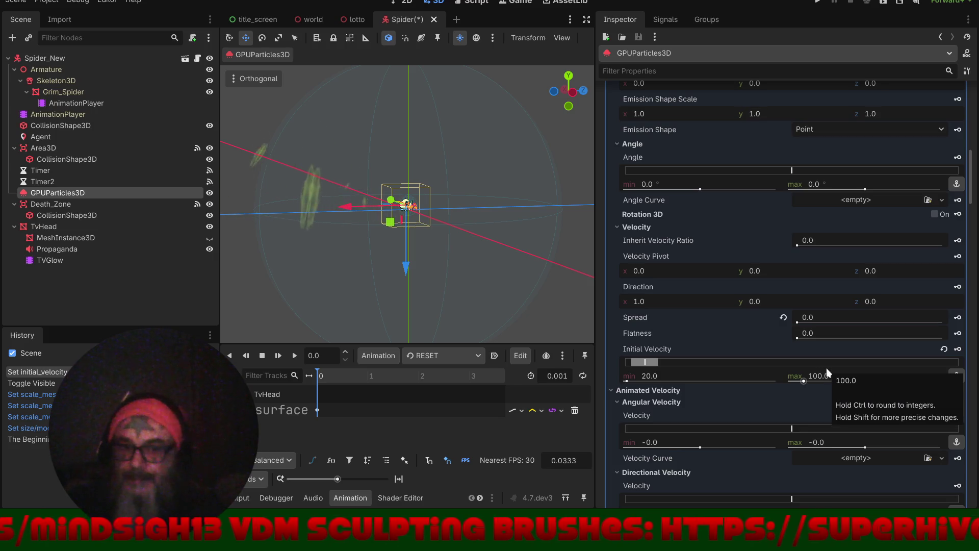
{"action": "left_click", "coordinate": [656, 377]}
{"action": "type", "text": "10"}
{"action": "key", "text": "Return"}
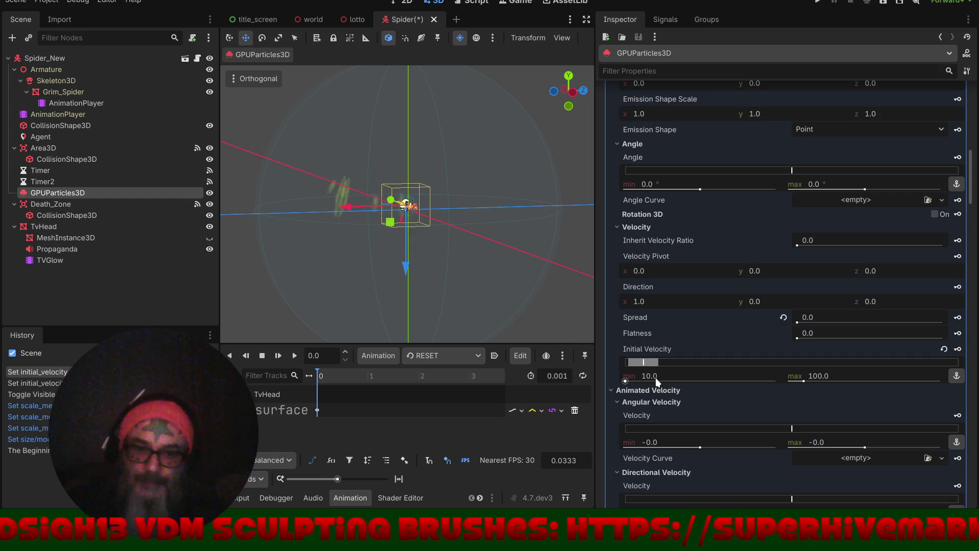
{"action": "left_click", "coordinate": [821, 377]}
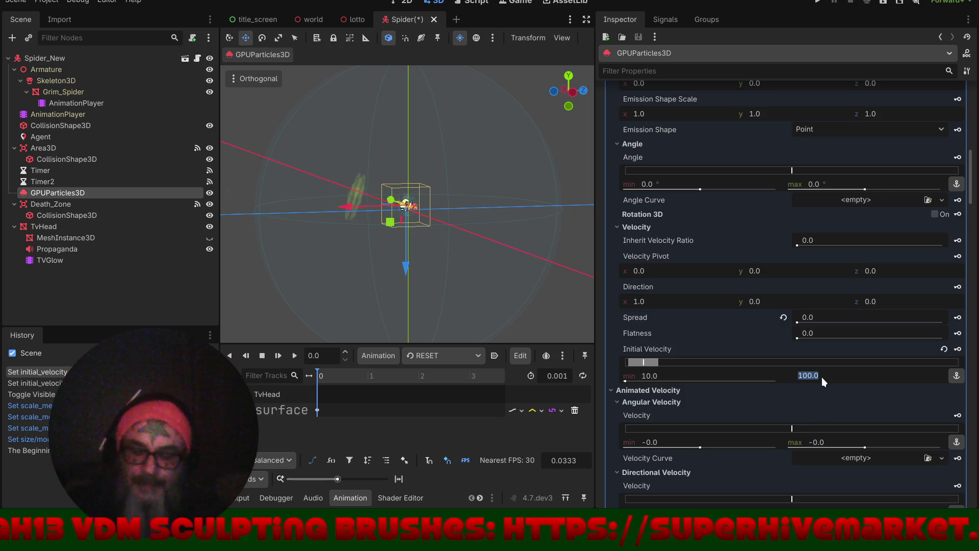
{"action": "type", "text": "50"}
{"action": "key", "text": "Return"}
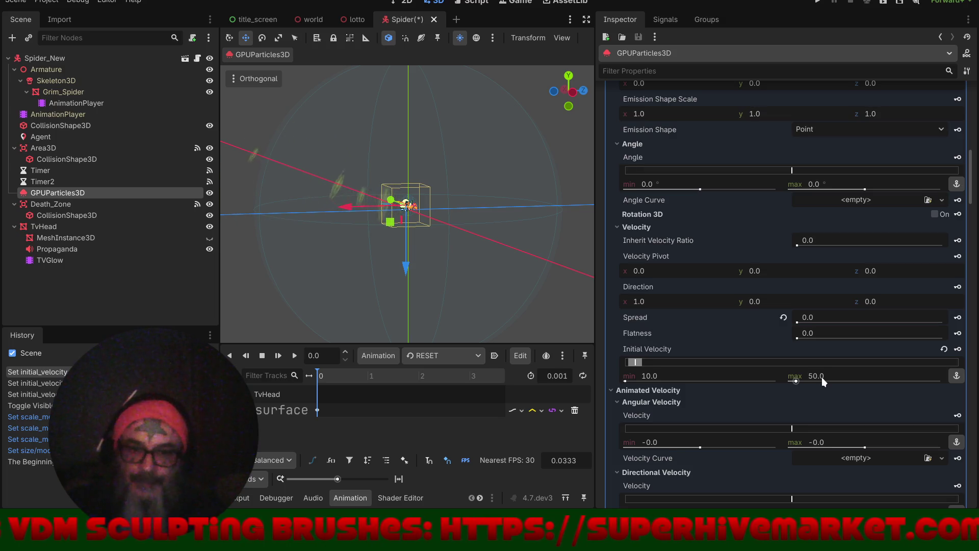
- Scroll down to the particle Scale settings, ranging 0.0 to 6.0 with a CurveTexture curve
{"action": "scroll", "coordinate": [480, 206], "scroll_direction": "down", "scroll_amount": 5}
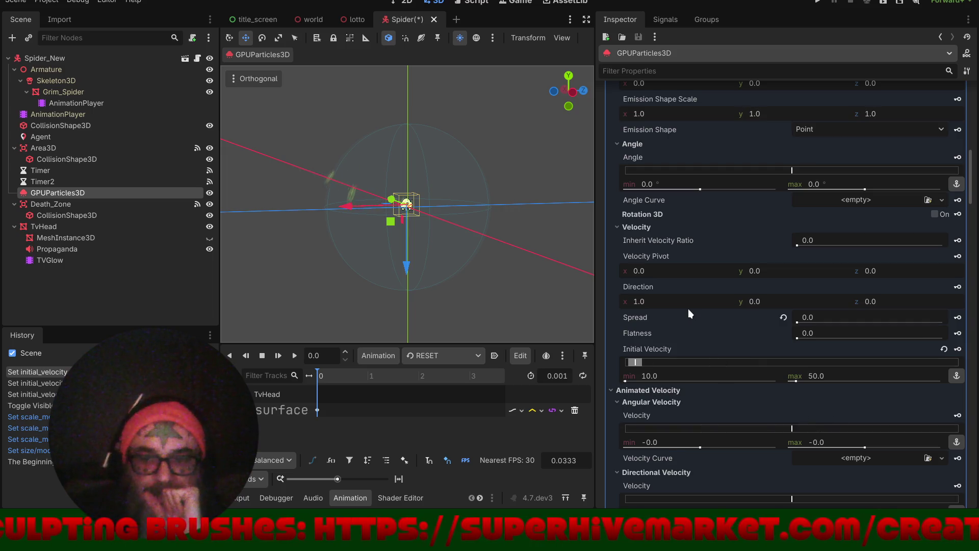
{"action": "scroll", "coordinate": [693, 317], "scroll_direction": "down", "scroll_amount": 3}
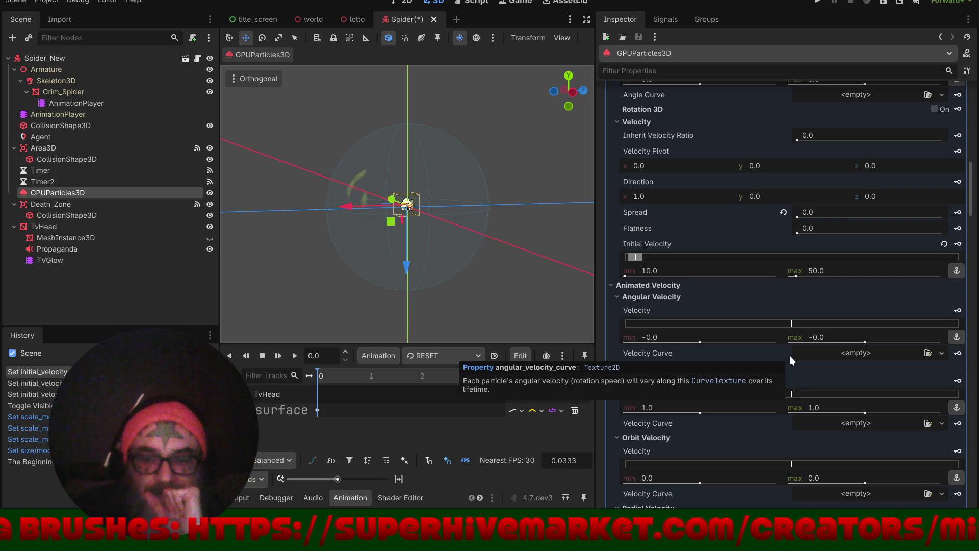
{"action": "scroll", "coordinate": [790, 357], "scroll_direction": "down", "scroll_amount": 5}
{"action": "scroll", "coordinate": [790, 356], "scroll_direction": "down", "scroll_amount": 5}
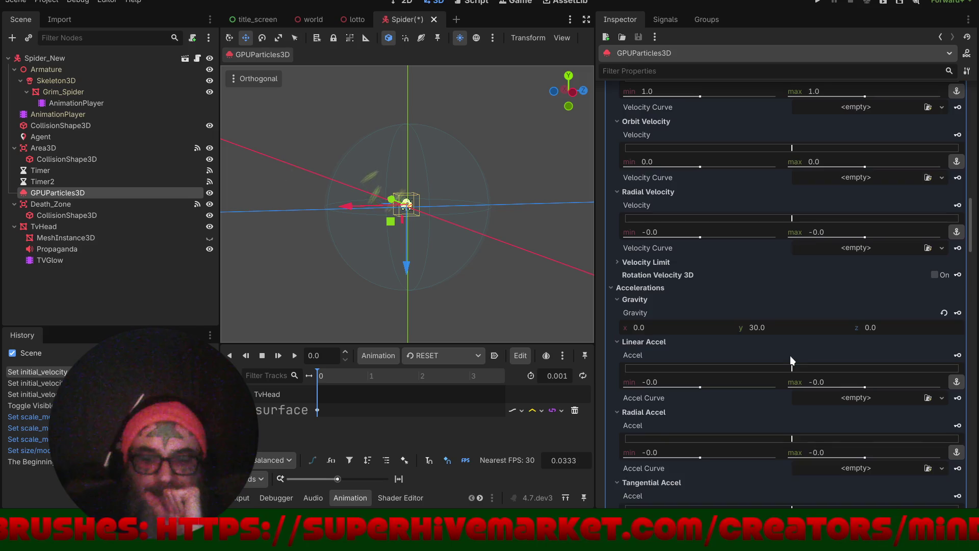
{"action": "scroll", "coordinate": [790, 356], "scroll_direction": "down", "scroll_amount": 3}
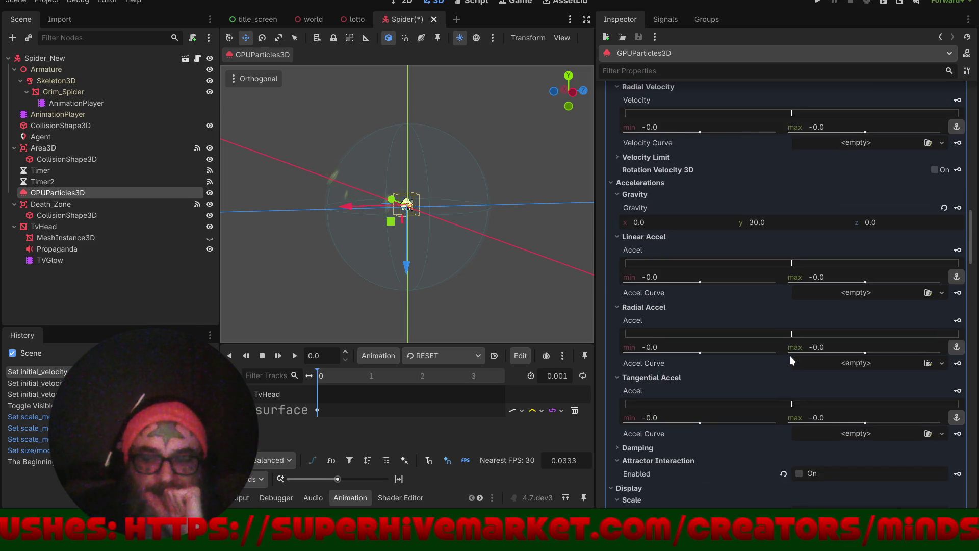
{"action": "scroll", "coordinate": [791, 356], "scroll_direction": "down", "scroll_amount": 6}
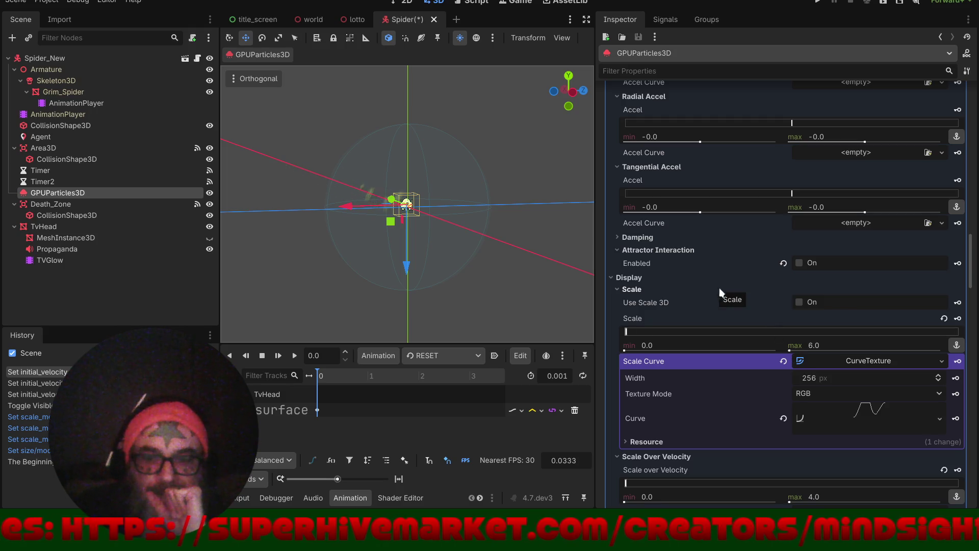
{"action": "scroll", "coordinate": [811, 292], "scroll_direction": "down", "scroll_amount": 2}
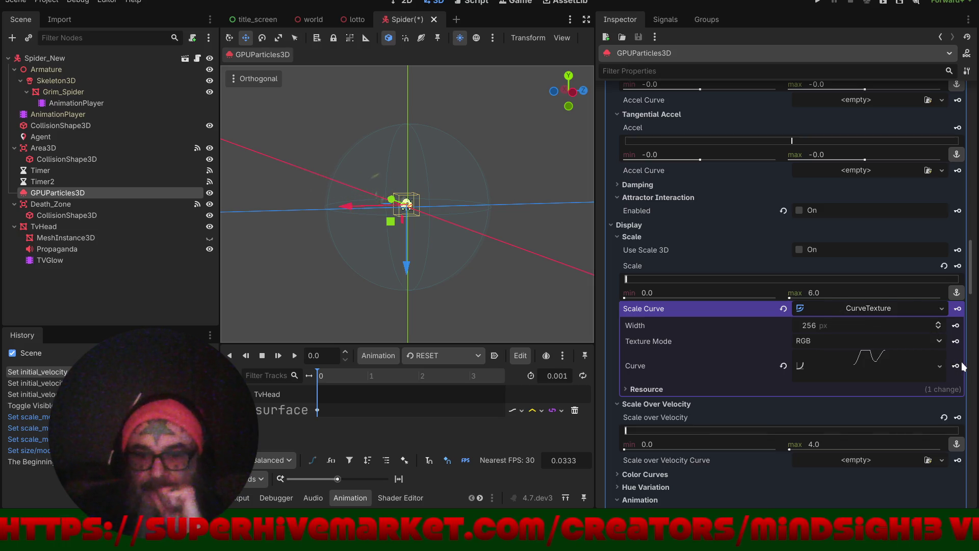
- Expand the scale curve and pull its middle point down into a dip with a smoothed tangent
{"action": "left_click", "coordinate": [874, 363]}
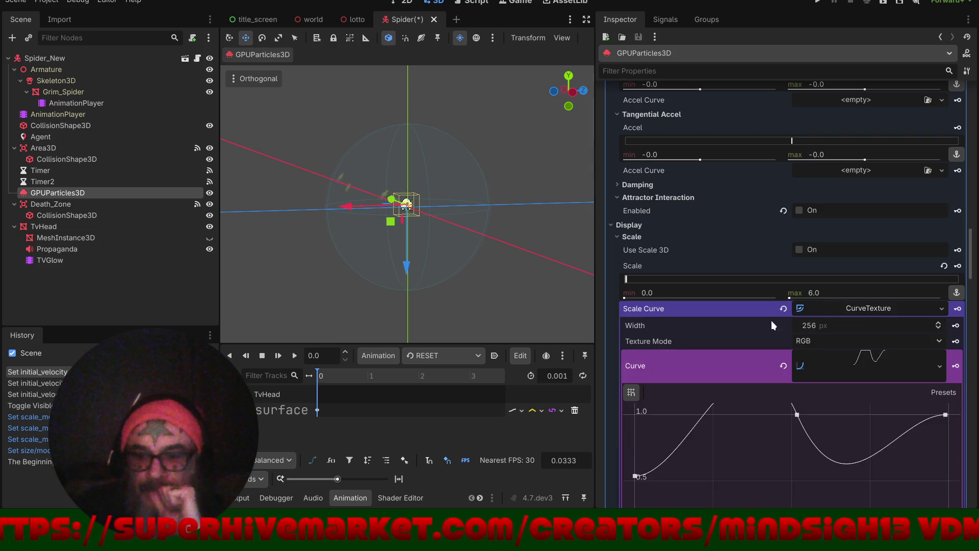
{"action": "scroll", "coordinate": [771, 321], "scroll_direction": "down", "scroll_amount": 5}
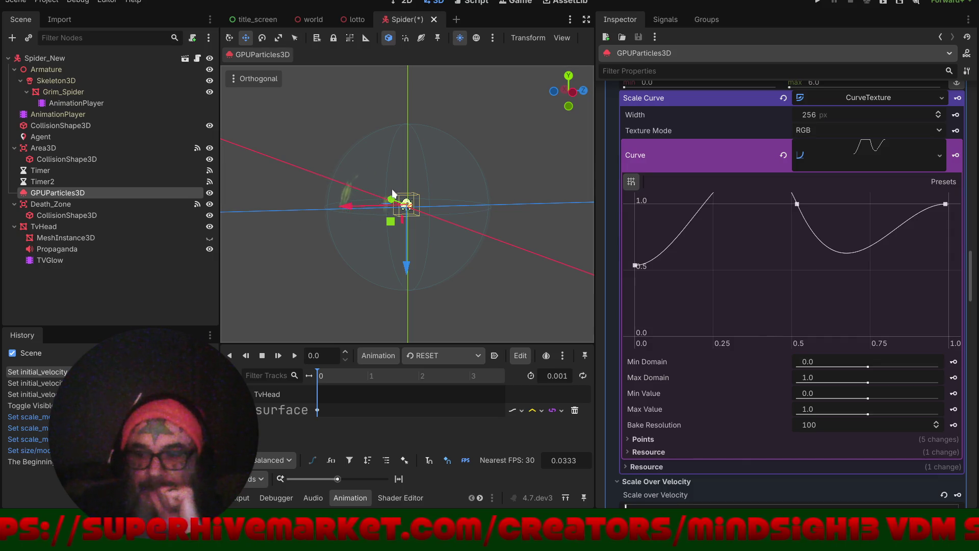
{"action": "left_click_drag", "start_coordinate": [463, 207], "coordinate": [479, 209]}
{"action": "left_click", "coordinate": [798, 205]}
{"action": "mouse_move", "coordinate": [806, 224]}
{"action": "left_mouse_down"}
{"action": "mouse_move", "coordinate": [848, 241]}
{"action": "mouse_move", "coordinate": [884, 211]}
{"action": "mouse_move", "coordinate": [870, 180]}
{"action": "left_mouse_up"}
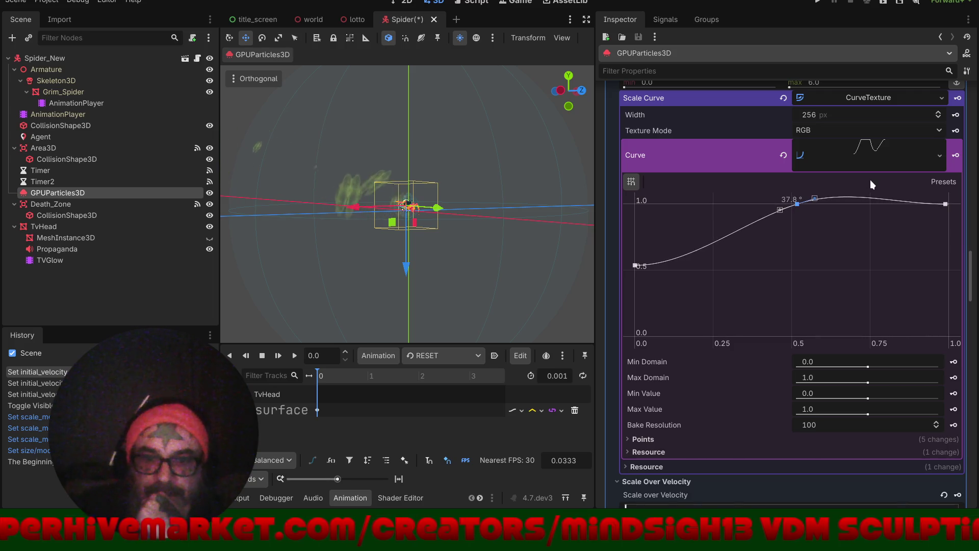
{"action": "left_click_drag", "start_coordinate": [797, 206], "coordinate": [819, 307]}
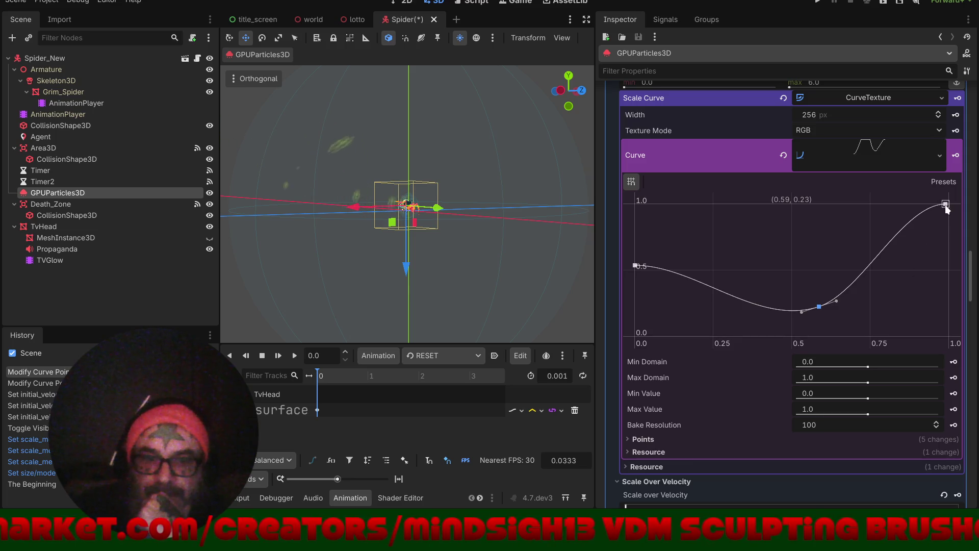
- Lower the curve's end and form a peak of about 0.86 with a steep drop, then save and run
{"action": "left_click_drag", "start_coordinate": [944, 203], "coordinate": [949, 272]}
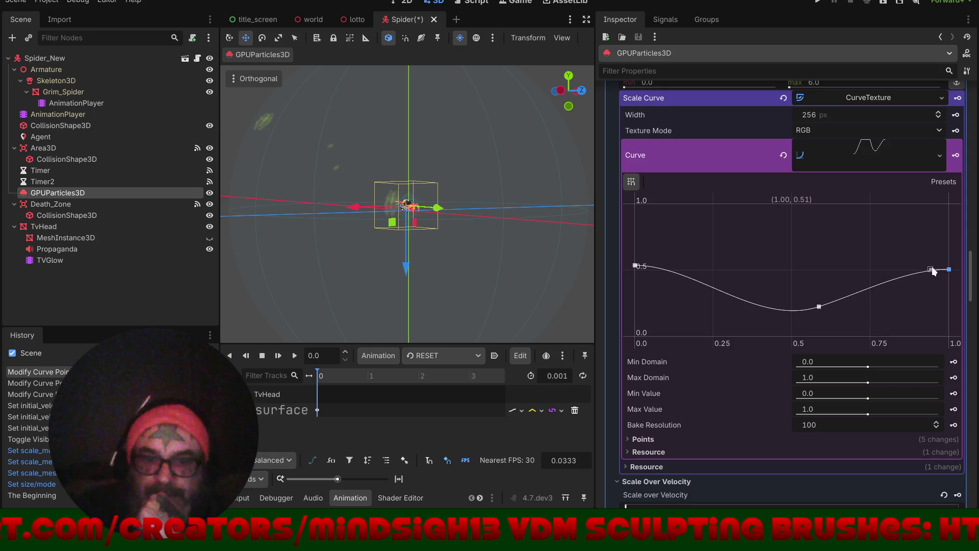
{"action": "left_click", "coordinate": [950, 337]}
{"action": "left_click_drag", "start_coordinate": [819, 307], "coordinate": [793, 162]}
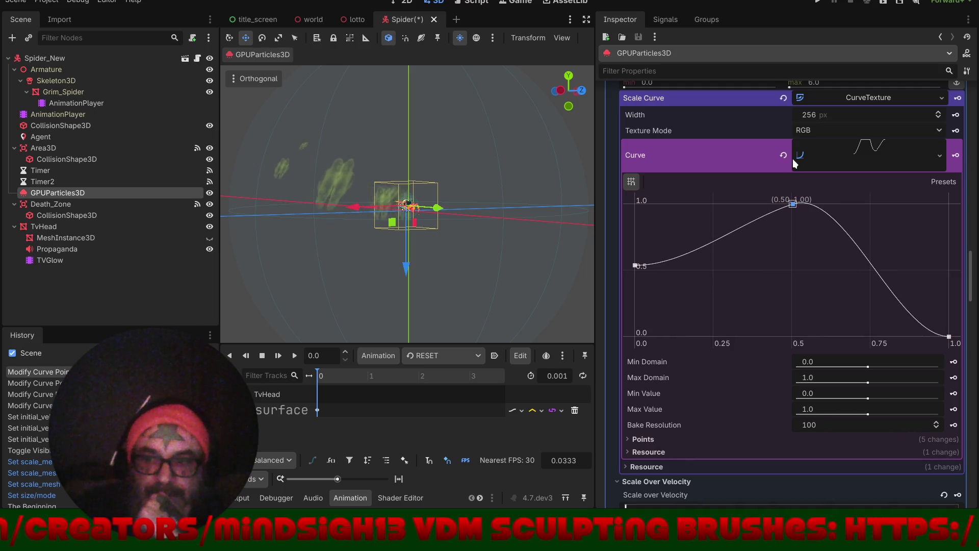
{"action": "mouse_move", "coordinate": [817, 208]}
{"action": "left_mouse_down"}
{"action": "mouse_move", "coordinate": [836, 246]}
{"action": "mouse_move", "coordinate": [824, 342]}
{"action": "left_mouse_up"}
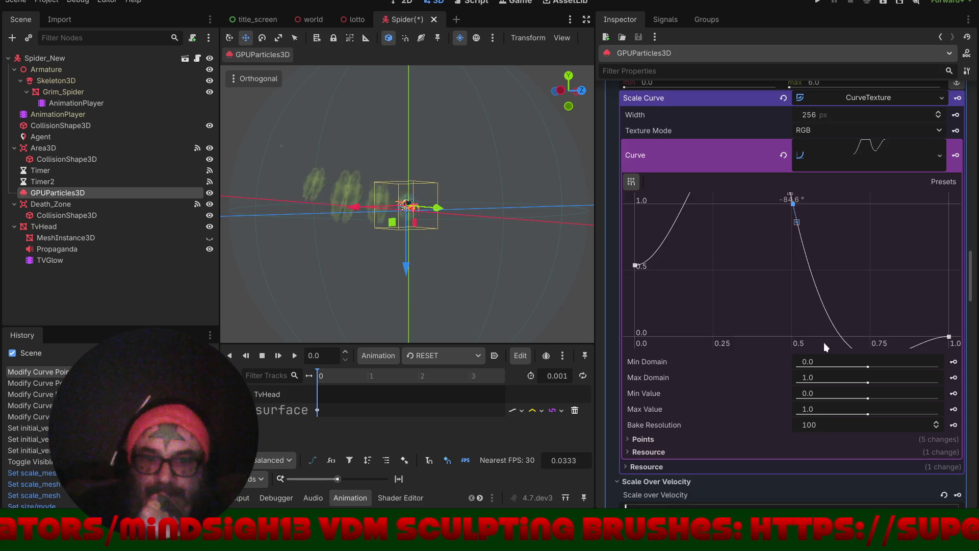
{"action": "mouse_move", "coordinate": [824, 342]}
{"action": "left_mouse_down"}
{"action": "mouse_move", "coordinate": [751, 378]}
{"action": "mouse_move", "coordinate": [818, 380]}
{"action": "mouse_move", "coordinate": [865, 344]}
{"action": "mouse_move", "coordinate": [868, 306]}
{"action": "left_mouse_up"}
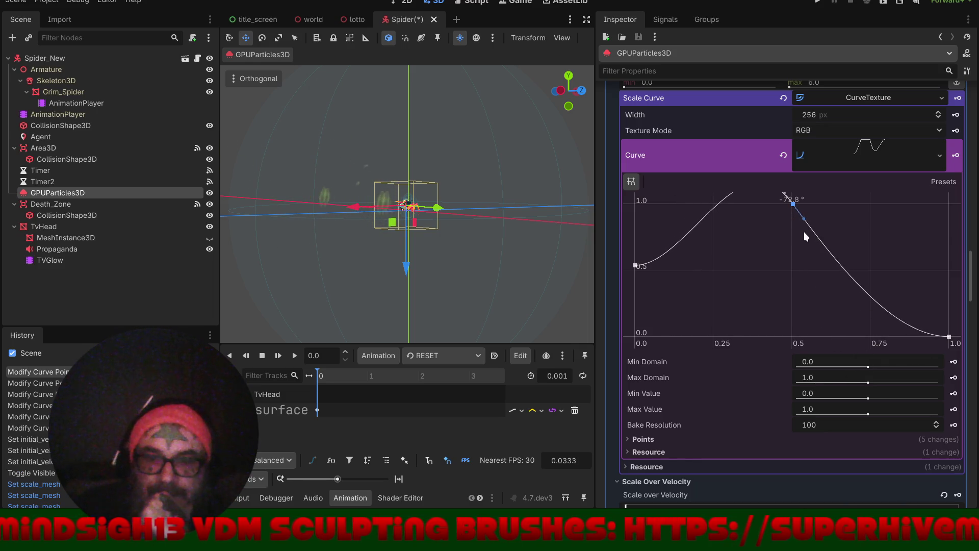
{"action": "left_click_drag", "start_coordinate": [793, 204], "coordinate": [790, 247]}
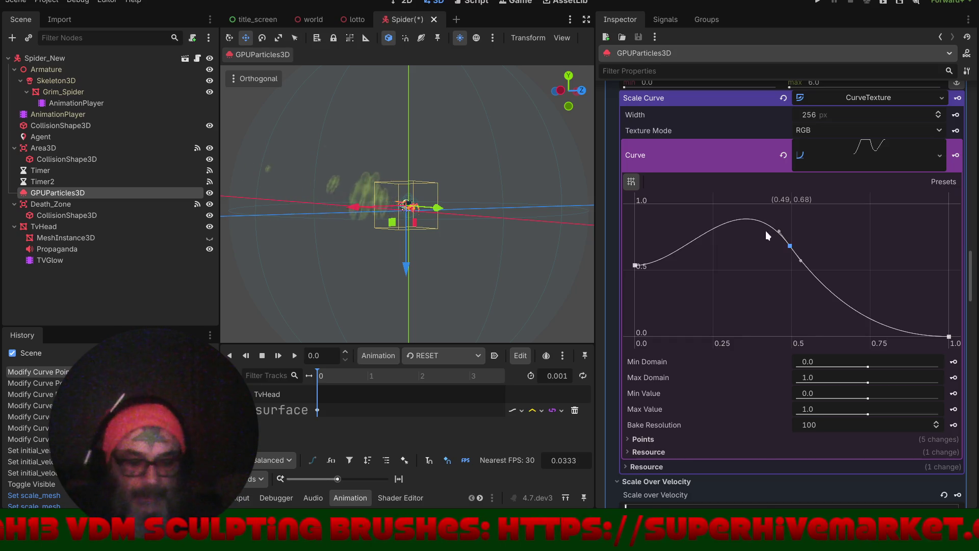
{"action": "left_click", "coordinate": [816, 4]}
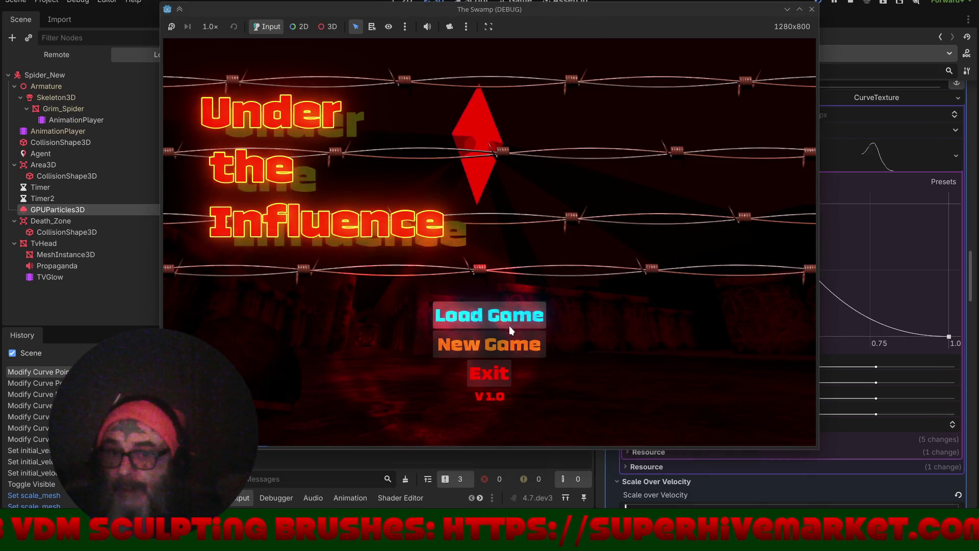
- Load the saved game to enter the level, then quit it with F8
{"action": "left_click", "coordinate": [512, 330]}
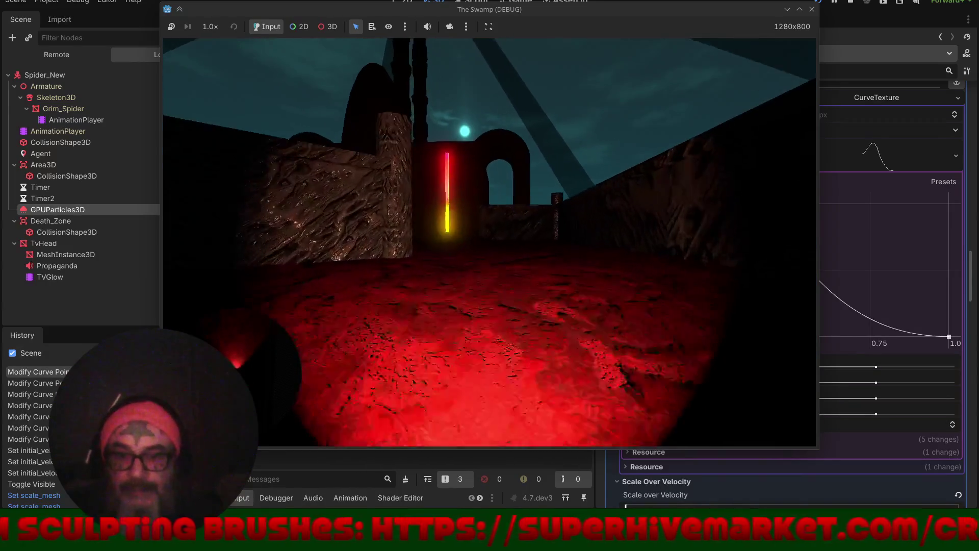
{"action": "key", "text": "F8"}
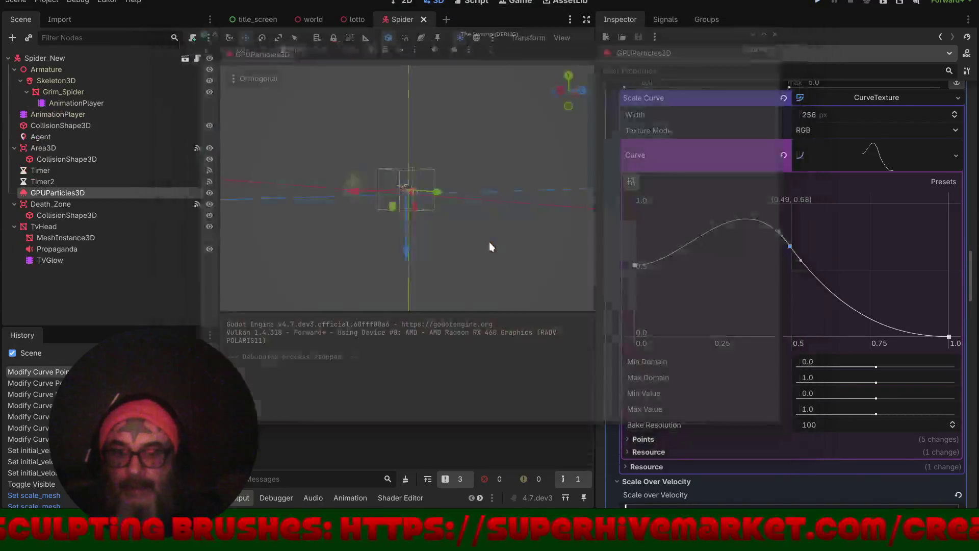
- Pick PlayerLogic.gd from the script list, then switch to the world scene tab
{"action": "left_click", "coordinate": [473, 1]}
{"action": "scroll", "coordinate": [277, 117], "scroll_direction": "up", "scroll_amount": 3}
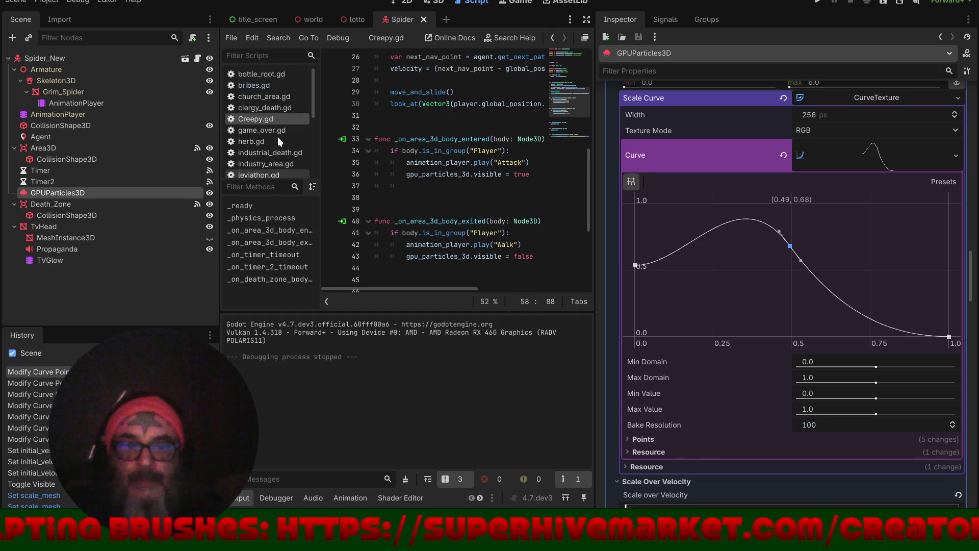
{"action": "scroll", "coordinate": [267, 163], "scroll_direction": "down", "scroll_amount": 5}
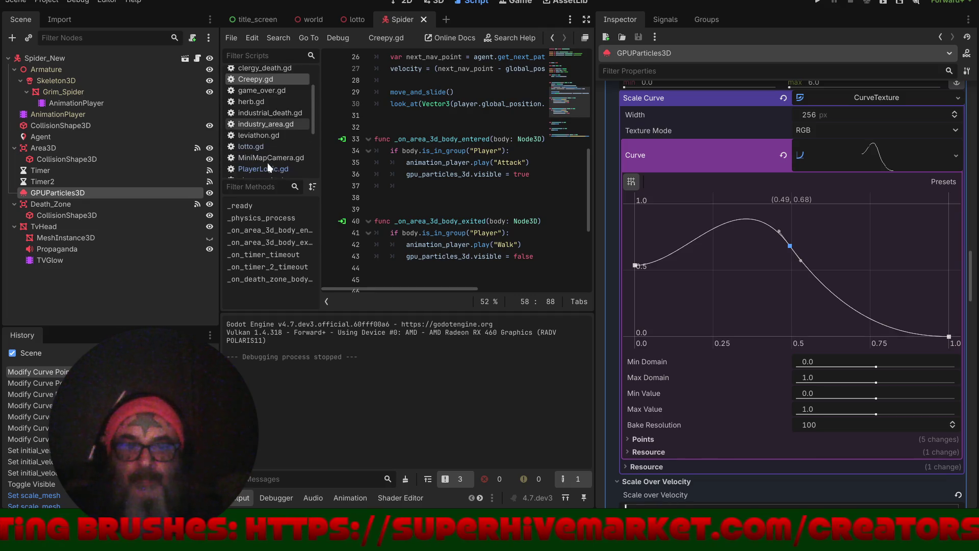
{"action": "left_click", "coordinate": [266, 157]}
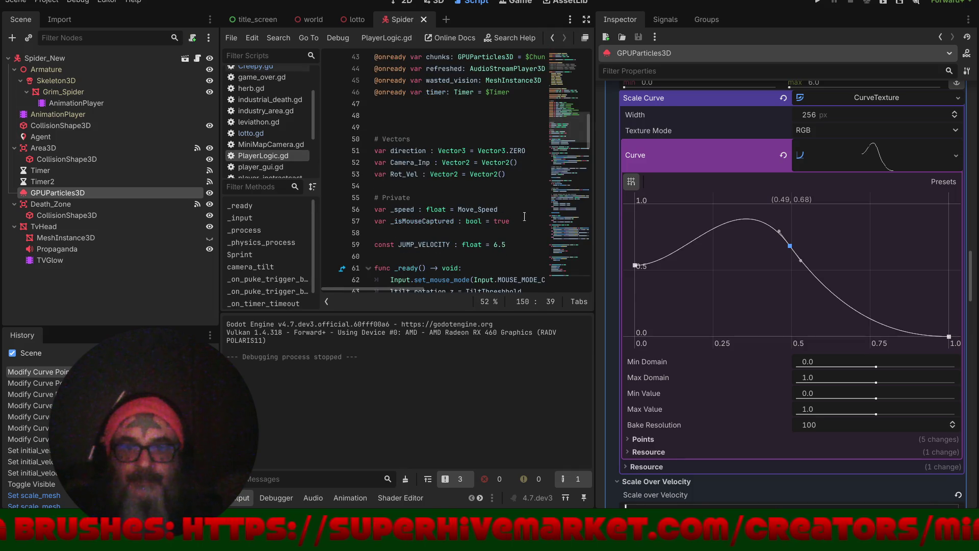
{"action": "scroll", "coordinate": [663, 217], "scroll_direction": "up", "scroll_amount": 10}
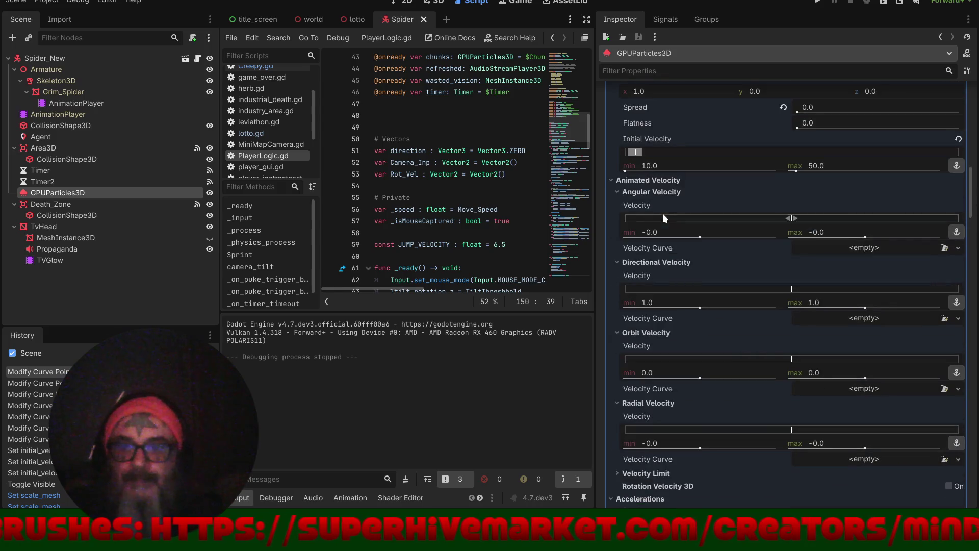
{"action": "left_click", "coordinate": [310, 19]}
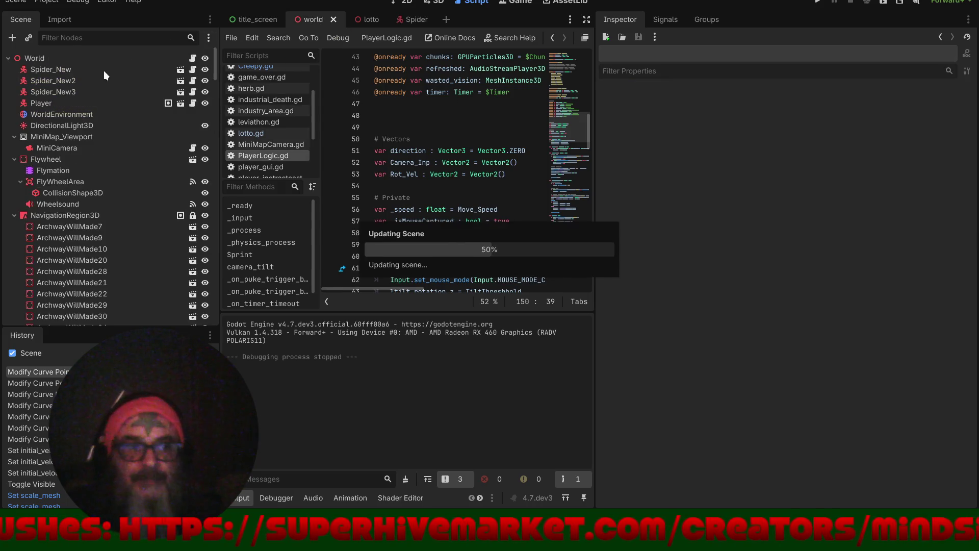
- Select the Player node and browse its Inspector properties
{"action": "left_click", "coordinate": [59, 102]}
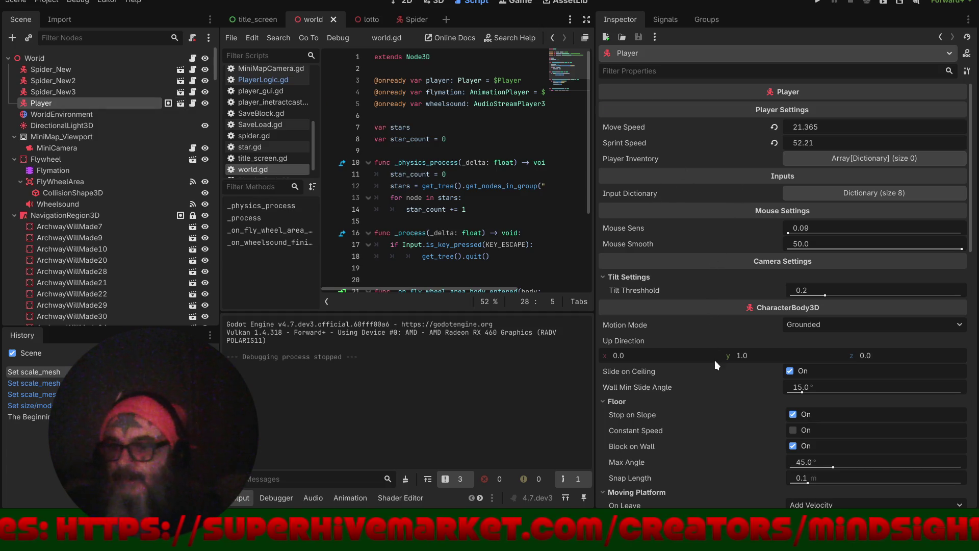
{"action": "mouse_move", "coordinate": [713, 457]}
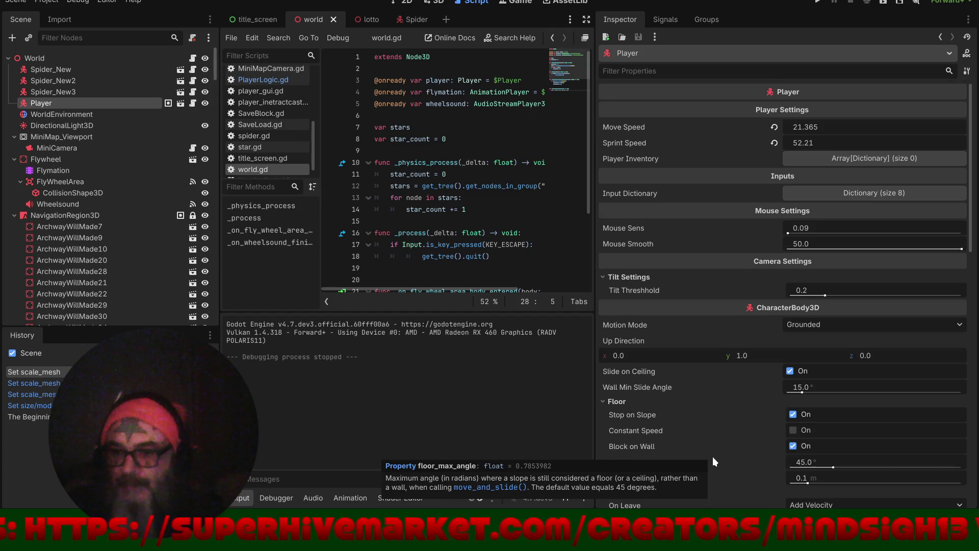
{"action": "scroll", "coordinate": [711, 454], "scroll_direction": "down", "scroll_amount": 3}
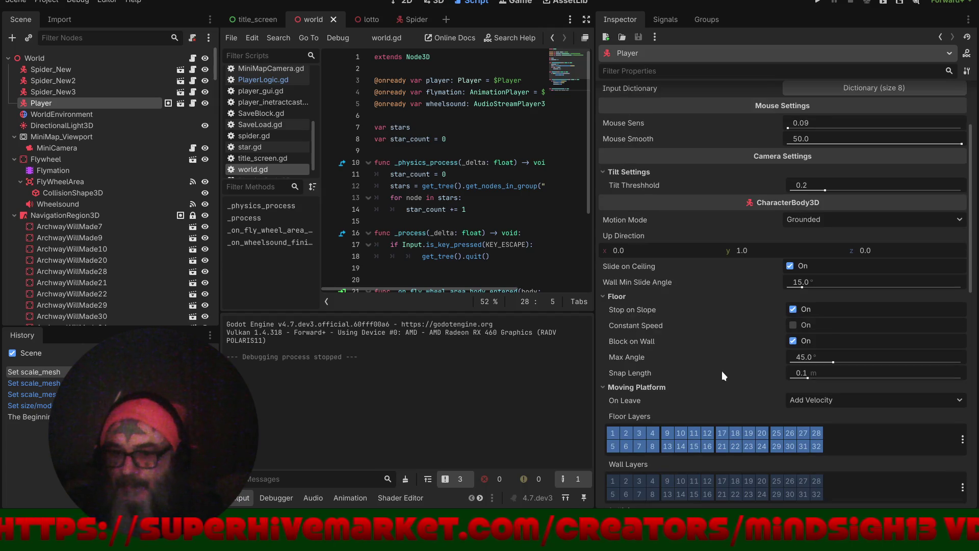
{"action": "scroll", "coordinate": [723, 383], "scroll_direction": "down", "scroll_amount": 4}
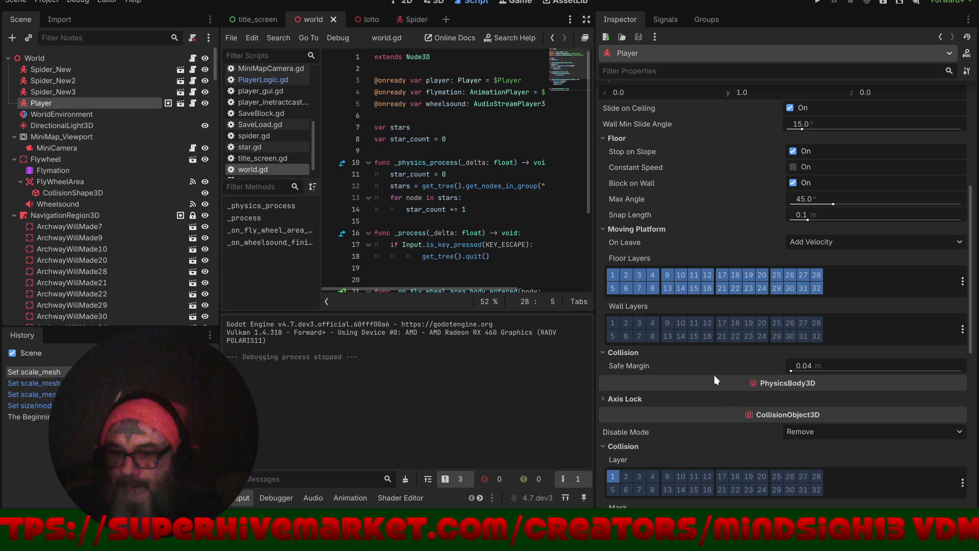
{"action": "scroll", "coordinate": [714, 374], "scroll_direction": "down", "scroll_amount": 5}
{"action": "mouse_move", "coordinate": [713, 374]}
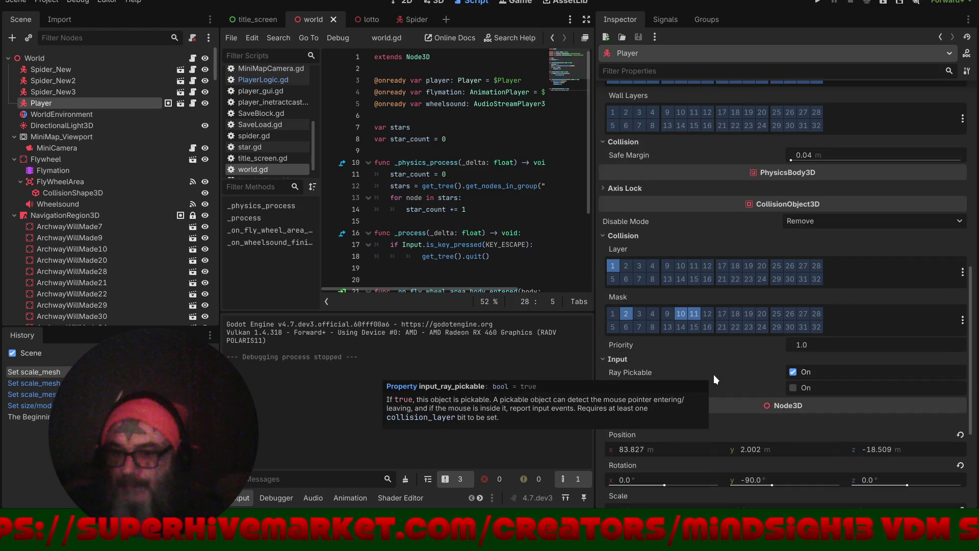
{"action": "scroll", "coordinate": [714, 374], "scroll_direction": "up", "scroll_amount": 9}
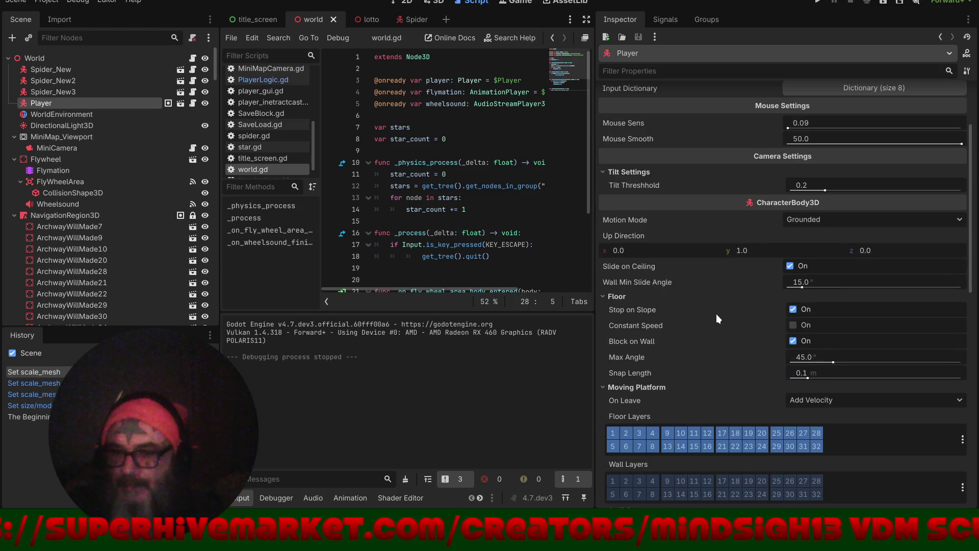
{"action": "mouse_move", "coordinate": [716, 315]}
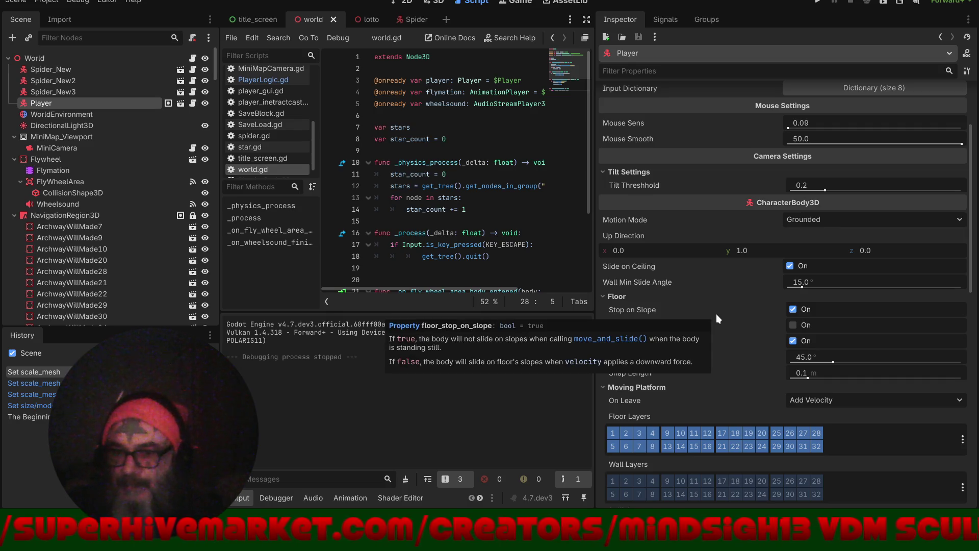
- Check the Player's Motion Mode options, then widen the script editor
{"action": "left_click", "coordinate": [813, 218]}
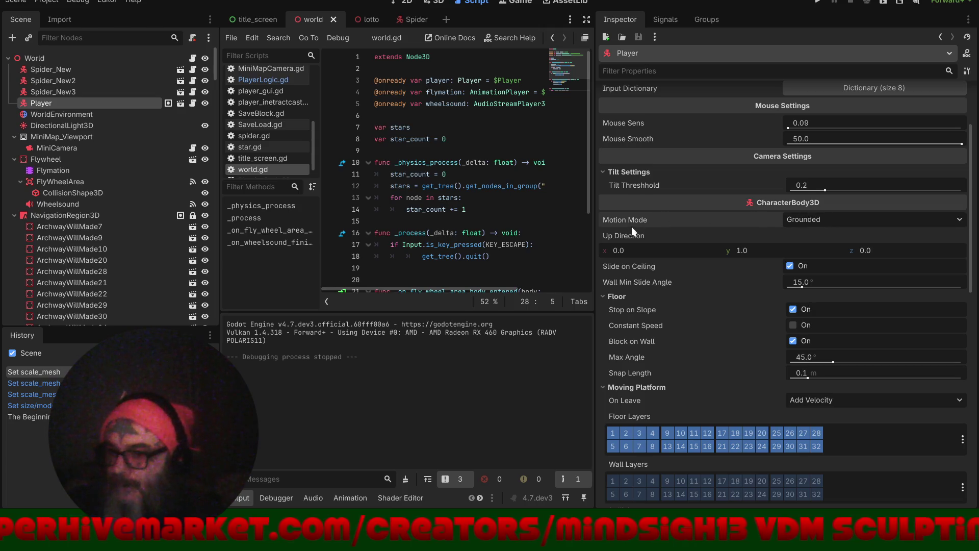
{"action": "mouse_move", "coordinate": [770, 234]}
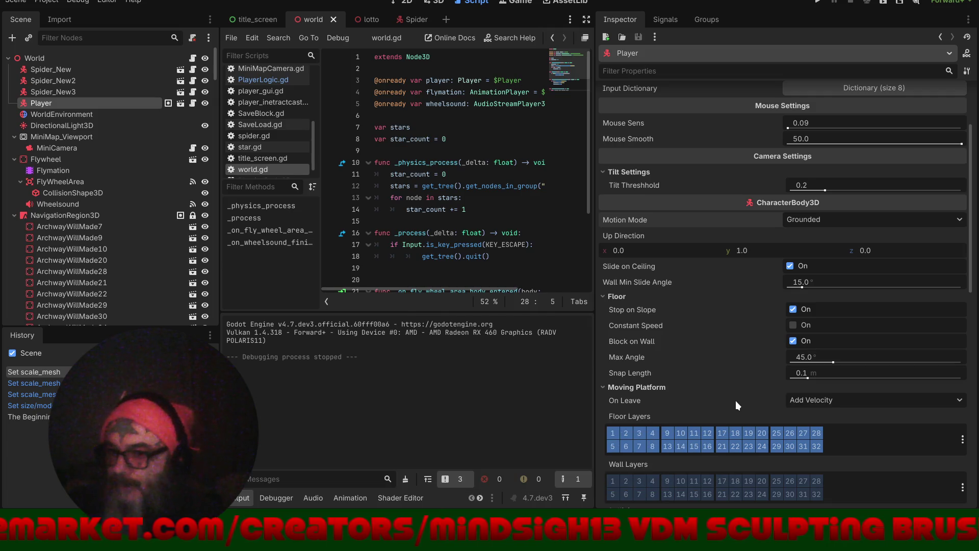
{"action": "scroll", "coordinate": [735, 400], "scroll_direction": "down", "scroll_amount": 5}
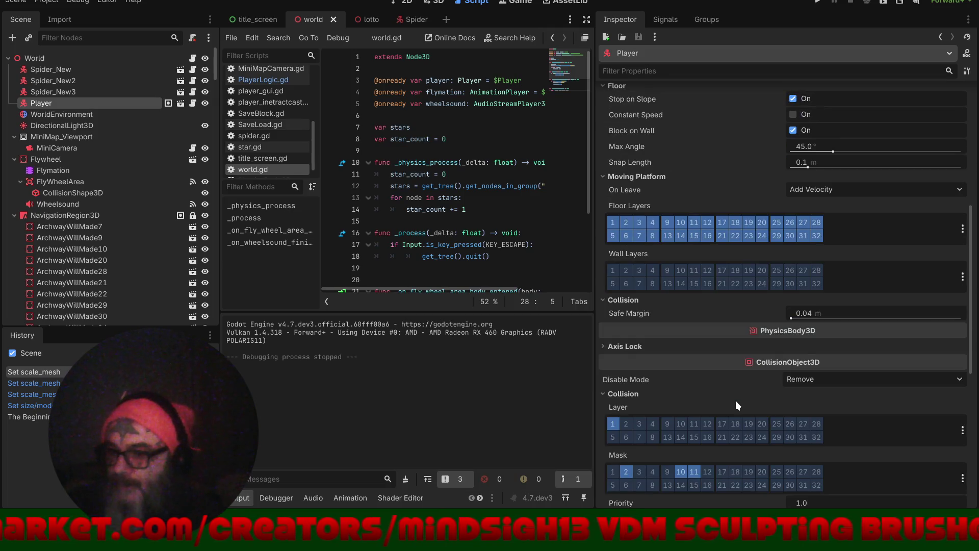
{"action": "scroll", "coordinate": [735, 400], "scroll_direction": "up", "scroll_amount": 5}
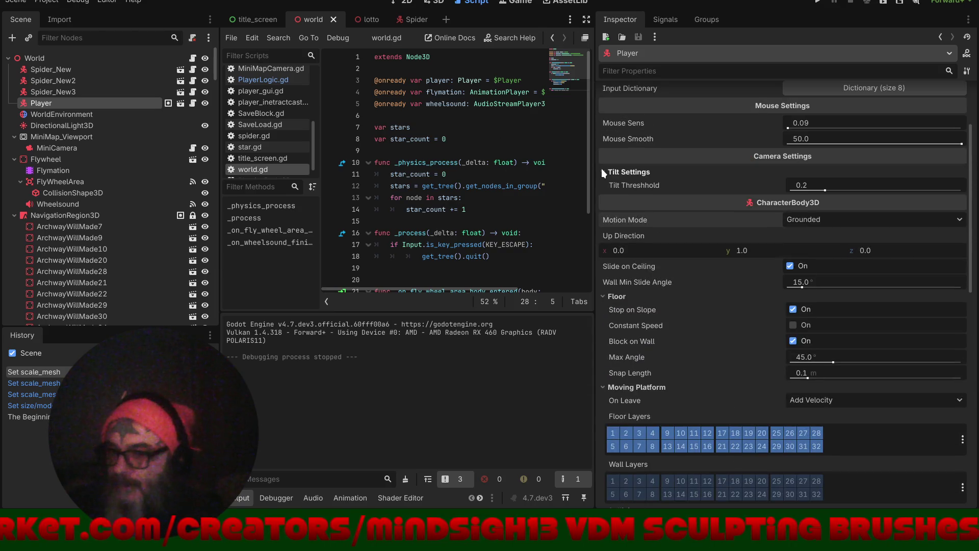
{"action": "left_click_drag", "start_coordinate": [600, 172], "coordinate": [814, 183]}
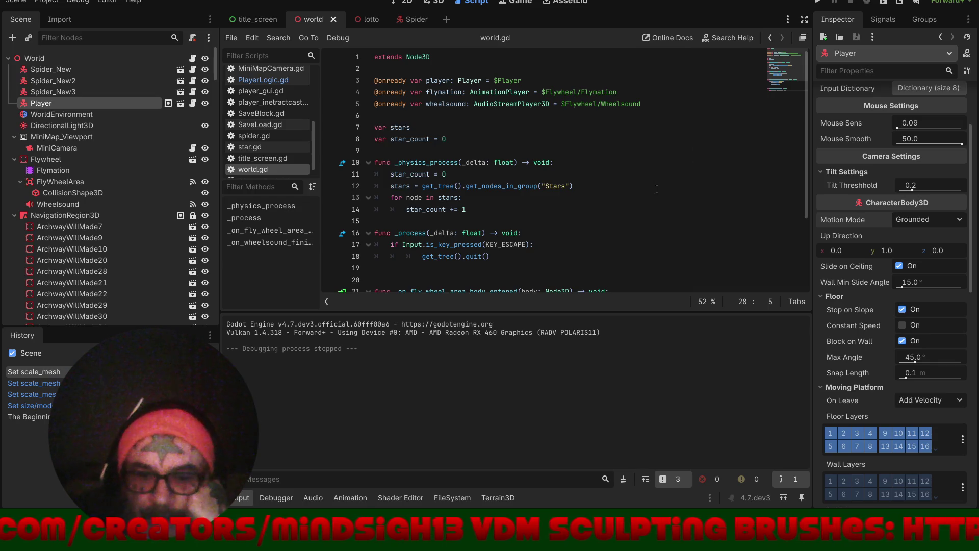
- Change JUMP_VELOCITY from 6.5 to 20.5 in PlayerLogic.gd and run the game
{"action": "left_click", "coordinate": [259, 78]}
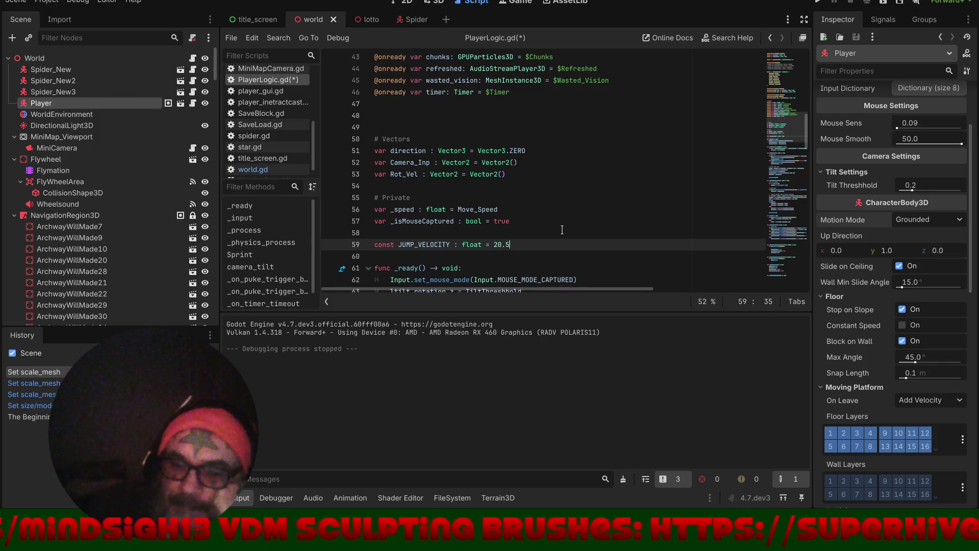
{"action": "left_click", "coordinate": [818, 3]}
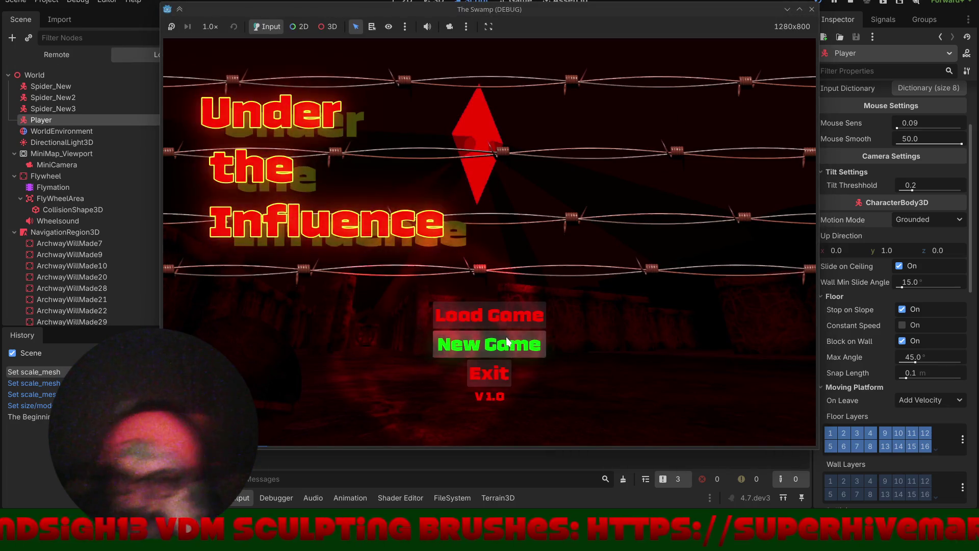
- Start a new game and walk across the swamp toward the web-covered archway
{"action": "left_click", "coordinate": [507, 338]}
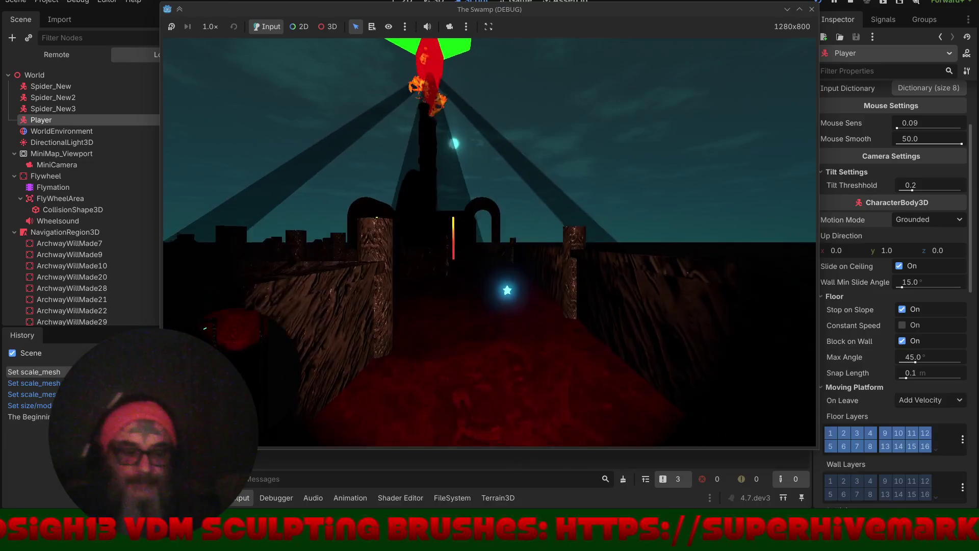
{"action": "key", "text": "w"}
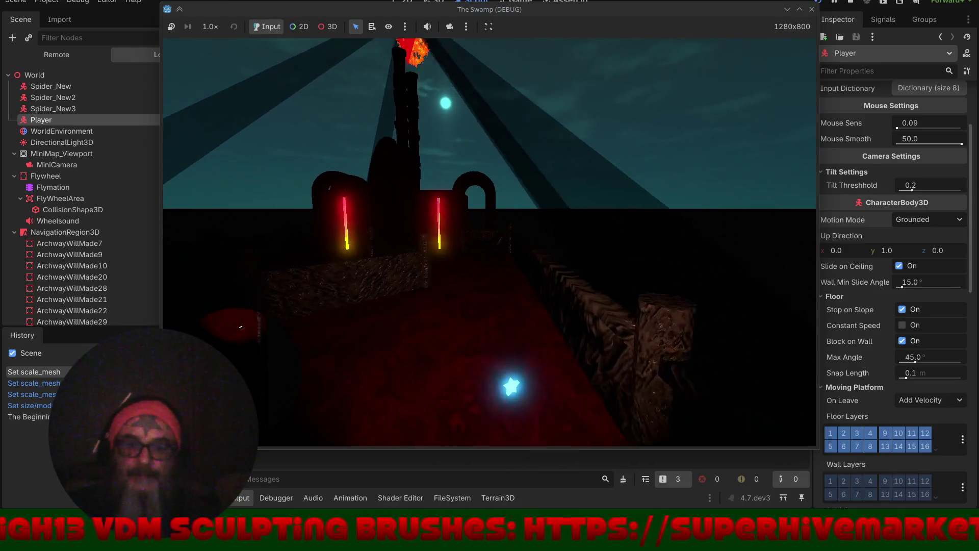
{"action": "key", "text": "w"}
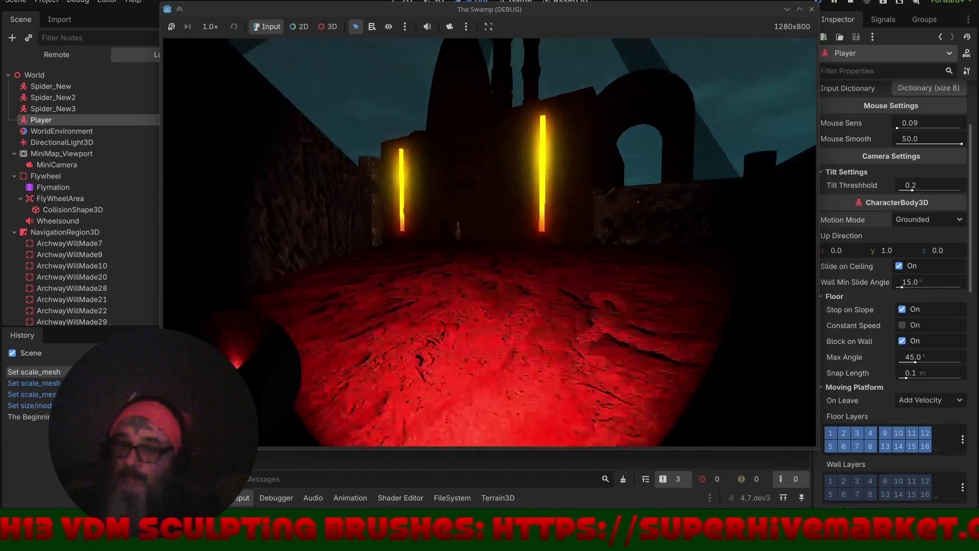
{"action": "key", "text": "w"}
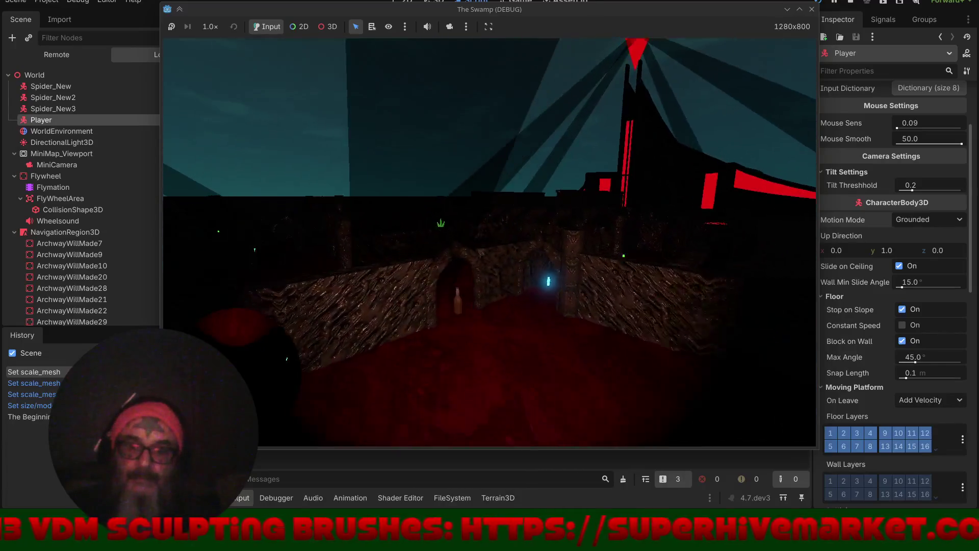
{"action": "key", "text": "w"}
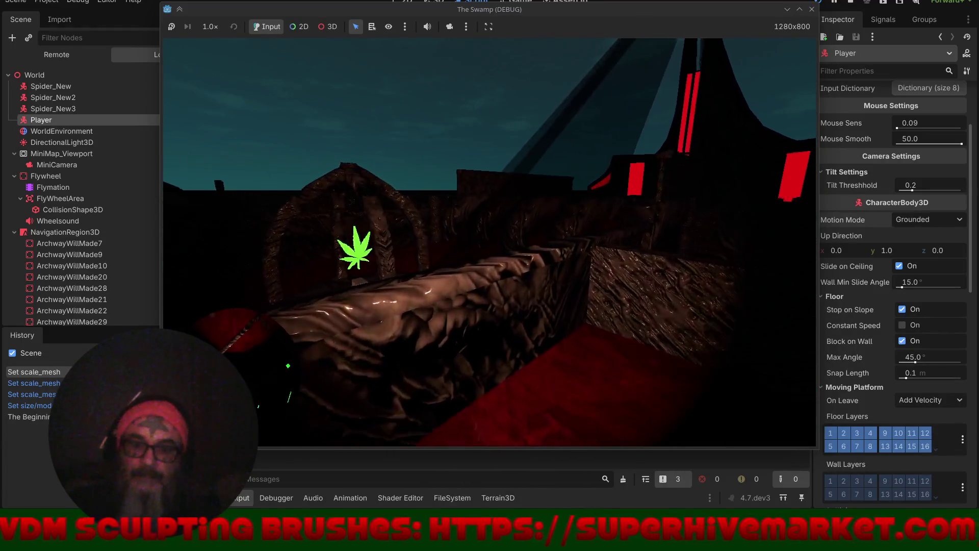
{"action": "key", "text": "w"}
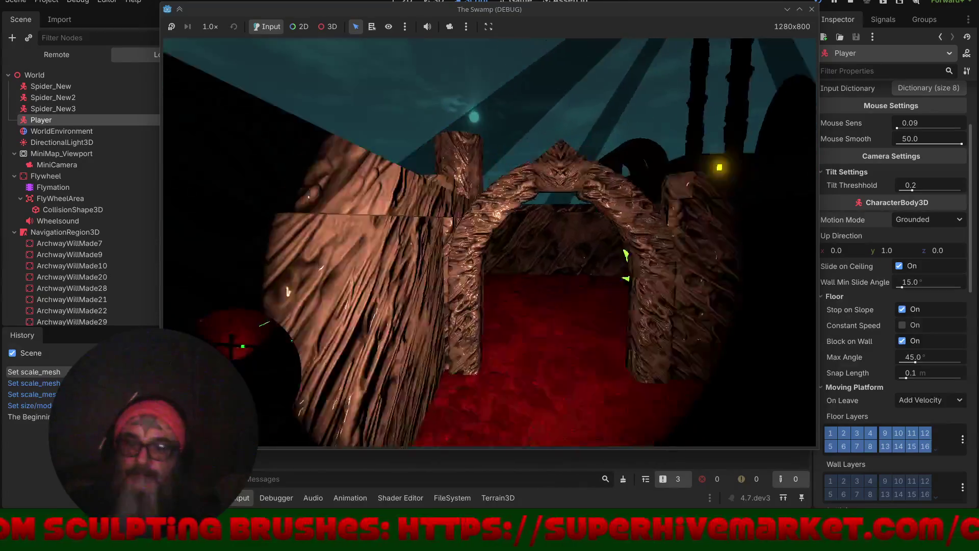
{"action": "key", "text": "w"}
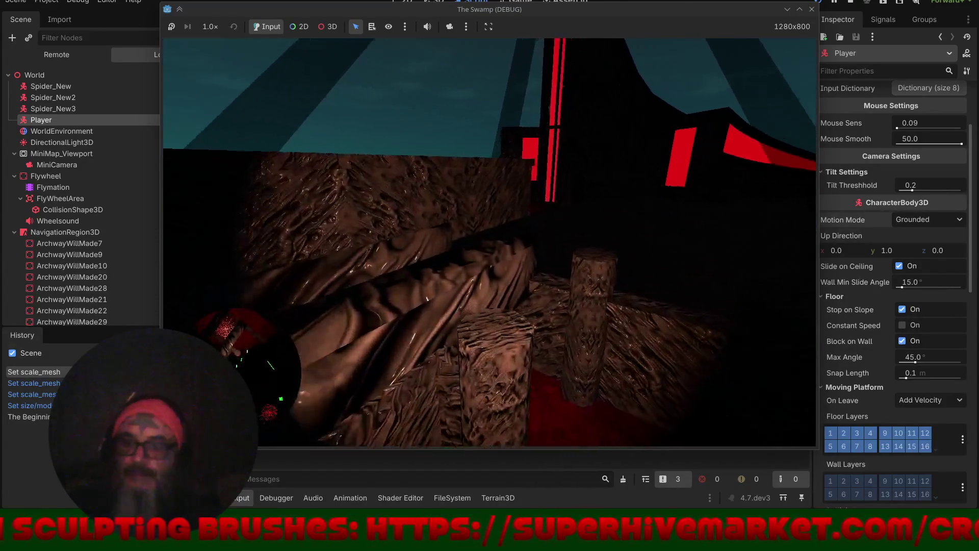
{"action": "key", "text": "w"}
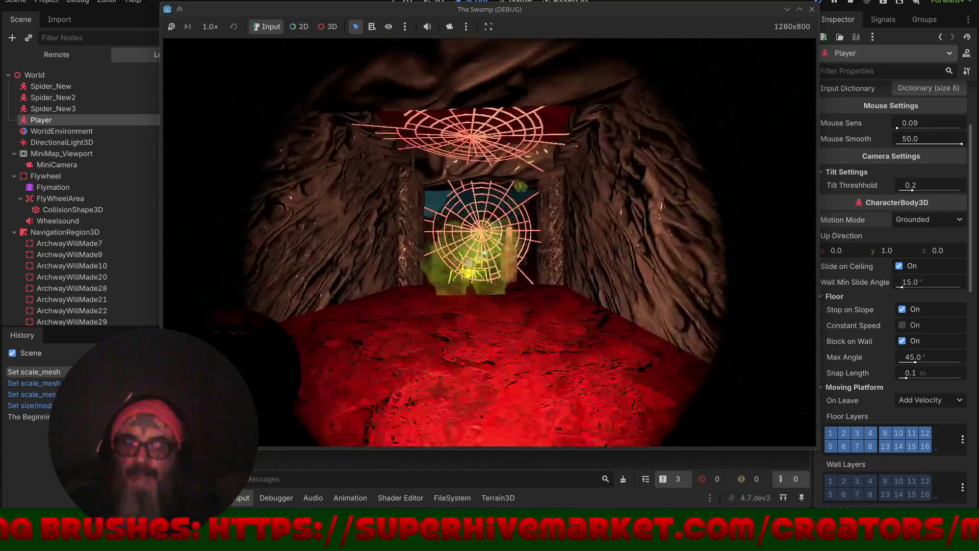
{"action": "key", "text": "w"}
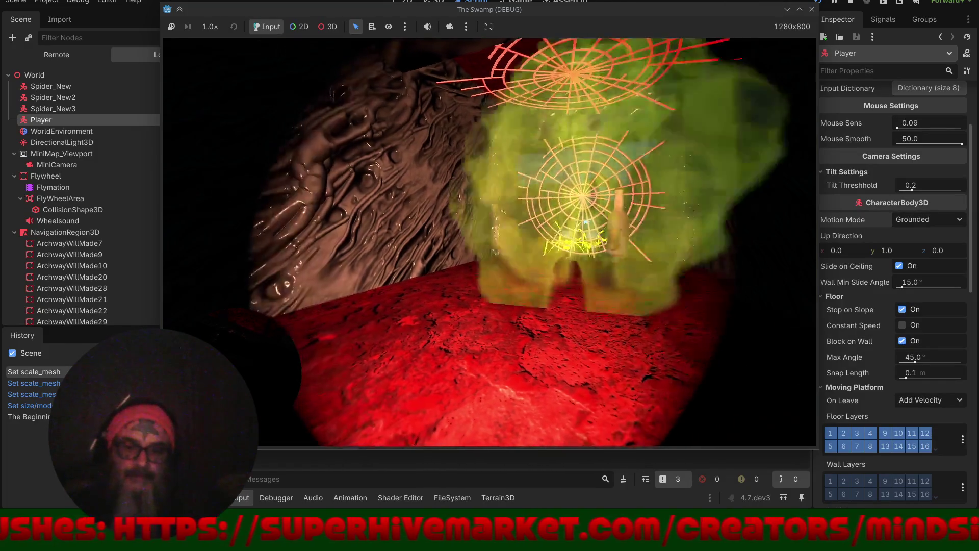
{"action": "key", "text": "w"}
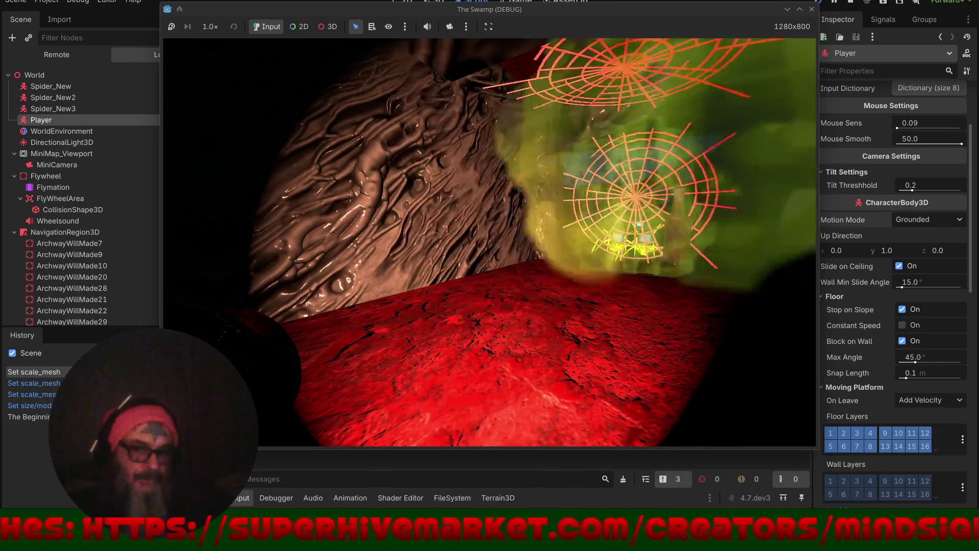
{"action": "key", "text": "w"}
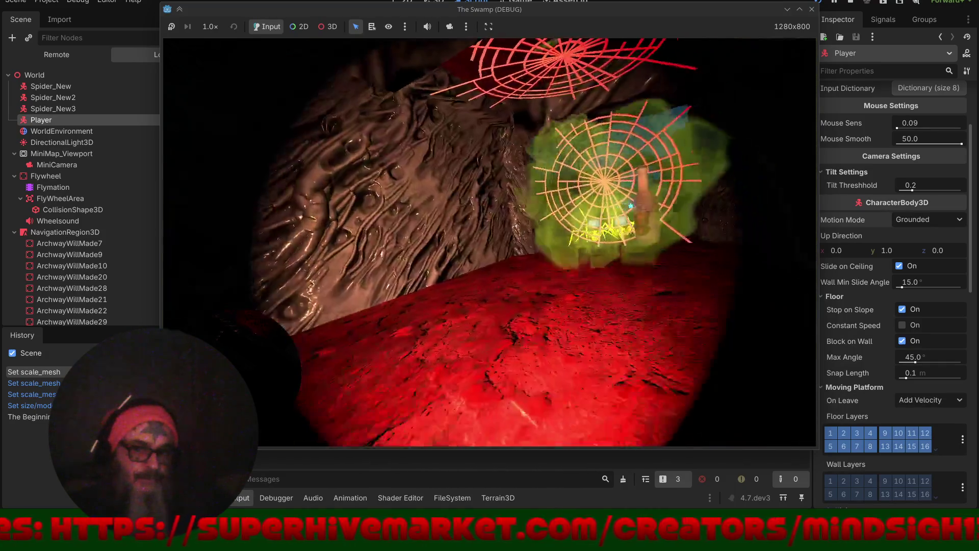
- Walk past the leaf pickup through the red archway corridor toward the glowing archway
{"action": "key", "text": "a"}
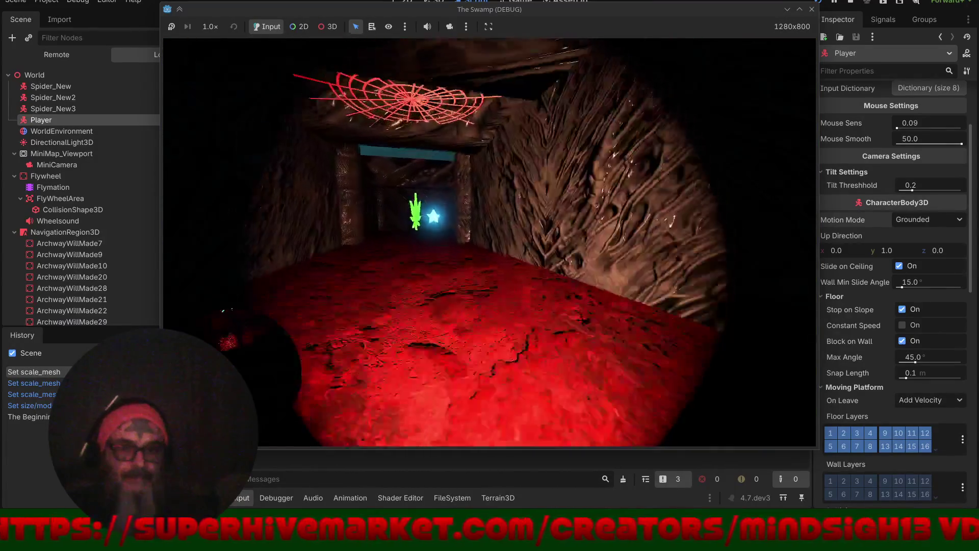
{"action": "key", "text": "w"}
{"action": "key", "text": "a"}
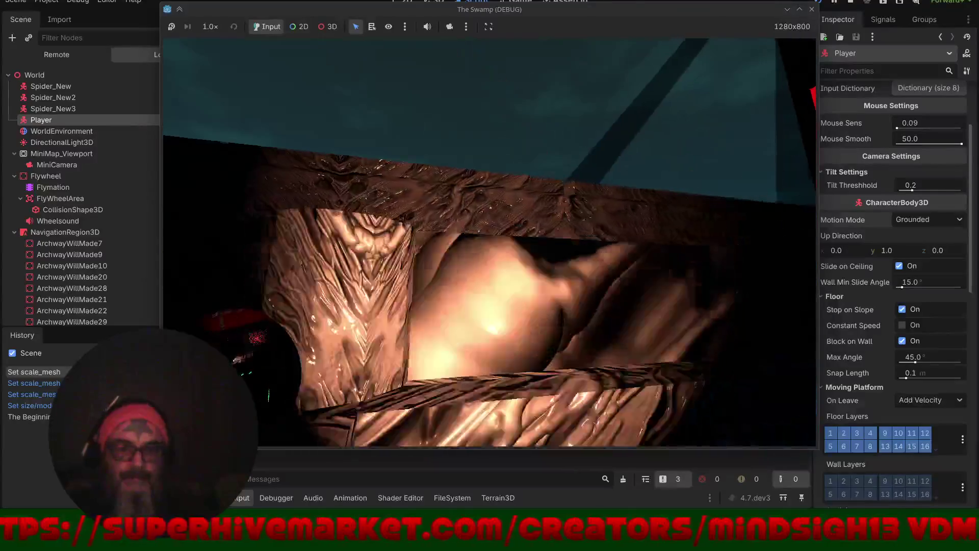
{"action": "key", "text": "a"}
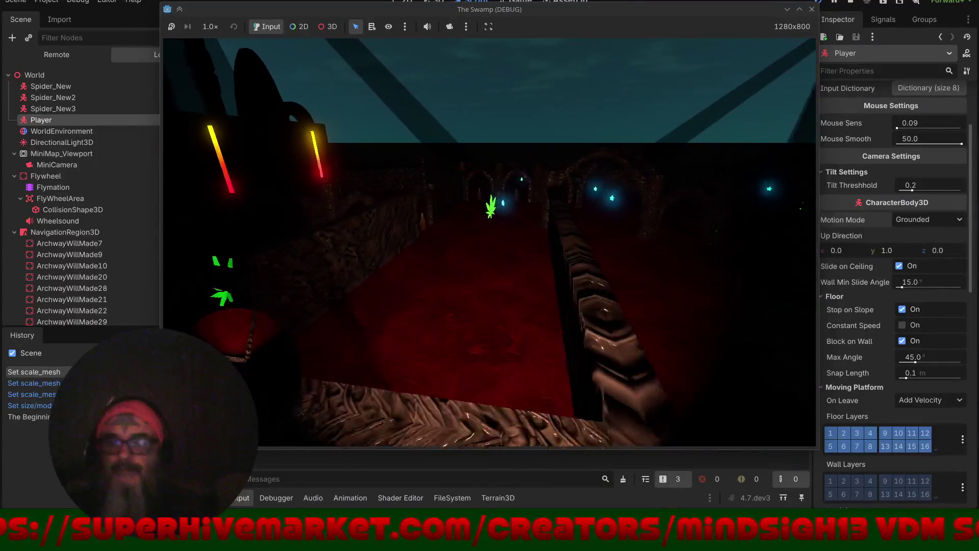
{"action": "key", "text": "w"}
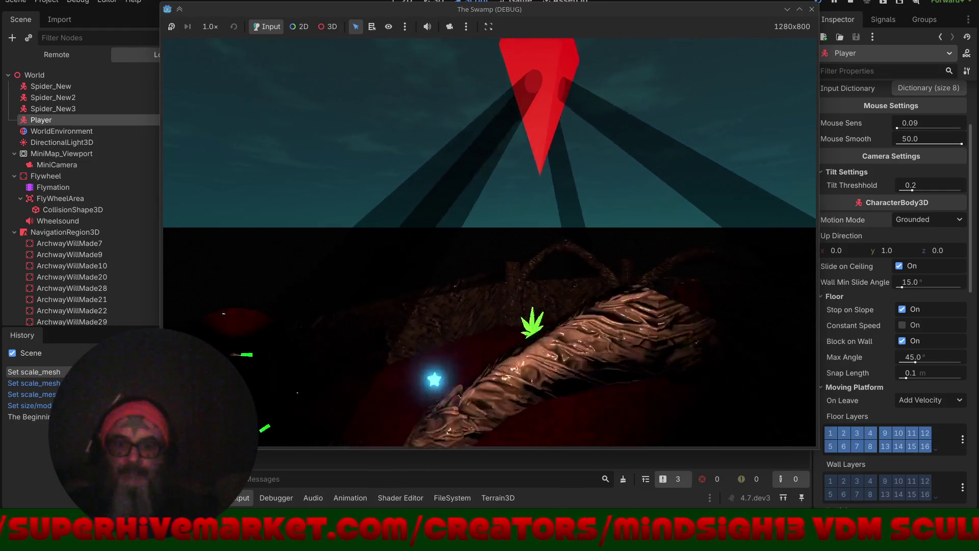
{"action": "key", "text": "w"}
{"action": "key", "text": "w"}
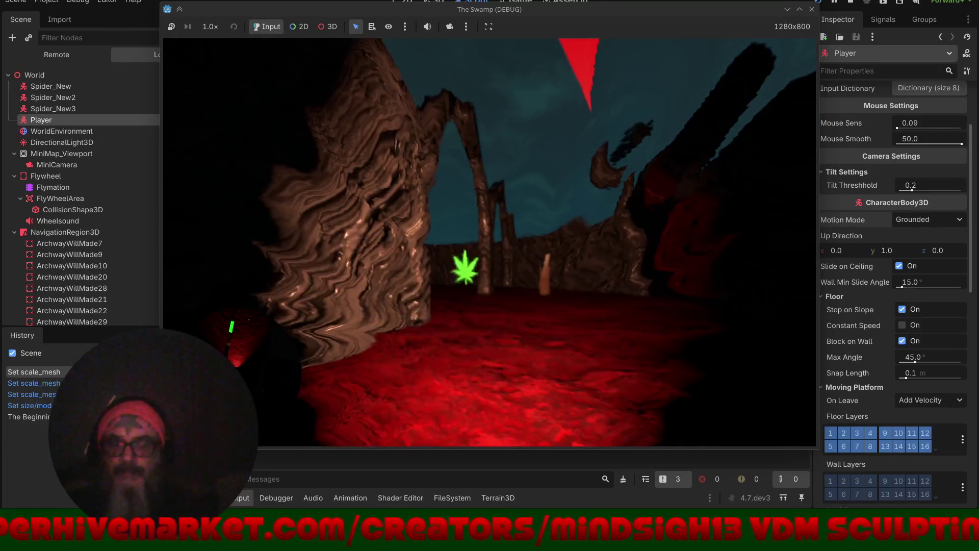
{"action": "key", "text": "w"}
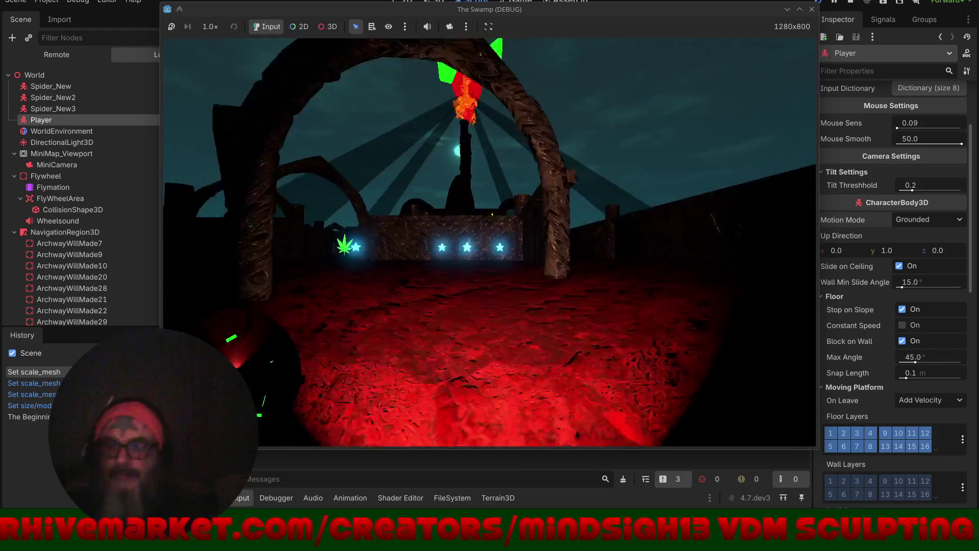
{"action": "key", "text": "w"}
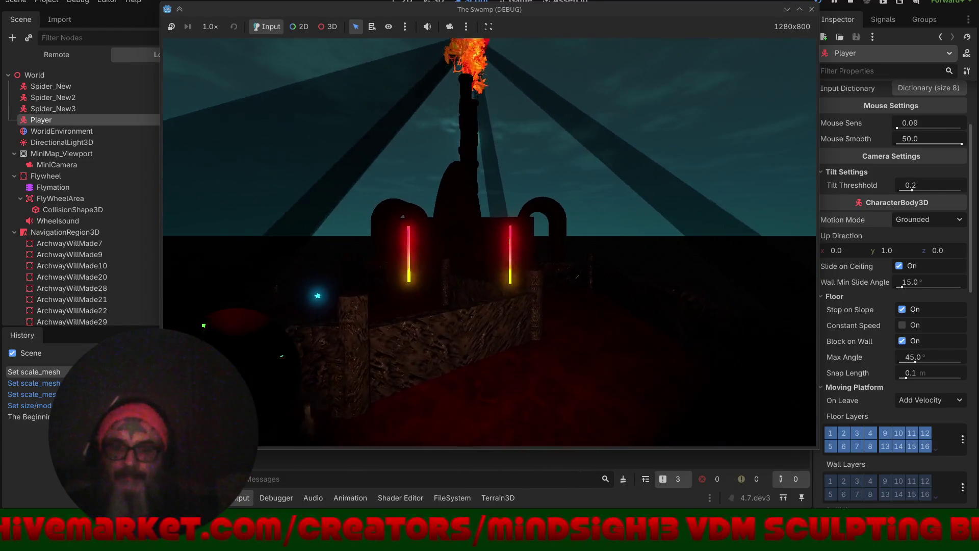
{"action": "key", "text": "w"}
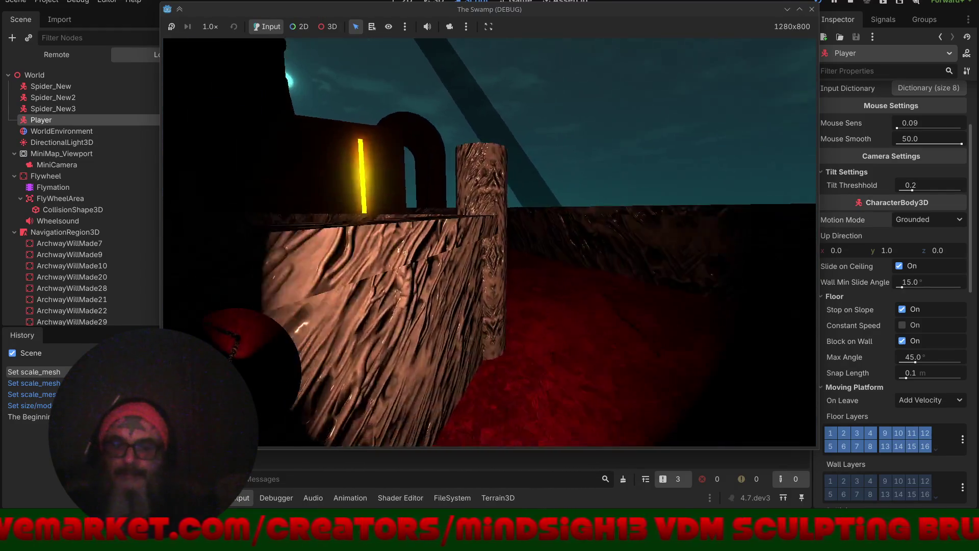
{"action": "key", "text": "w"}
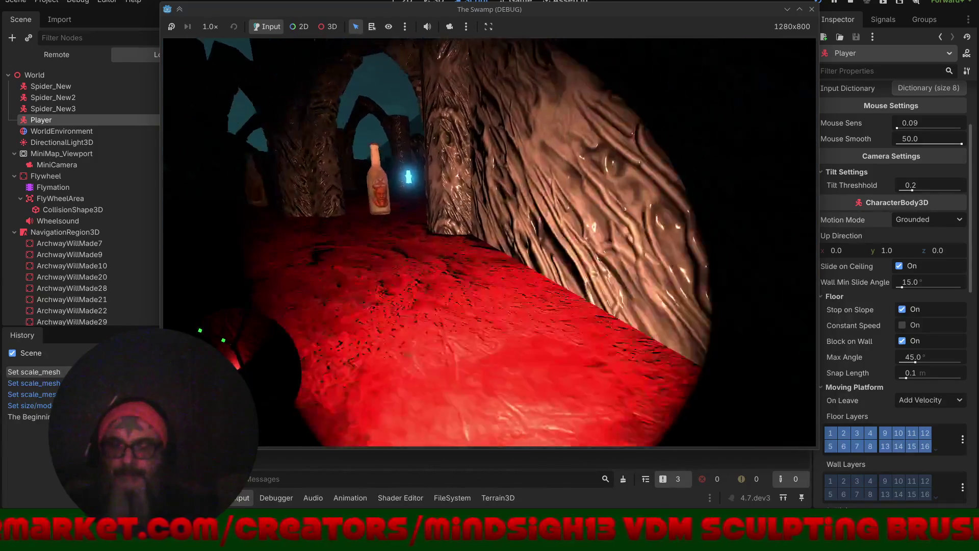
{"action": "key", "text": "w"}
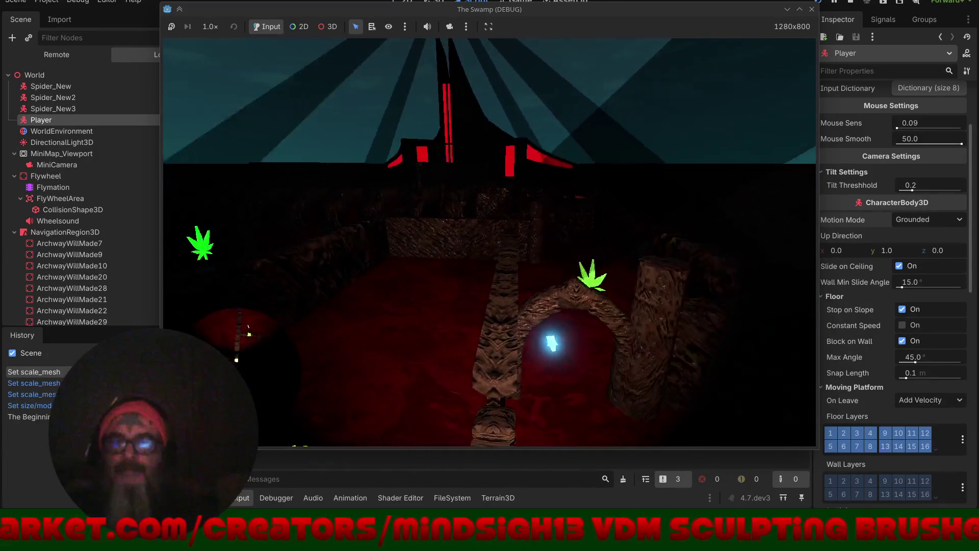
{"action": "key", "text": "w"}
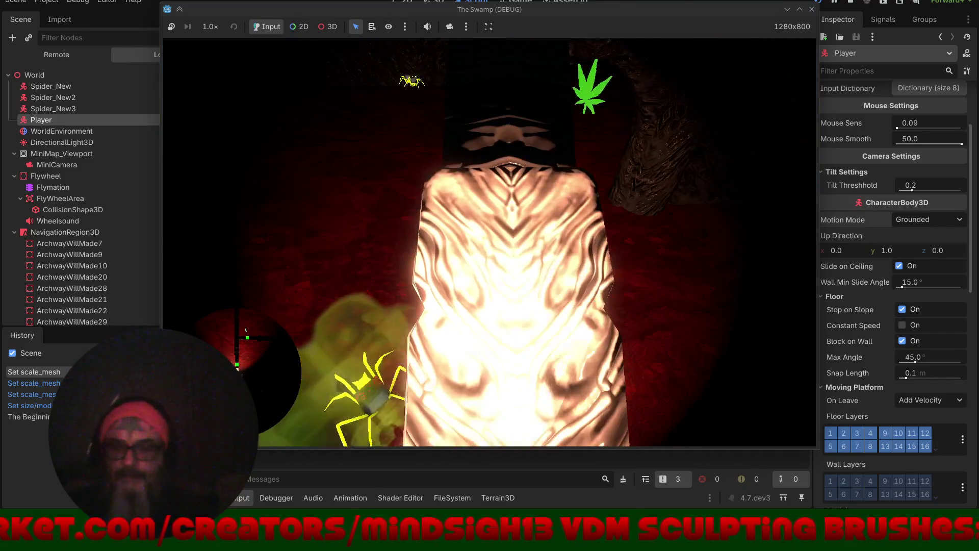
- Follow the wooden path past the rock wall and glowing leaf to the bottle, then pause
{"action": "key", "text": "s"}
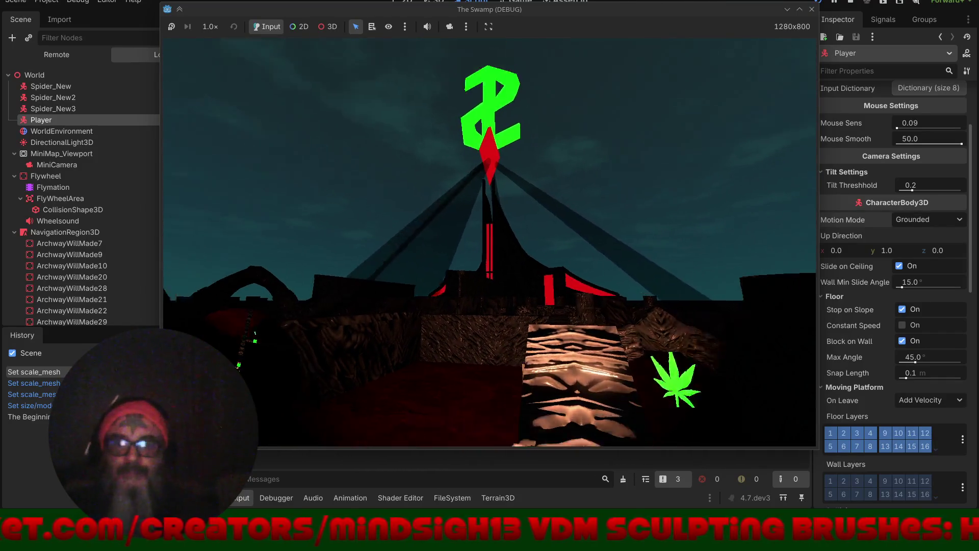
{"action": "key", "text": "w"}
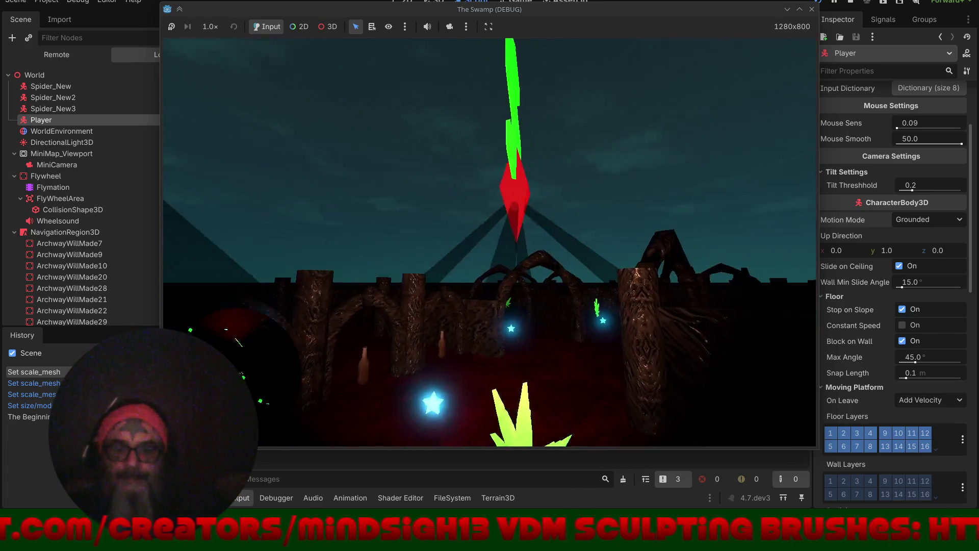
{"action": "key", "text": "w"}
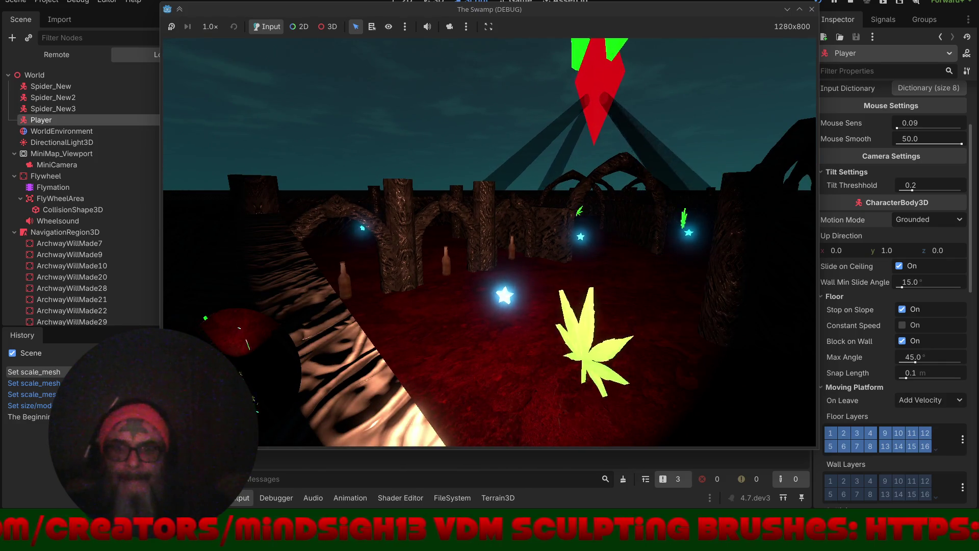
{"action": "key", "text": "w"}
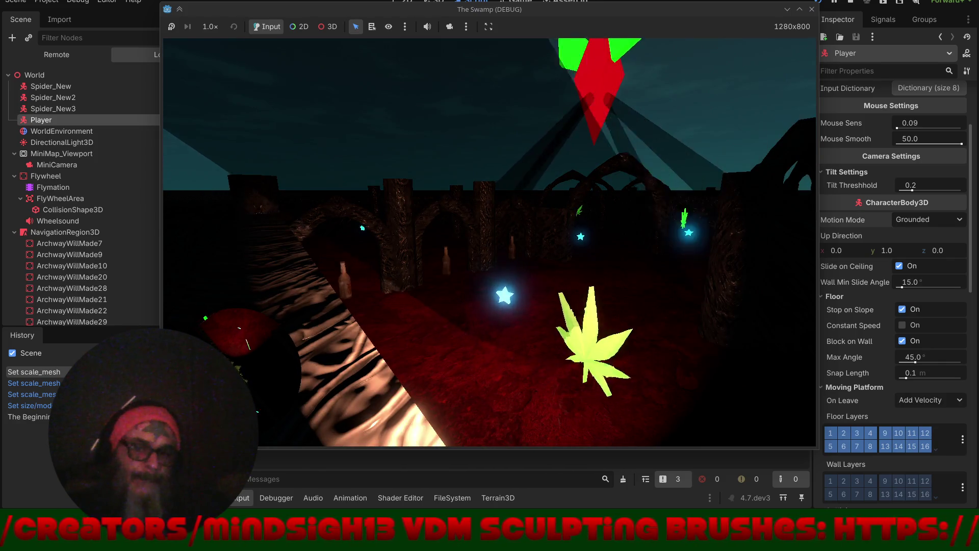
{"action": "key", "text": "w"}
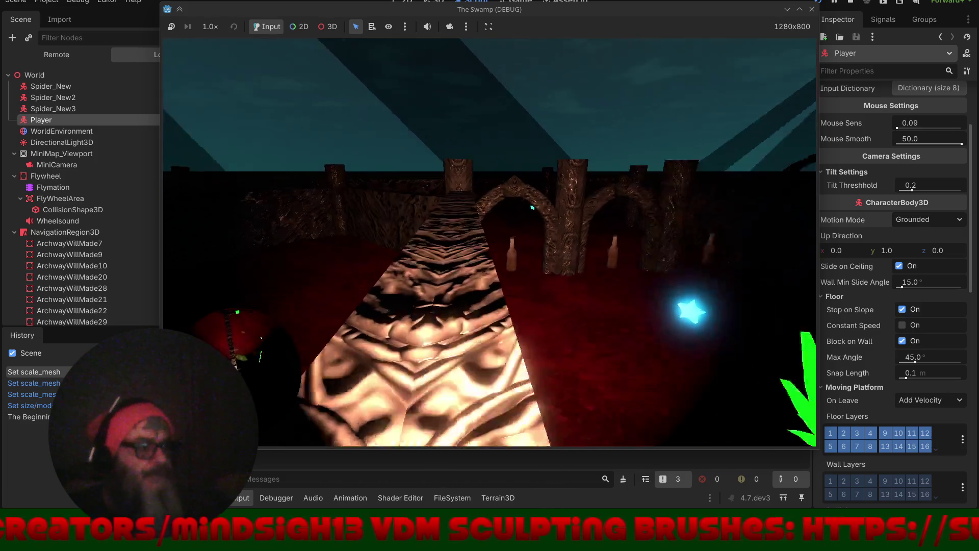
{"action": "key", "text": "w"}
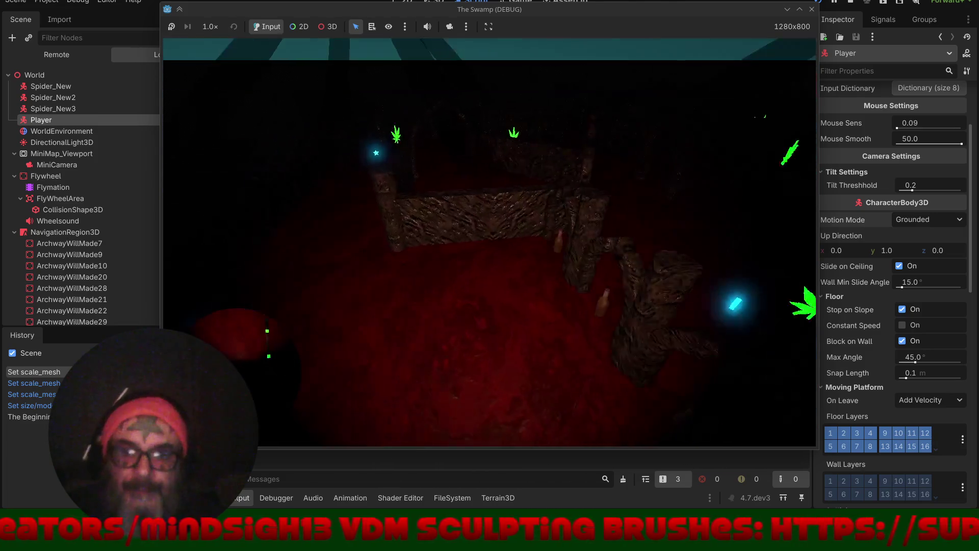
{"action": "key", "text": "w"}
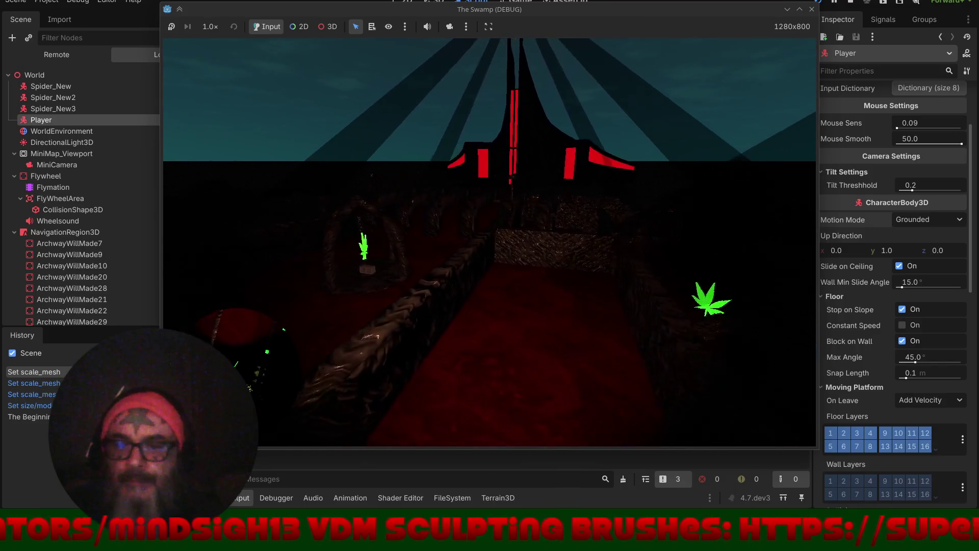
{"action": "key", "text": "w"}
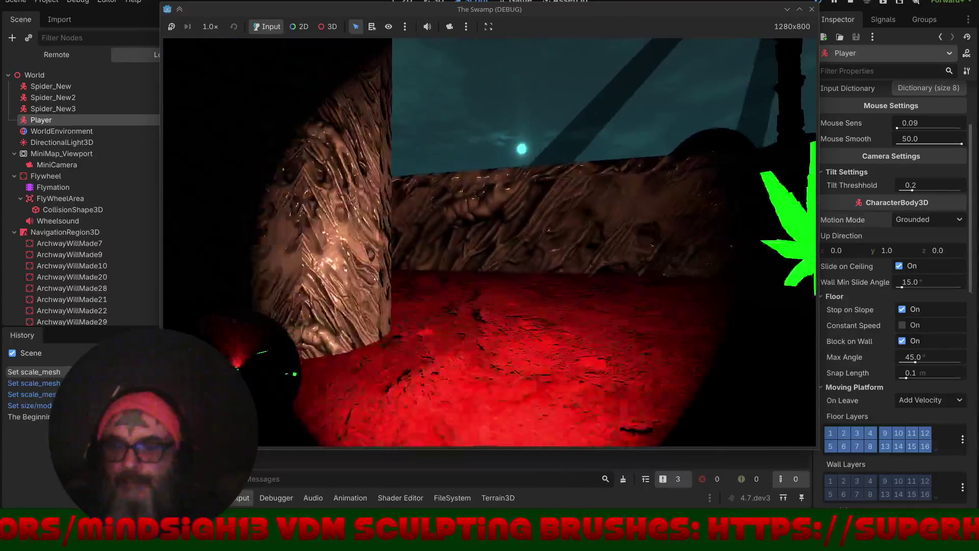
{"action": "key", "text": "w"}
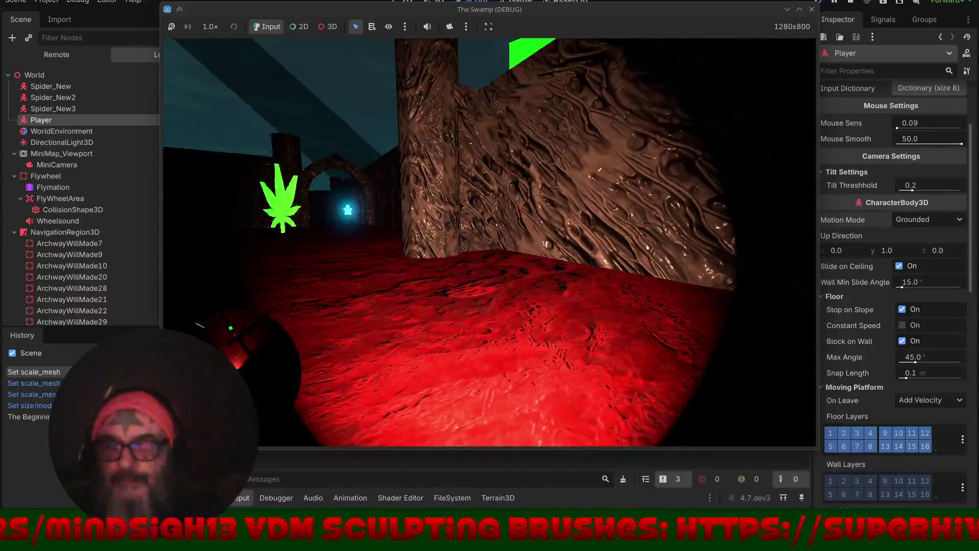
{"action": "key", "text": "w"}
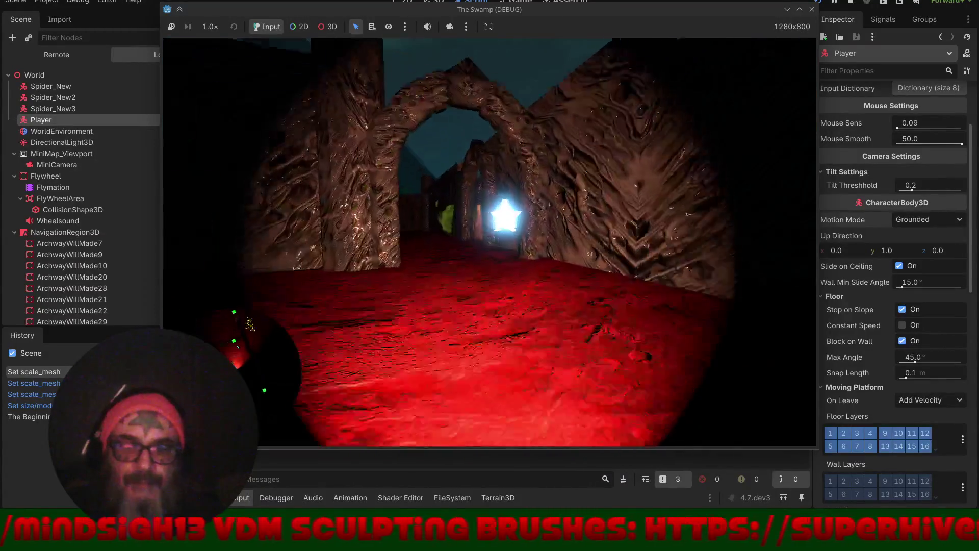
{"action": "key", "text": "w"}
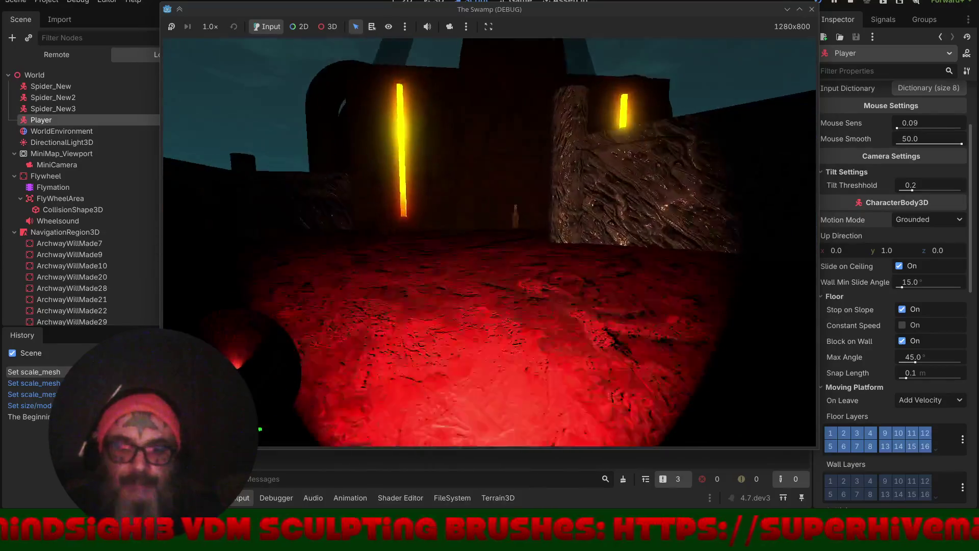
{"action": "key", "text": "w"}
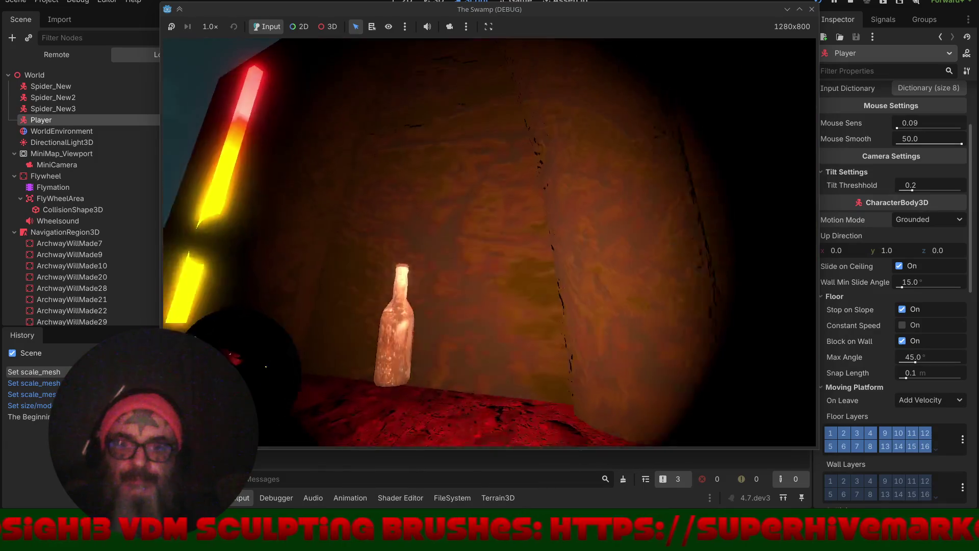
{"action": "key", "text": "Escape"}
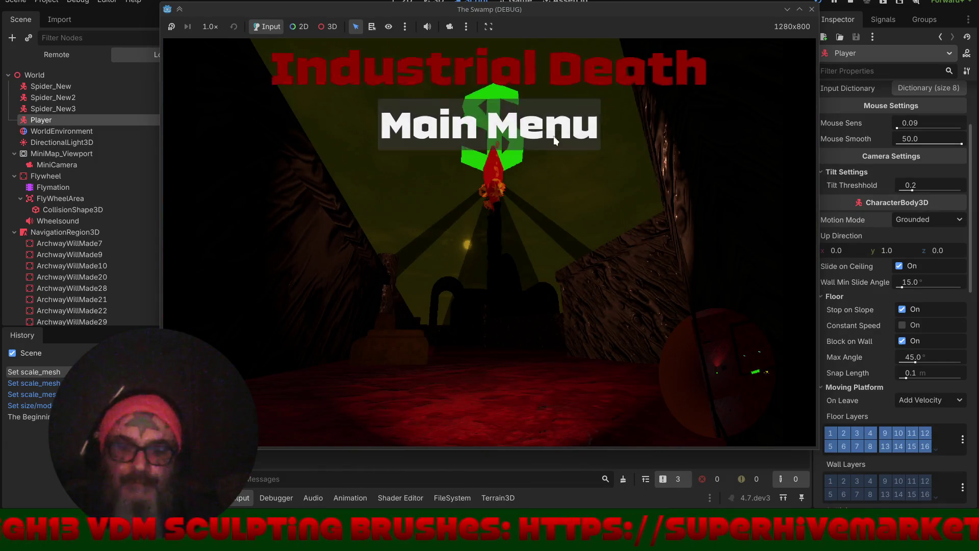
- Go from the pause panel to the title screen and exit The Swamp, ending the debug run
{"action": "left_click", "coordinate": [553, 138]}
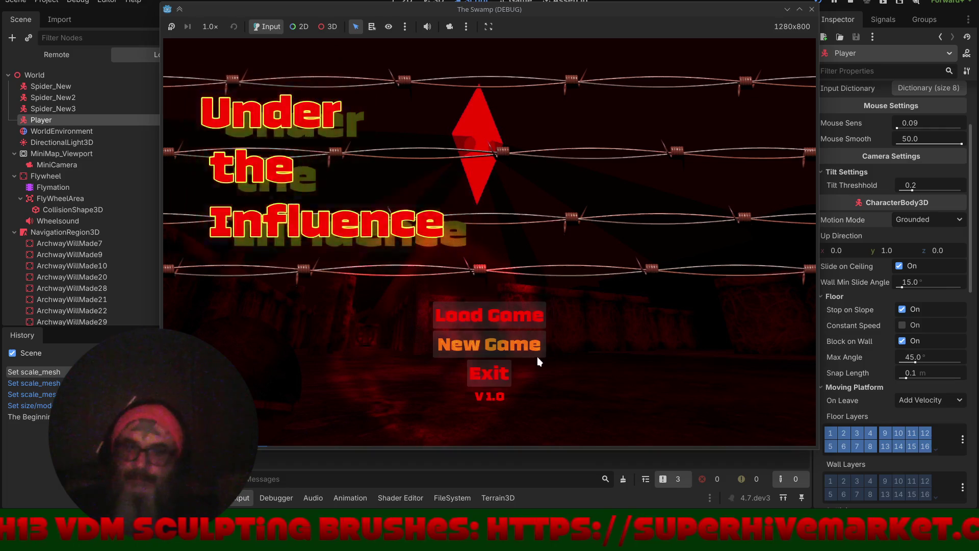
{"action": "left_click", "coordinate": [494, 380]}
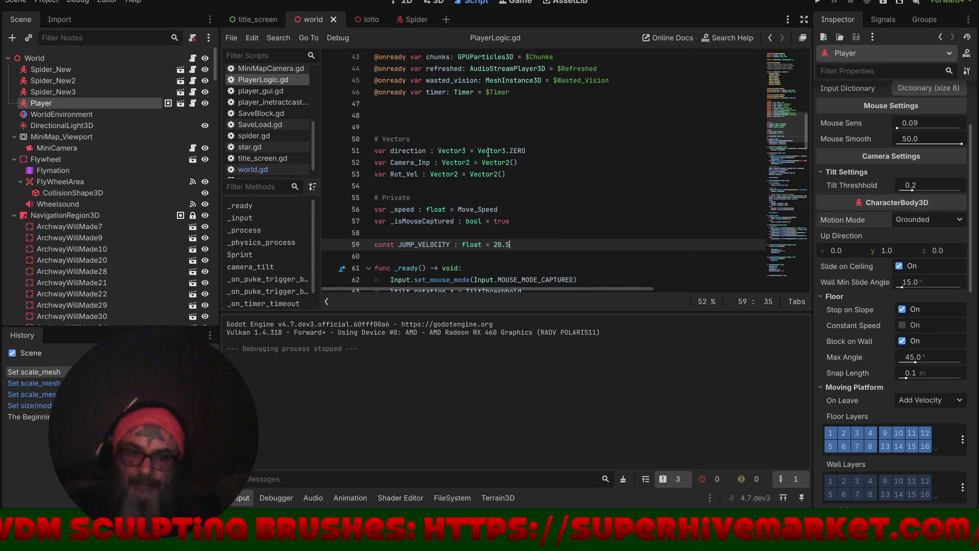
- In an enlarged 3D view of the world scene, zoom into the maze and select Spider_New3
{"action": "left_click", "coordinate": [437, 3]}
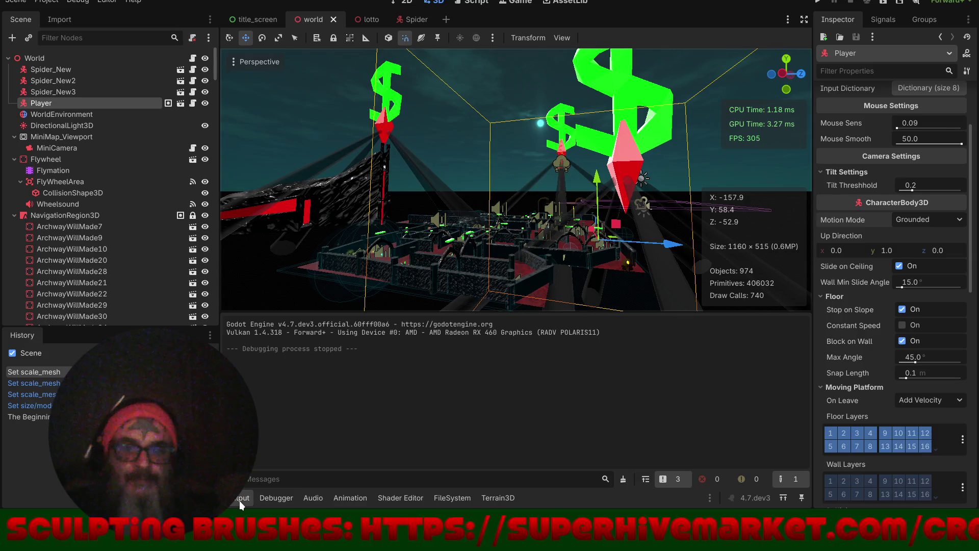
{"action": "left_click", "coordinate": [240, 500]}
{"action": "scroll", "coordinate": [451, 279], "scroll_direction": "up", "scroll_amount": 4}
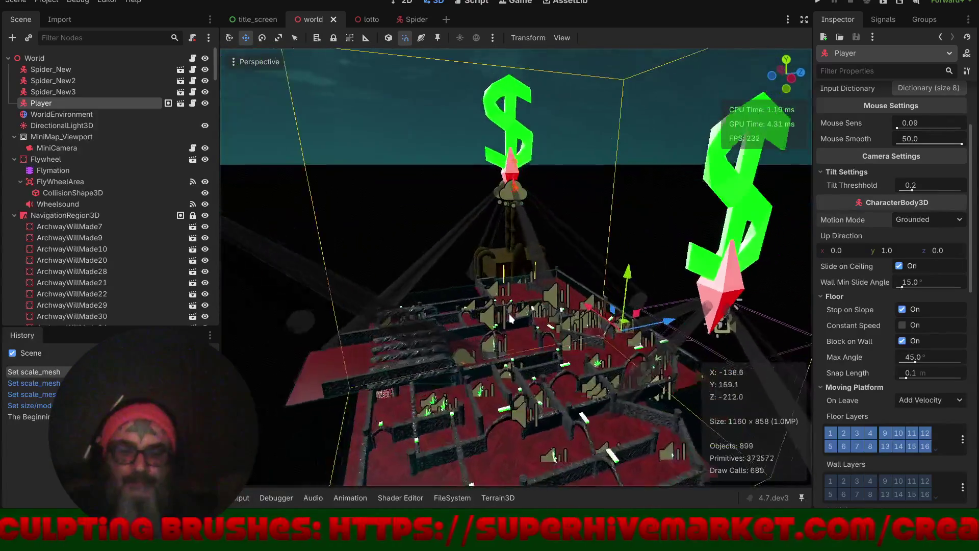
{"action": "scroll", "coordinate": [511, 319], "scroll_direction": "up", "scroll_amount": 3}
{"action": "scroll", "coordinate": [494, 320], "scroll_direction": "up", "scroll_amount": 3}
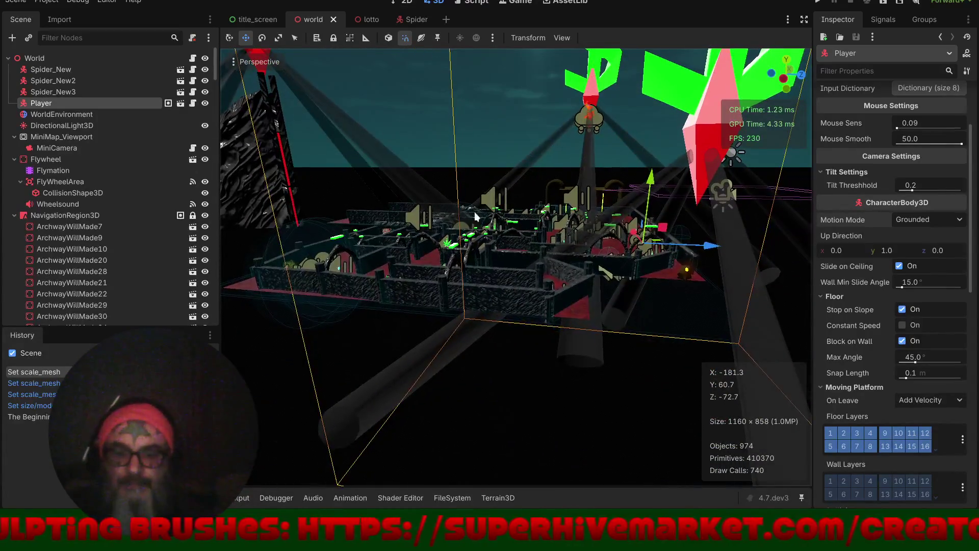
{"action": "scroll", "coordinate": [449, 240], "scroll_direction": "up", "scroll_amount": 8}
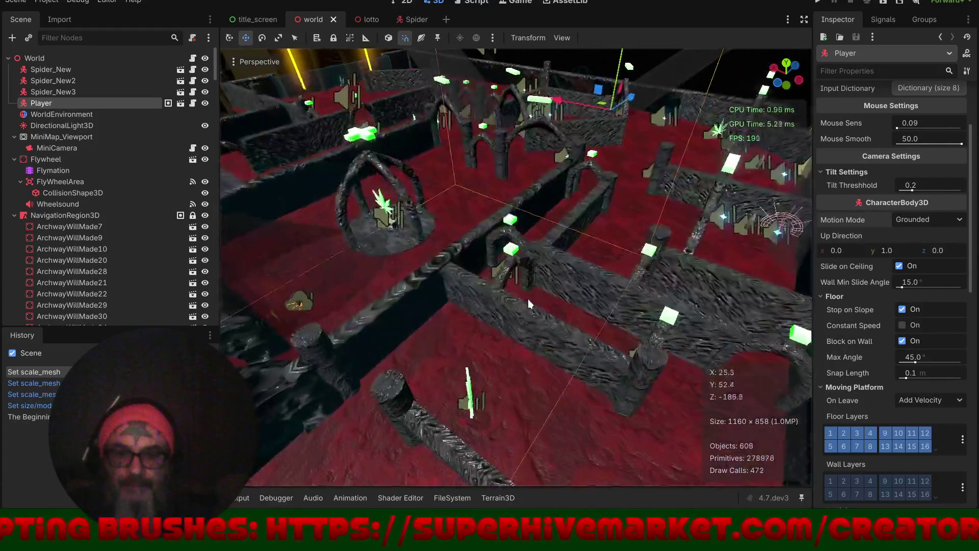
{"action": "scroll", "coordinate": [439, 241], "scroll_direction": "up", "scroll_amount": 8}
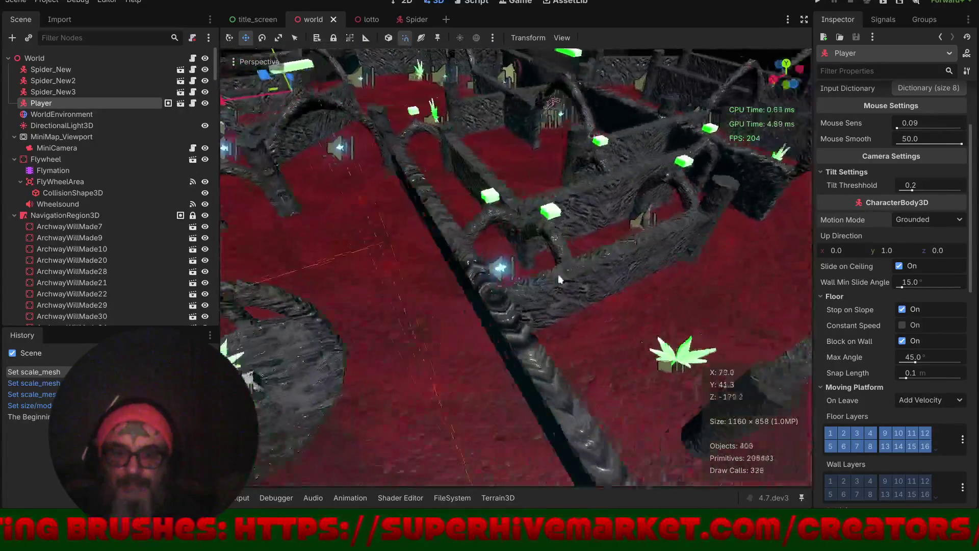
{"action": "scroll", "coordinate": [586, 279], "scroll_direction": "down", "scroll_amount": 10}
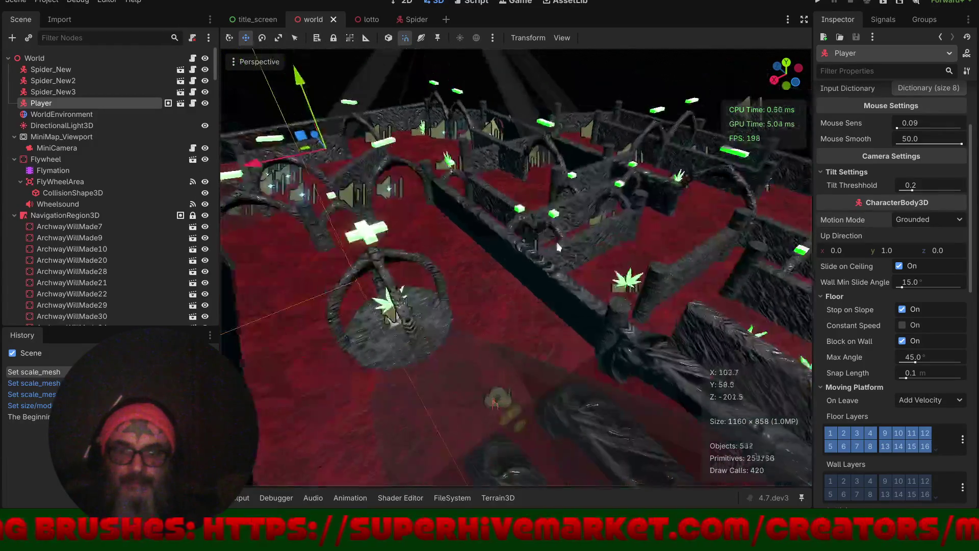
{"action": "scroll", "coordinate": [638, 278], "scroll_direction": "up", "scroll_amount": 5}
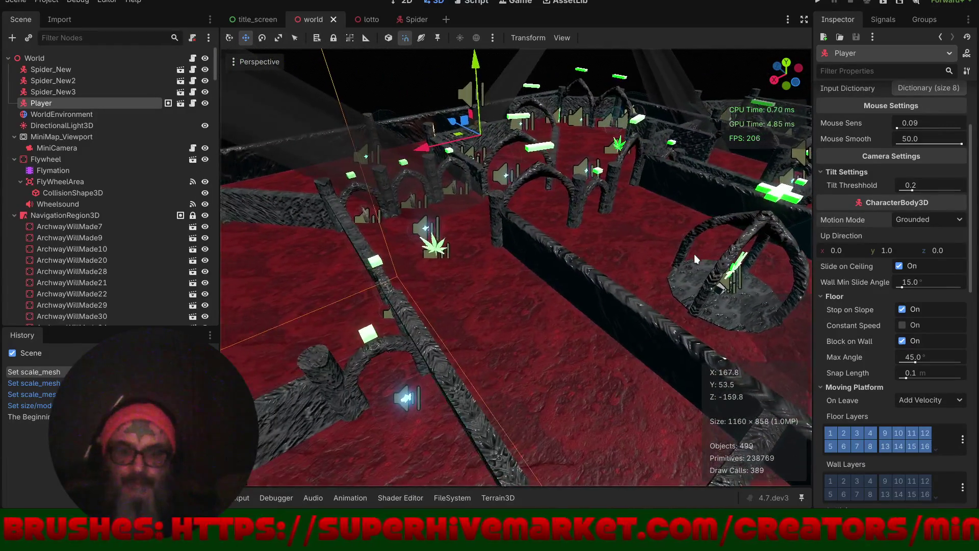
{"action": "scroll", "coordinate": [596, 237], "scroll_direction": "up", "scroll_amount": 5}
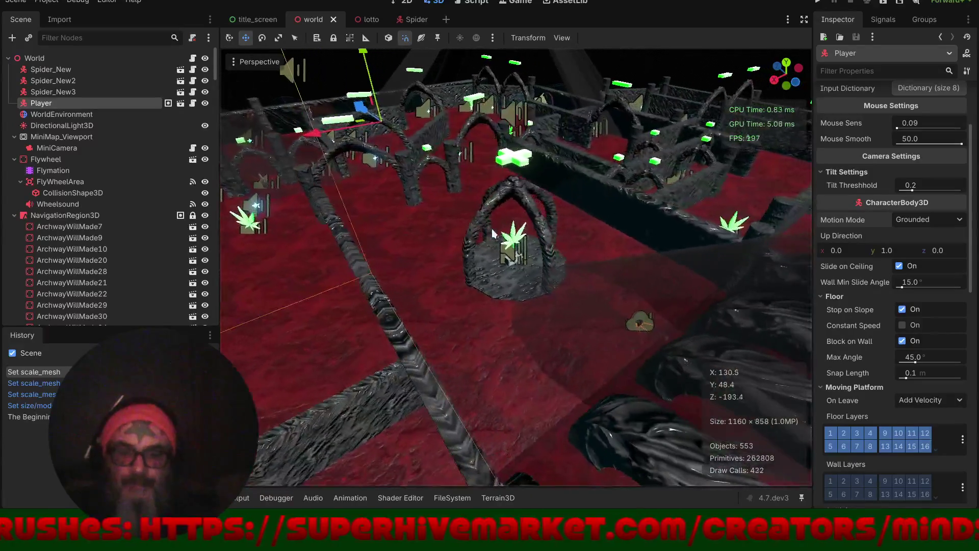
{"action": "scroll", "coordinate": [500, 238], "scroll_direction": "up", "scroll_amount": 2}
{"action": "scroll", "coordinate": [641, 325], "scroll_direction": "up", "scroll_amount": 8}
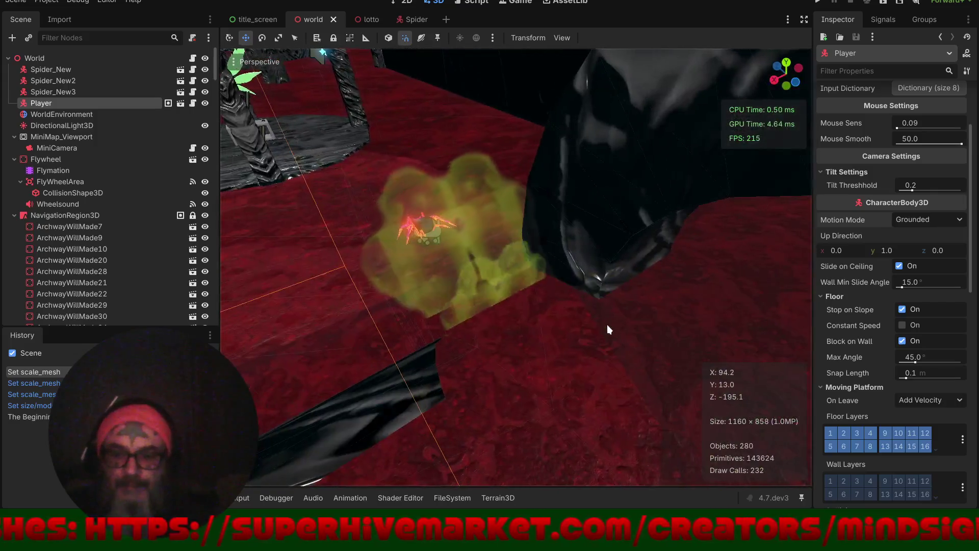
{"action": "scroll", "coordinate": [606, 324], "scroll_direction": "up", "scroll_amount": 5}
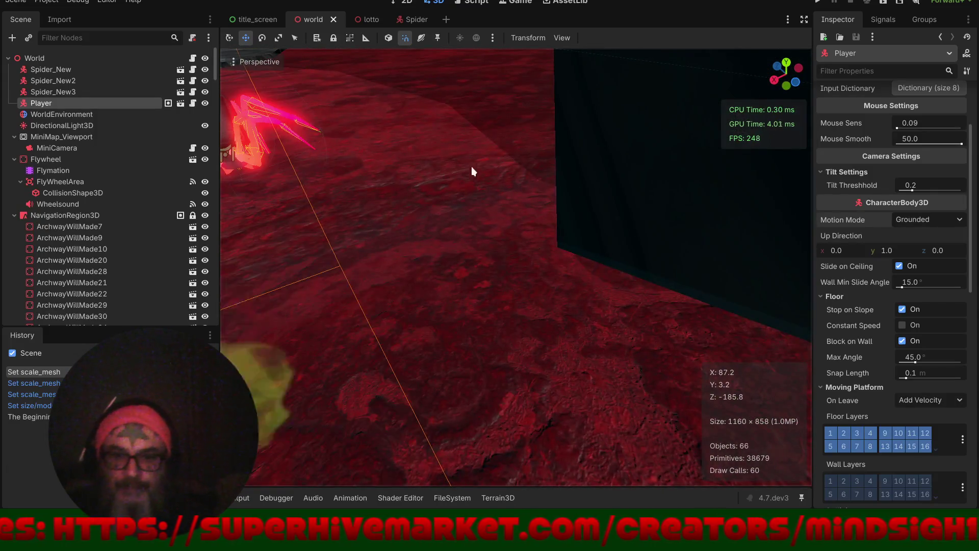
{"action": "key", "text": "f"}
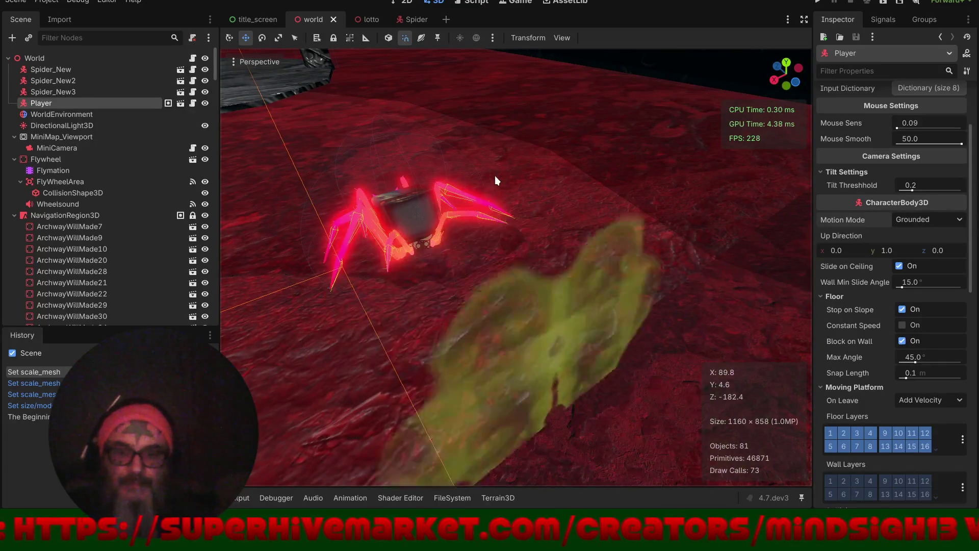
{"action": "left_click", "coordinate": [421, 210]}
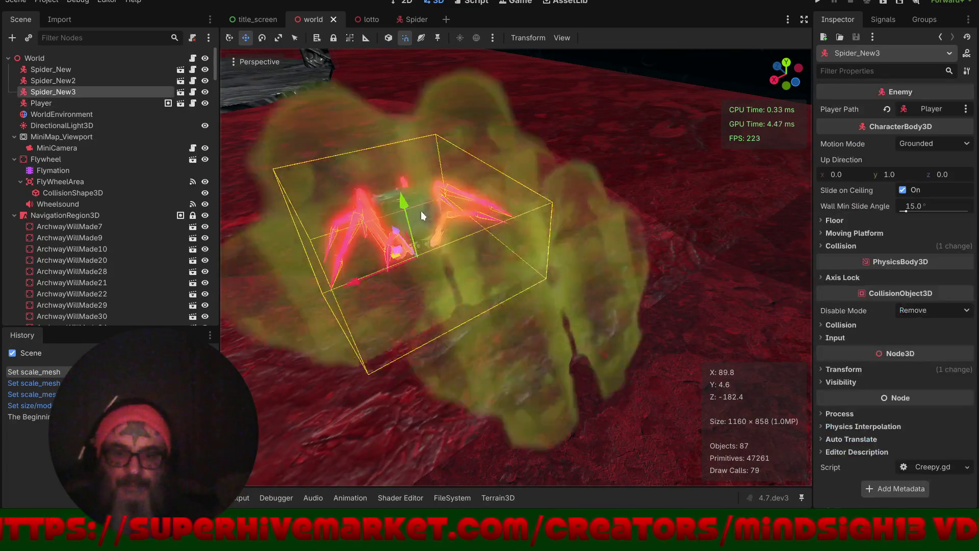
{"action": "key", "text": "f"}
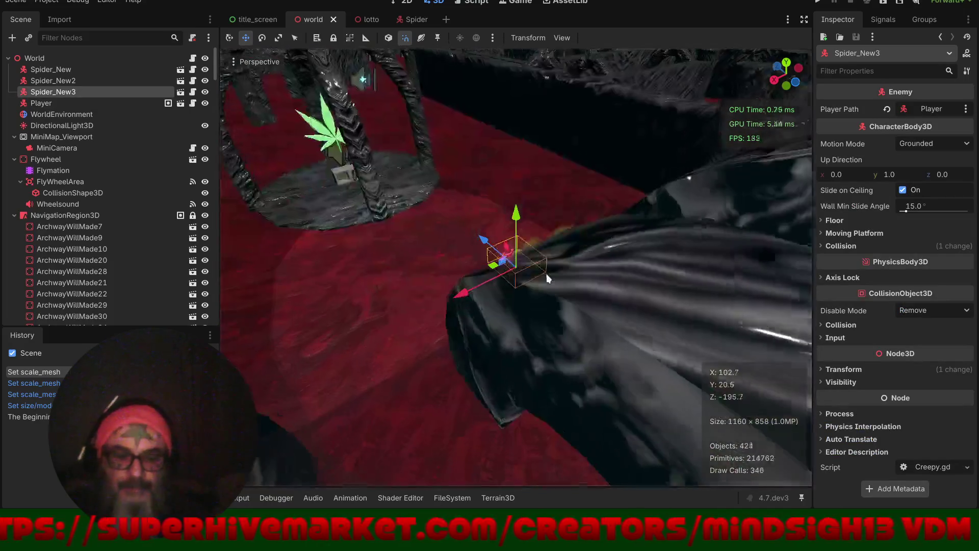
{"action": "scroll", "coordinate": [642, 219], "scroll_direction": "up", "scroll_amount": 6}
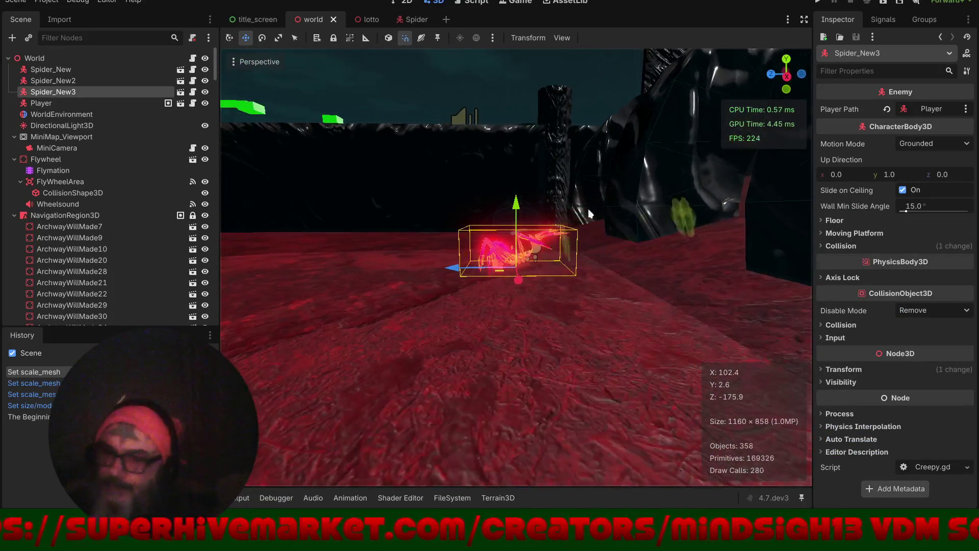
{"action": "mouse_move", "coordinate": [535, 243]}
{"action": "left_mouse_down"}
{"action": "mouse_move", "coordinate": [273, 272]}
{"action": "mouse_move", "coordinate": [343, 269]}
{"action": "left_mouse_up"}
{"action": "scroll", "coordinate": [339, 266], "scroll_direction": "down", "scroll_amount": 5}
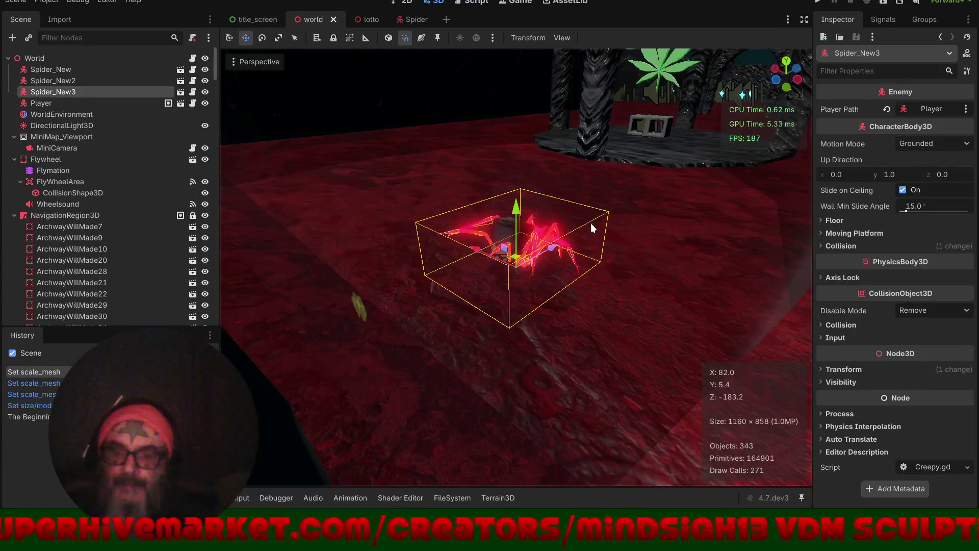
{"action": "mouse_move", "coordinate": [542, 262]}
{"action": "left_mouse_down"}
{"action": "mouse_move", "coordinate": [643, 249]}
{"action": "mouse_move", "coordinate": [666, 235]}
{"action": "mouse_move", "coordinate": [700, 247]}
{"action": "mouse_move", "coordinate": [626, 236]}
{"action": "mouse_move", "coordinate": [555, 275]}
{"action": "mouse_move", "coordinate": [620, 268]}
{"action": "mouse_move", "coordinate": [596, 270]}
{"action": "left_mouse_up"}
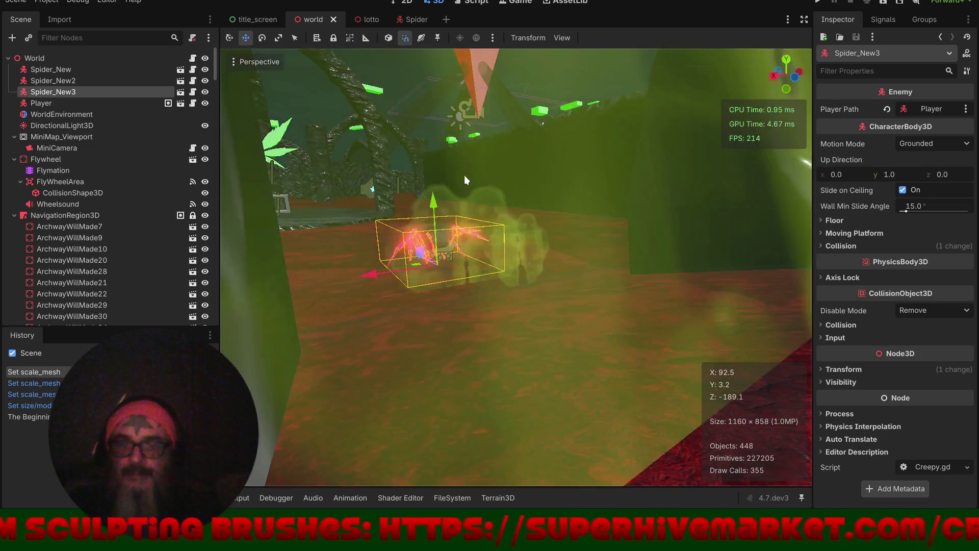
{"action": "mouse_move", "coordinate": [464, 175]}
{"action": "left_mouse_down"}
{"action": "mouse_move", "coordinate": [522, 198]}
{"action": "mouse_move", "coordinate": [583, 194]}
{"action": "left_mouse_up"}
{"action": "scroll", "coordinate": [594, 240], "scroll_direction": "down", "scroll_amount": 5}
{"action": "mouse_move", "coordinate": [528, 270]}
{"action": "left_mouse_down"}
{"action": "mouse_move", "coordinate": [631, 278]}
{"action": "mouse_move", "coordinate": [492, 282]}
{"action": "mouse_move", "coordinate": [460, 267]}
{"action": "left_mouse_up"}
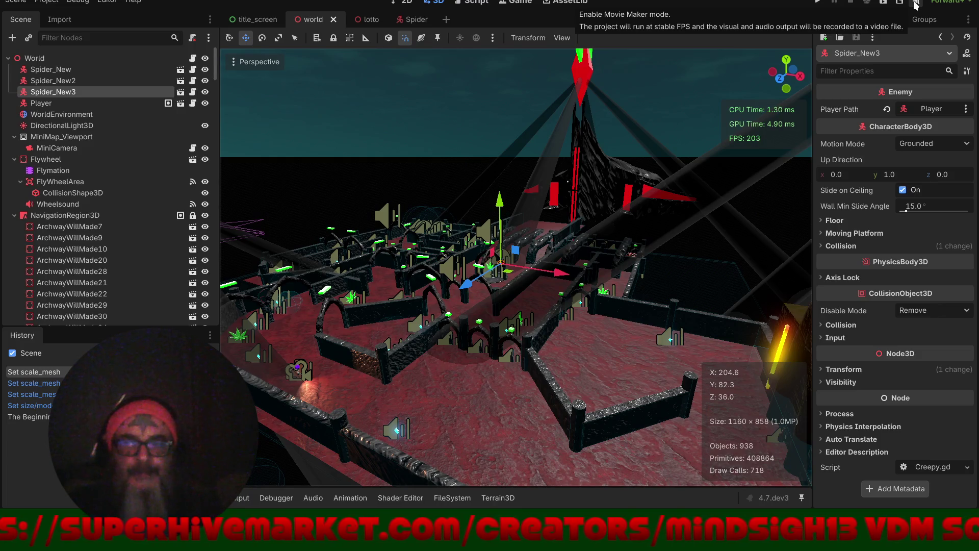
- Orbit the viewport to see the whole maze facing the central tower
{"action": "mouse_move", "coordinate": [353, 168]}
{"action": "left_mouse_down"}
{"action": "mouse_move", "coordinate": [436, 181]}
{"action": "mouse_move", "coordinate": [518, 170]}
{"action": "mouse_move", "coordinate": [556, 182]}
{"action": "mouse_move", "coordinate": [542, 215]}
{"action": "mouse_move", "coordinate": [560, 290]}
{"action": "mouse_move", "coordinate": [587, 336]}
{"action": "mouse_move", "coordinate": [510, 325]}
{"action": "mouse_move", "coordinate": [530, 319]}
{"action": "mouse_move", "coordinate": [516, 316]}
{"action": "left_mouse_up"}
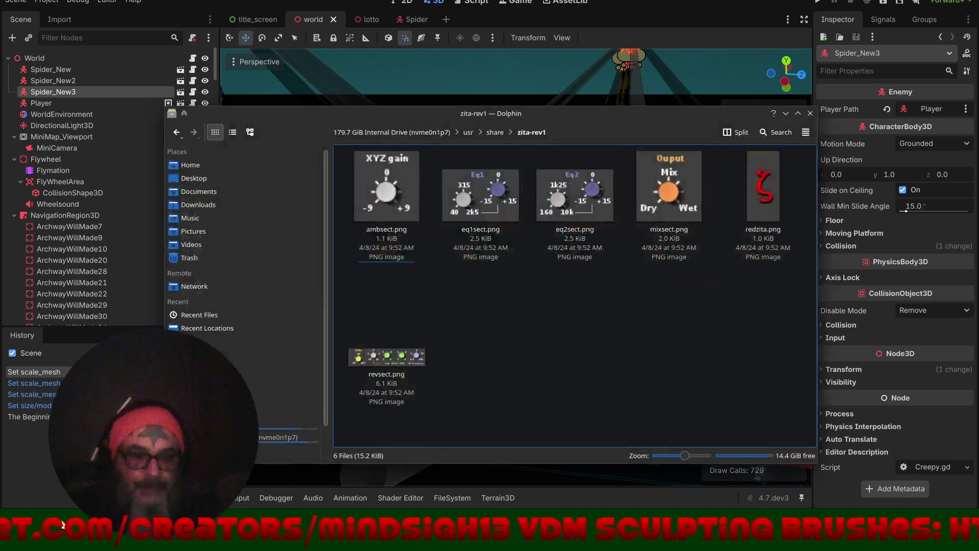
- Run the blender executable from the Downloads blender-5.2.0-alpha release folder
{"action": "left_click", "coordinate": [201, 203]}
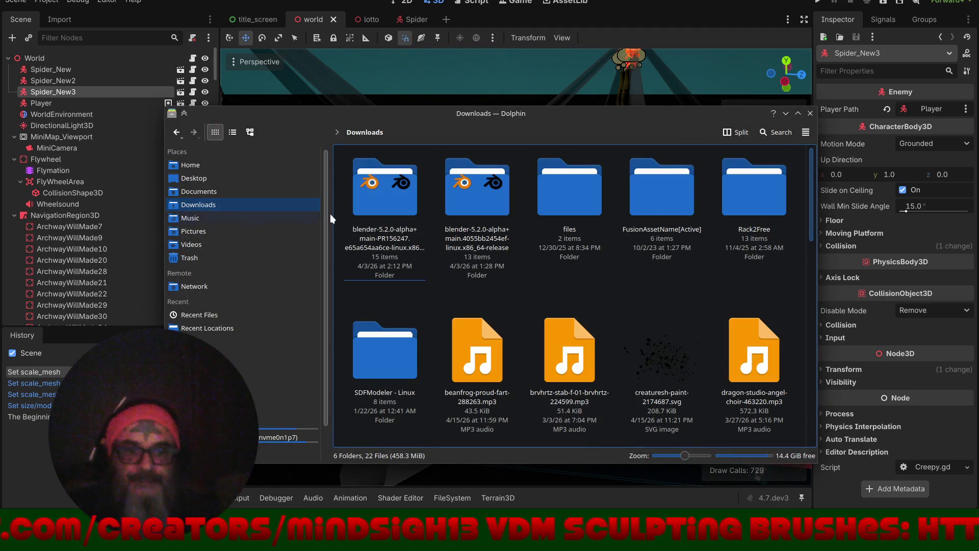
{"action": "double_click", "coordinate": [469, 197]}
{"action": "left_click", "coordinate": [662, 180]}
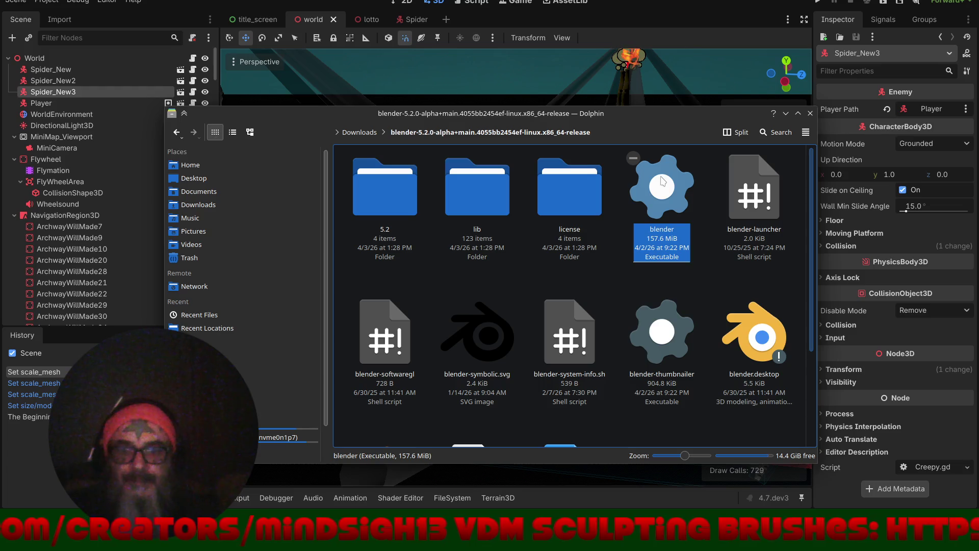
{"action": "double_click", "coordinate": [662, 180]}
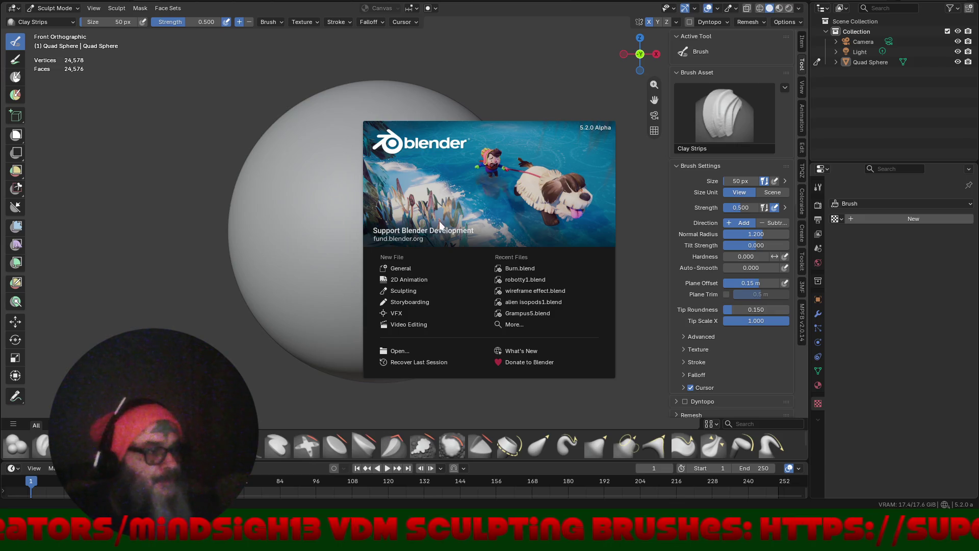
- Close the splash screen, switch to Object Mode, and delete all default scene objects
{"action": "left_click", "coordinate": [427, 271]}
{"action": "key", "text": "ctrl+Tab"}
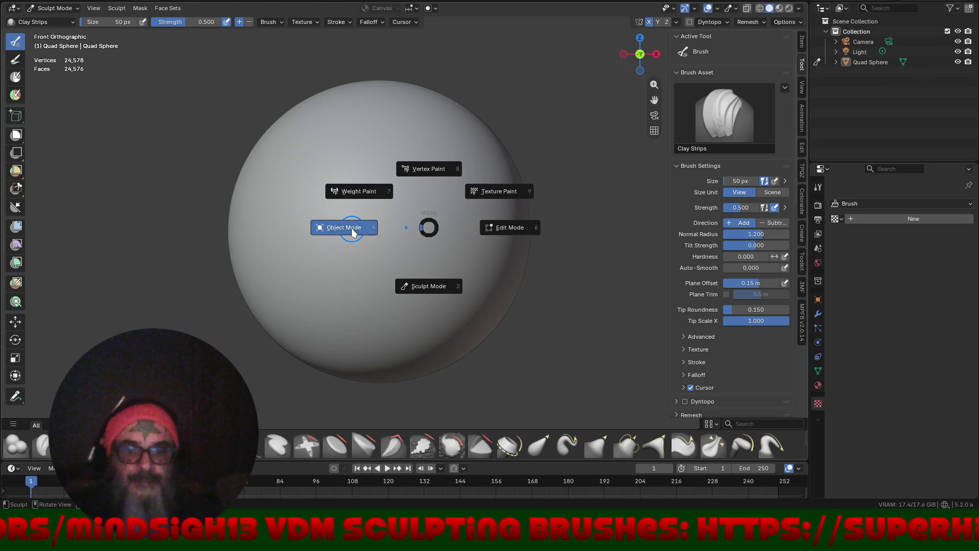
{"action": "left_click", "coordinate": [351, 228]}
{"action": "key", "text": "a"}
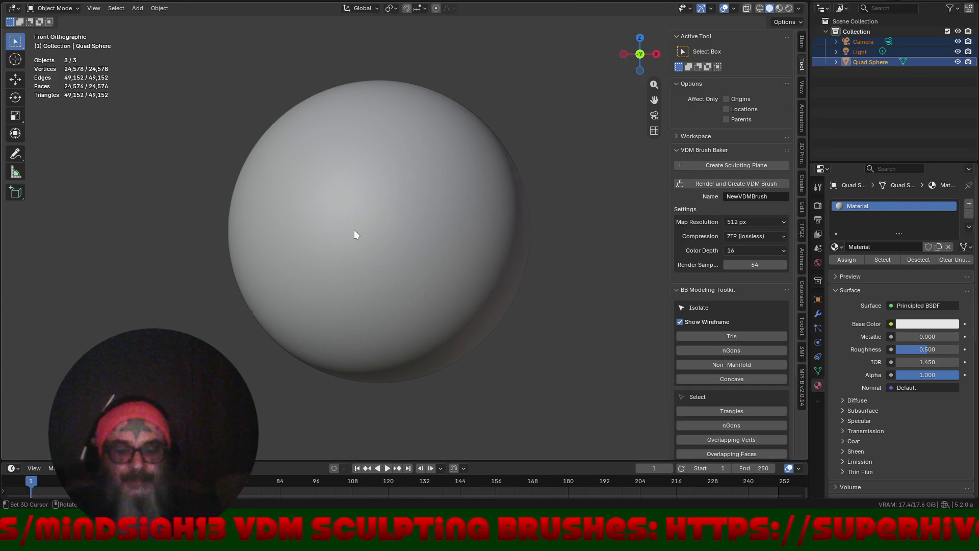
{"action": "key", "text": "Delete"}
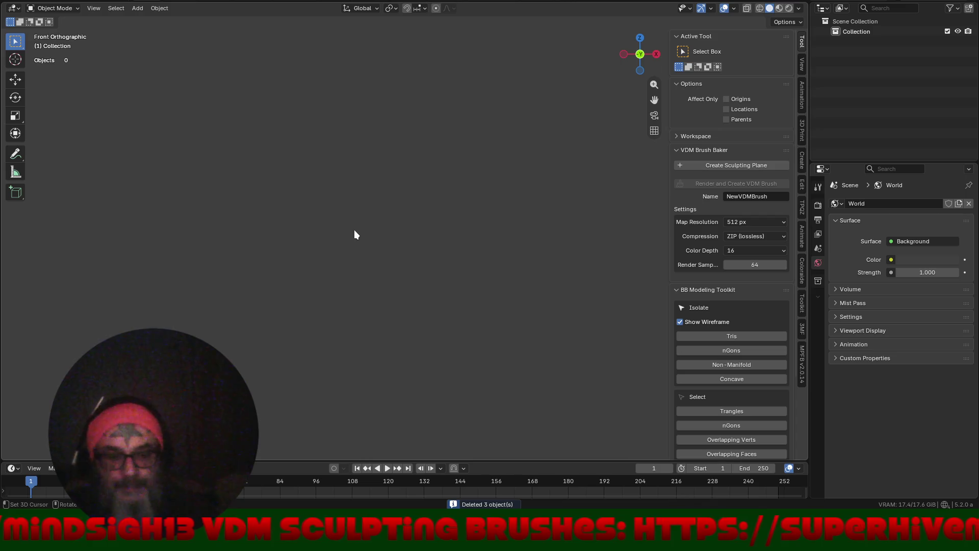
- Import 'archway will made.obj' from Props_Lrg as a Wavefront OBJ and orbit around it
{"action": "key", "text": "shift+a"}
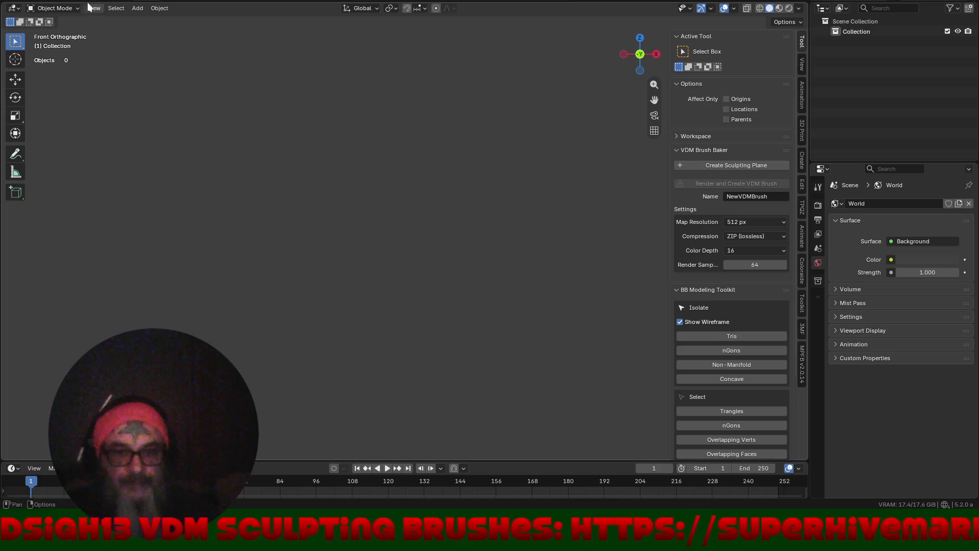
{"action": "key", "text": "F4"}
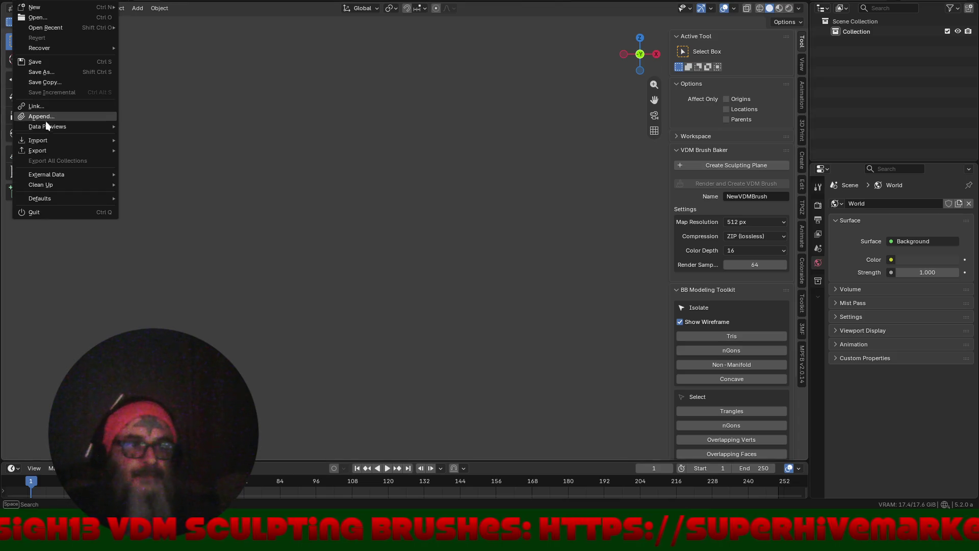
{"action": "mouse_move", "coordinate": [46, 141]}
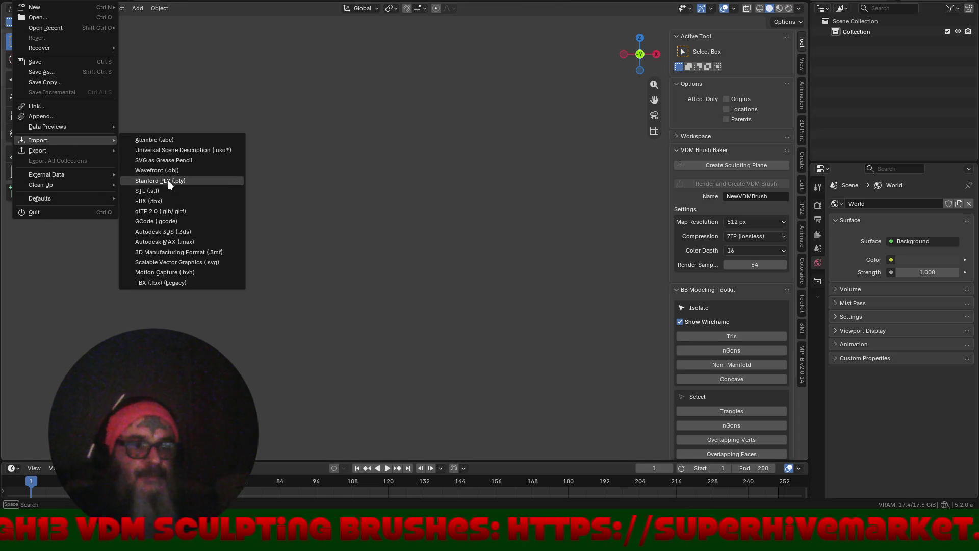
{"action": "left_click", "coordinate": [168, 171]}
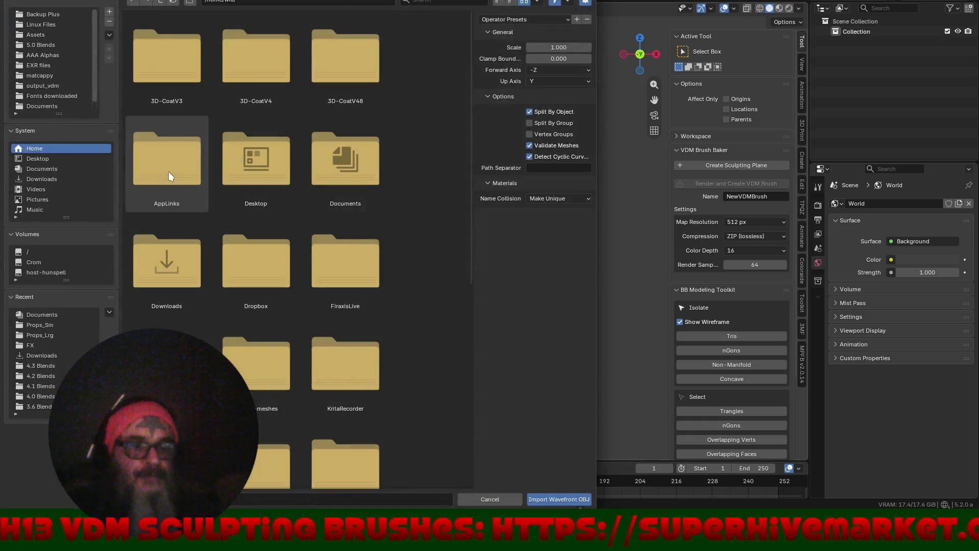
{"action": "left_click", "coordinate": [68, 334]}
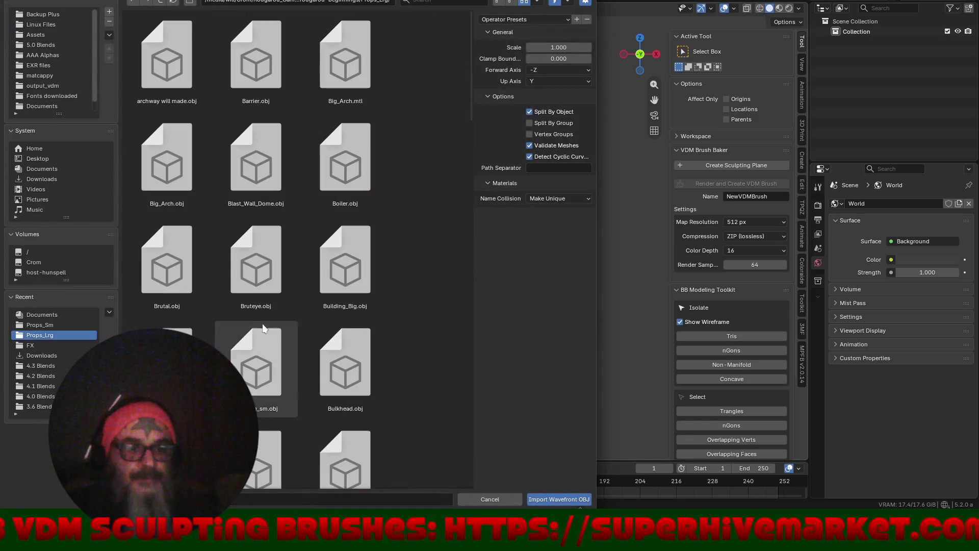
{"action": "double_click", "coordinate": [161, 57]}
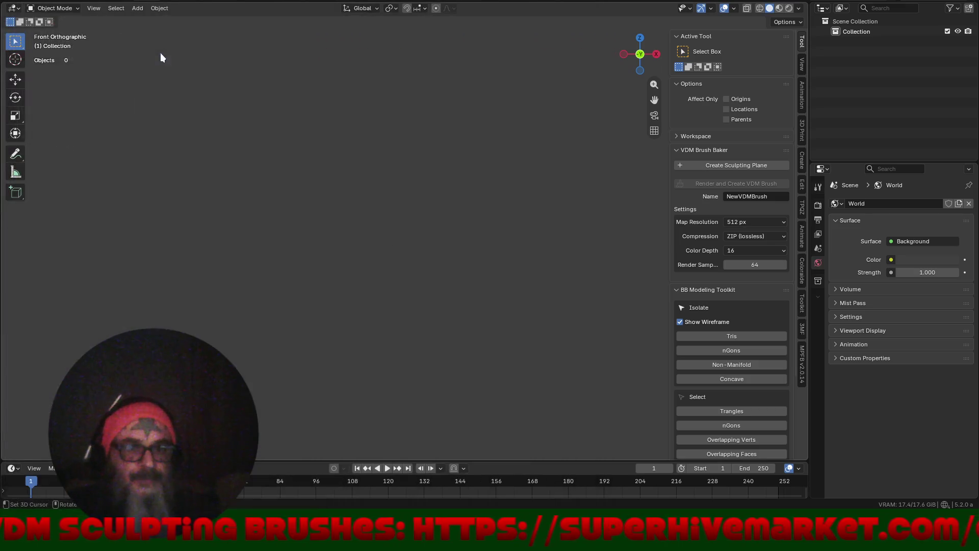
{"action": "scroll", "coordinate": [402, 316], "scroll_direction": "down", "scroll_amount": 4}
{"action": "mouse_move", "coordinate": [403, 335]}
{"action": "left_mouse_down"}
{"action": "mouse_move", "coordinate": [377, 246]}
{"action": "mouse_move", "coordinate": [451, 262]}
{"action": "mouse_move", "coordinate": [425, 279]}
{"action": "mouse_move", "coordinate": [418, 135]}
{"action": "mouse_move", "coordinate": [454, 185]}
{"action": "mouse_move", "coordinate": [454, 217]}
{"action": "left_mouse_up"}
- In Edit Mode with edge select, select a shortest edge path up the archway's right pillar
{"action": "key", "text": "ctrl+Tab"}
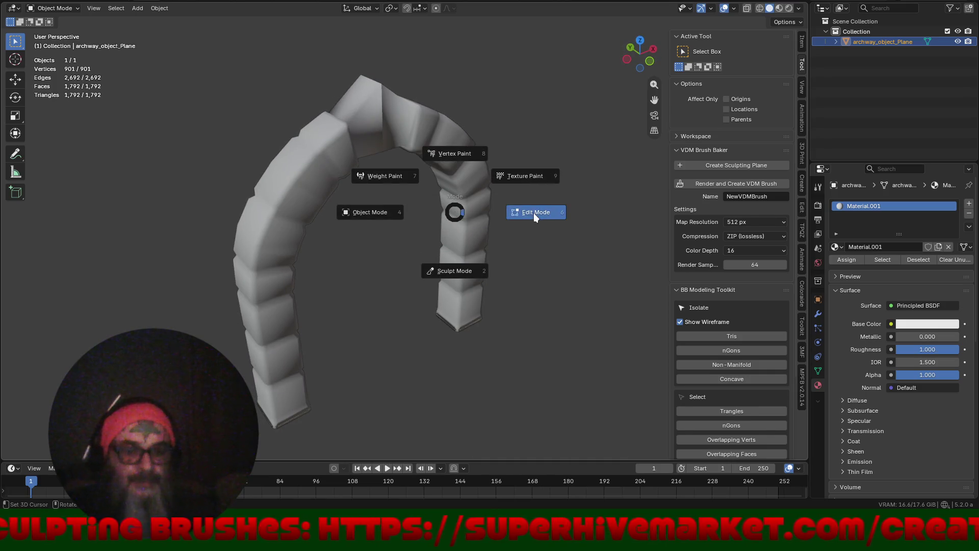
{"action": "left_click", "coordinate": [494, 244]}
{"action": "left_click_drag", "start_coordinate": [494, 245], "coordinate": [453, 312]}
{"action": "key", "text": "2"}
{"action": "scroll", "coordinate": [454, 312], "scroll_direction": "up", "scroll_amount": 5}
{"action": "left_click", "coordinate": [441, 263]}
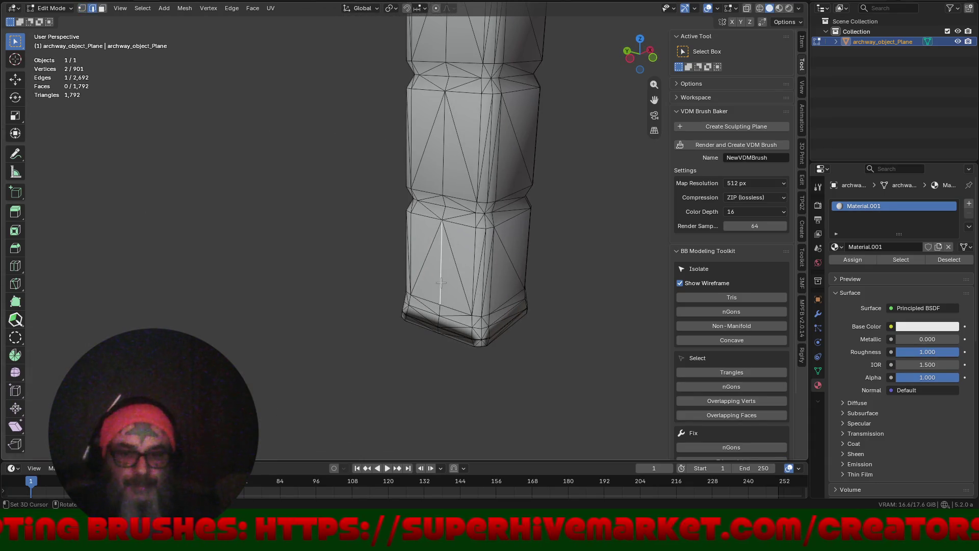
{"action": "scroll", "coordinate": [424, 404], "scroll_direction": "down", "scroll_amount": 4}
{"action": "left_click", "coordinate": [433, 232], "text": "ctrl"}
{"action": "mouse_move", "coordinate": [454, 299]}
{"action": "left_mouse_down"}
{"action": "mouse_move", "coordinate": [465, 299]}
{"action": "mouse_move", "coordinate": [409, 166]}
{"action": "left_mouse_up"}
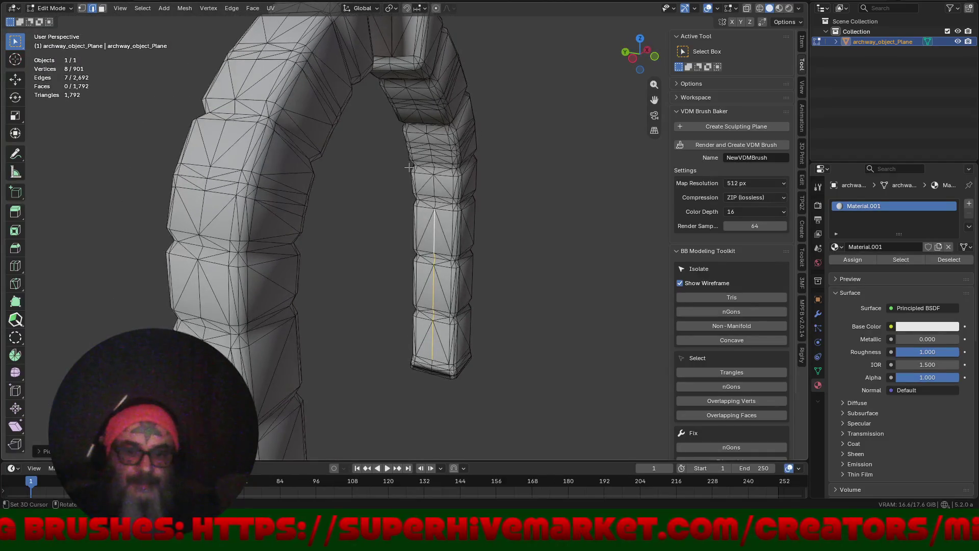
{"action": "scroll", "coordinate": [411, 171], "scroll_direction": "up", "scroll_amount": 2}
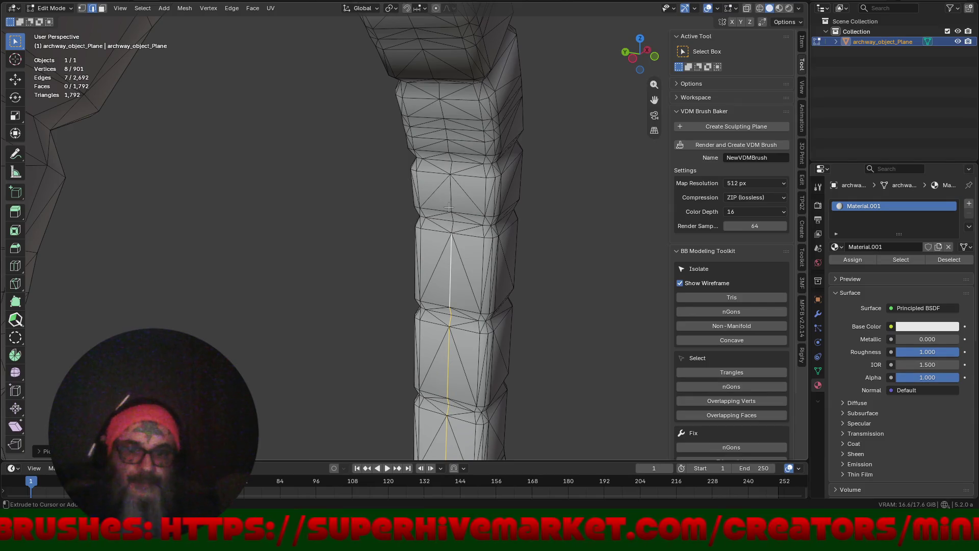
{"action": "scroll", "coordinate": [415, 210], "scroll_direction": "down", "scroll_amount": 5}
{"action": "mouse_move", "coordinate": [517, 247]}
{"action": "left_mouse_down"}
{"action": "mouse_move", "coordinate": [393, 264]}
{"action": "mouse_move", "coordinate": [494, 247]}
{"action": "mouse_move", "coordinate": [398, 273]}
{"action": "left_mouse_up"}
{"action": "scroll", "coordinate": [398, 273], "scroll_direction": "up", "scroll_amount": 3}
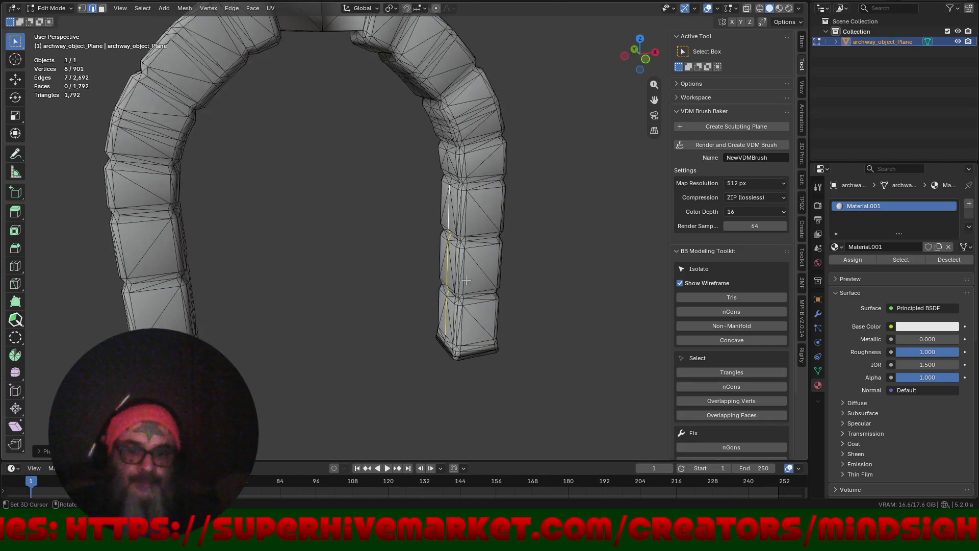
{"action": "left_click_drag", "start_coordinate": [518, 275], "coordinate": [523, 277]}
- Duplicate the edge path in place and separate the selection into a new object
{"action": "key", "text": "shift+d"}
{"action": "key", "text": "x"}
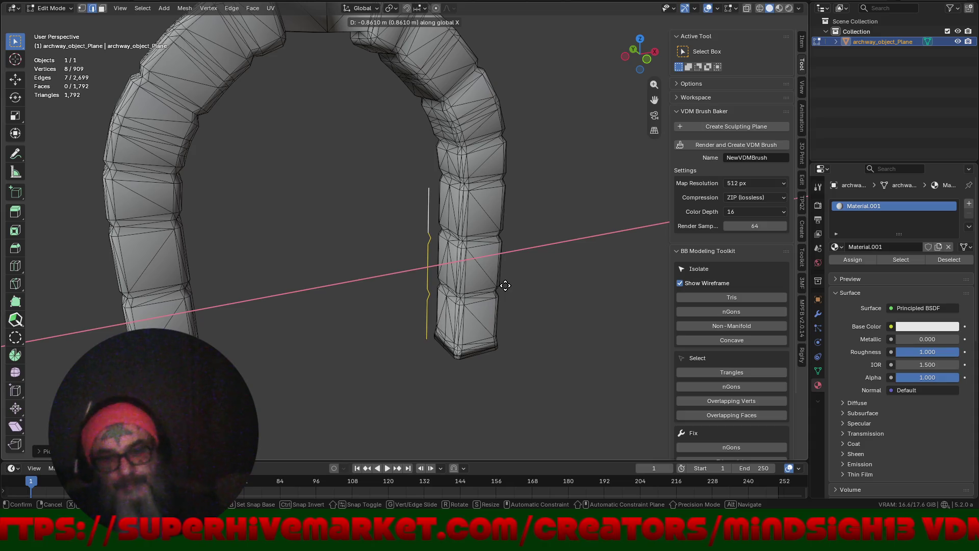
{"action": "right_click", "coordinate": [505, 285]}
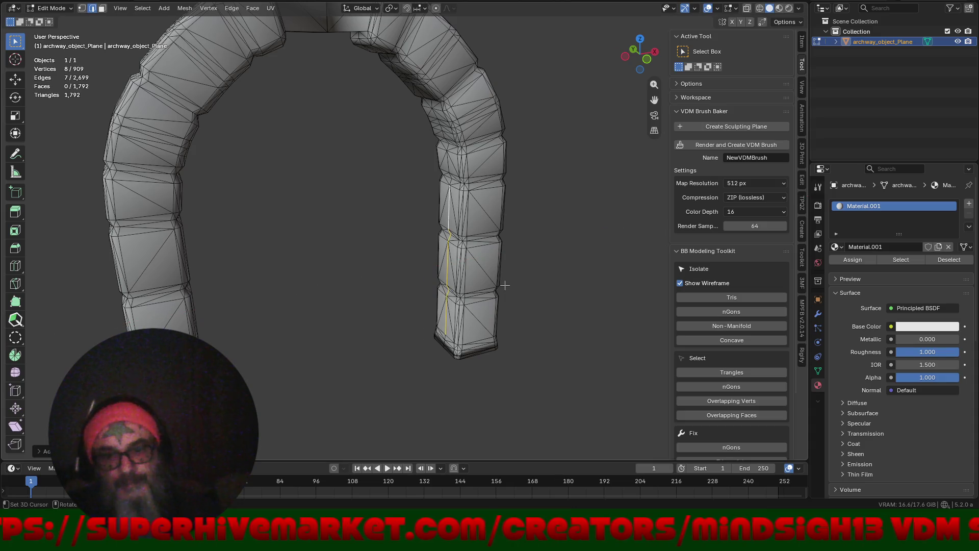
{"action": "key", "text": "p"}
{"action": "left_click", "coordinate": [503, 284]}
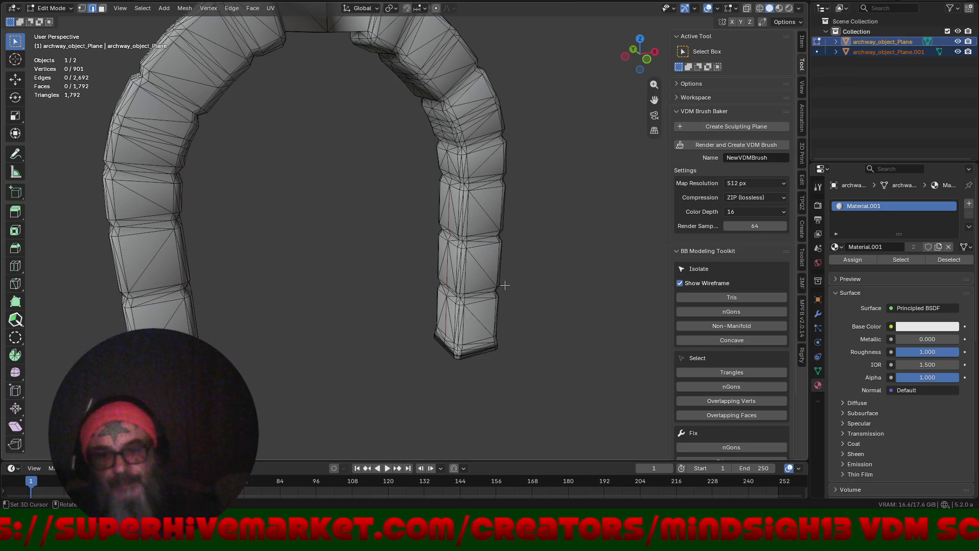
- Back in Object Mode, hide the archway and make the separated line object active
{"action": "key", "text": "ctrl+Tab"}
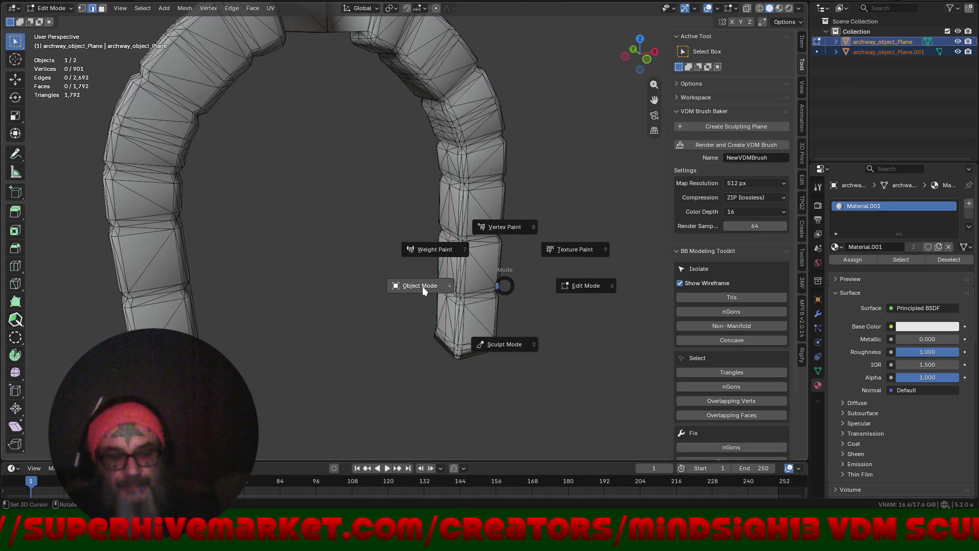
{"action": "left_click", "coordinate": [422, 286]}
{"action": "left_click", "coordinate": [495, 153]}
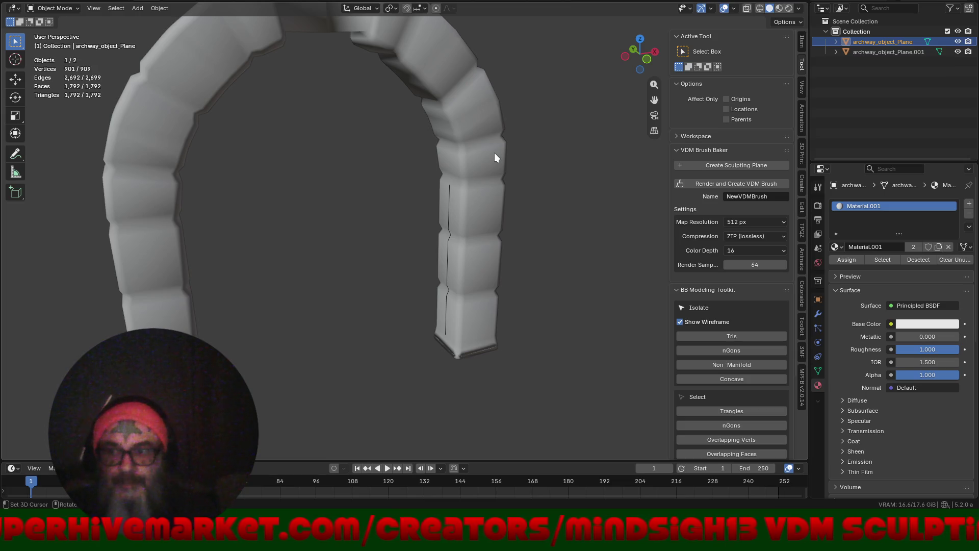
{"action": "key", "text": "h"}
{"action": "left_click_drag", "start_coordinate": [377, 187], "coordinate": [541, 313]}
{"action": "left_click", "coordinate": [854, 51]}
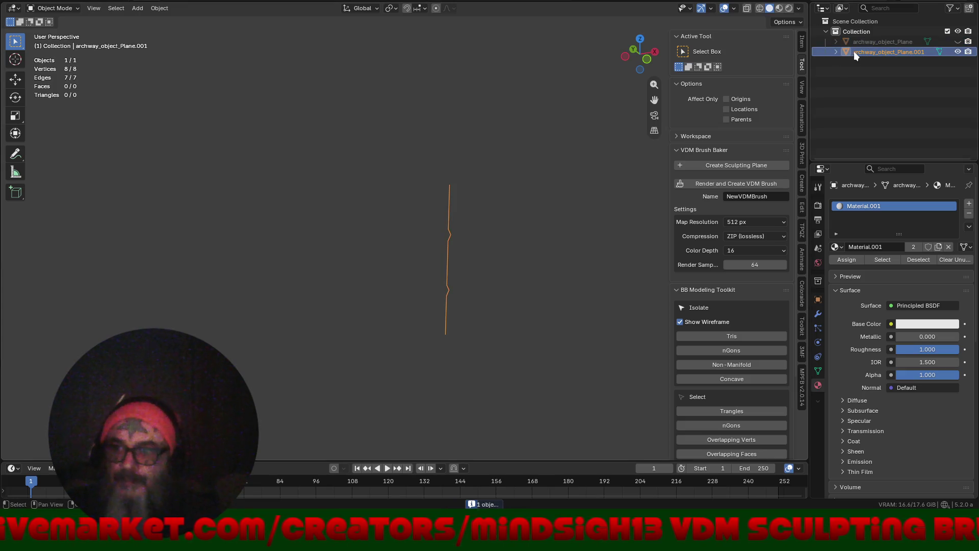
- Rename the separated line object to 'Gate' in the outliner
{"action": "double_click", "coordinate": [854, 51]}
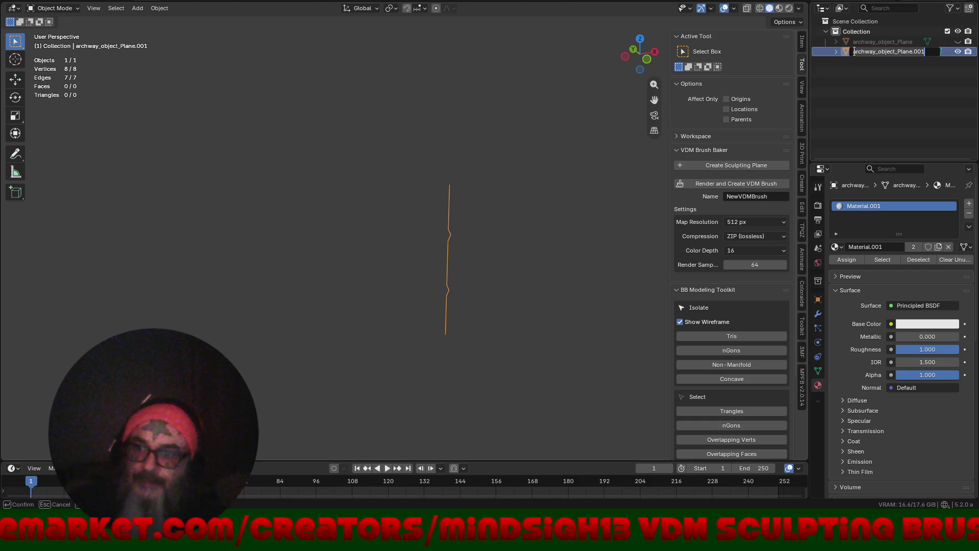
{"action": "type", "text": "Gate"}
{"action": "key", "text": "Return"}
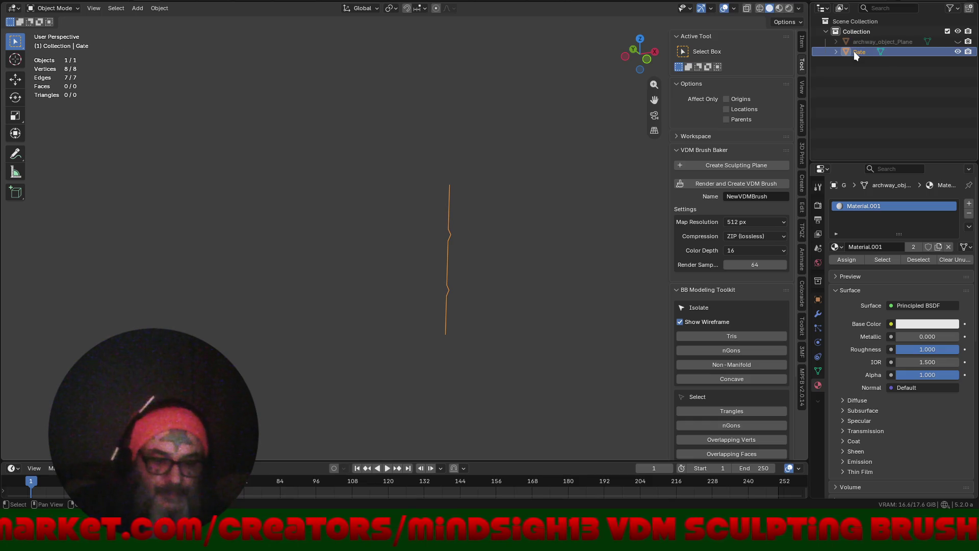
- Unhide the archway, switch to front orthographic view, and enter Edit Mode with only Gate selected
{"action": "left_click_drag", "start_coordinate": [509, 281], "coordinate": [489, 262]}
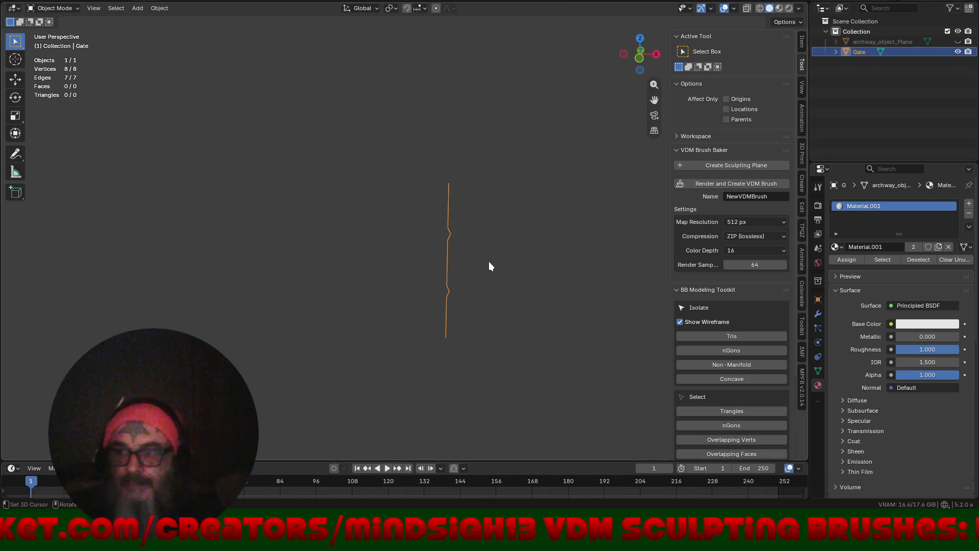
{"action": "key", "text": "alt+h"}
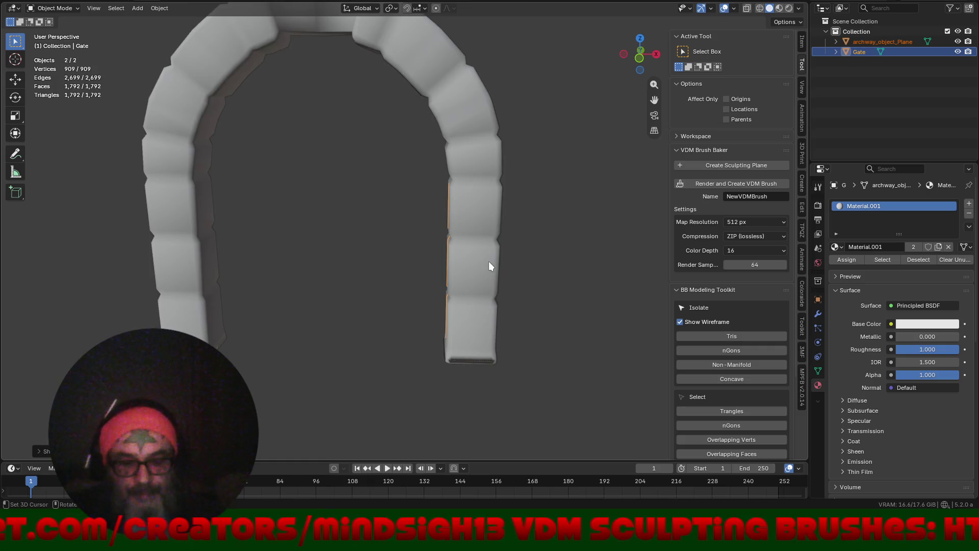
{"action": "key", "text": "KP_1"}
{"action": "key", "text": "ctrl+Tab"}
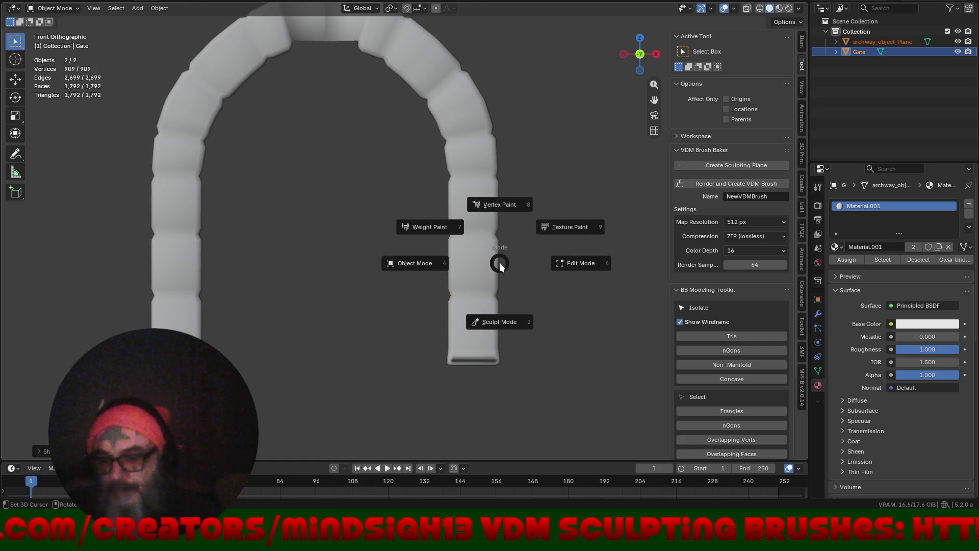
{"action": "left_click", "coordinate": [576, 268]}
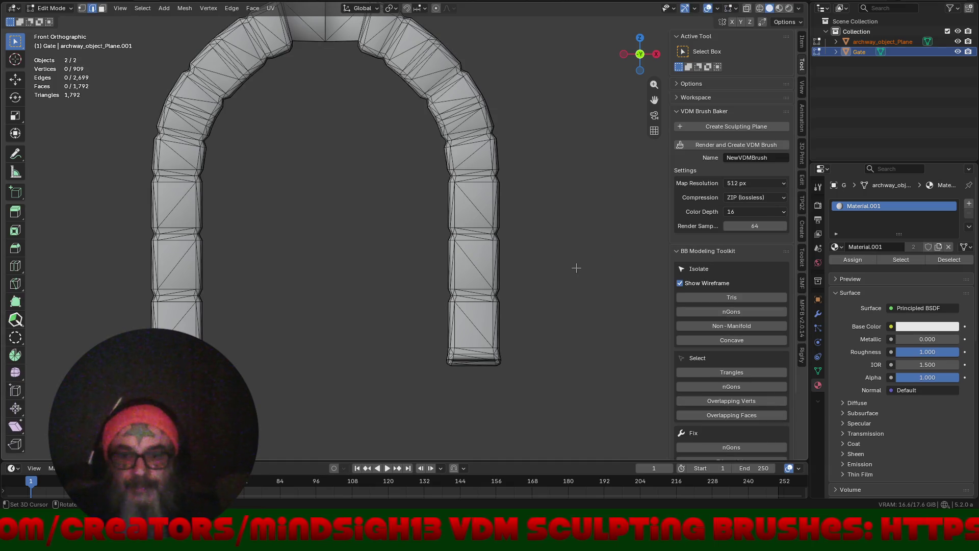
{"action": "right_click", "coordinate": [576, 267]}
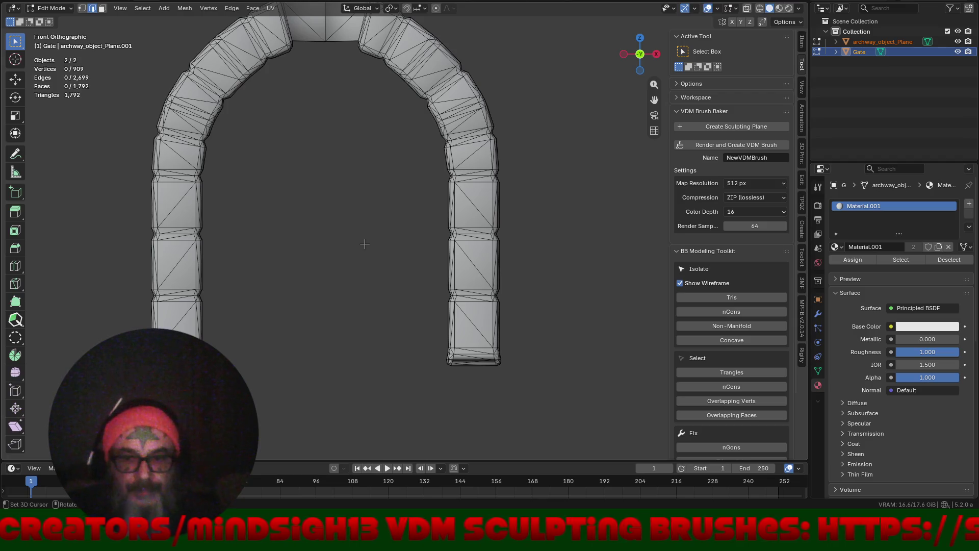
{"action": "left_click", "coordinate": [854, 52]}
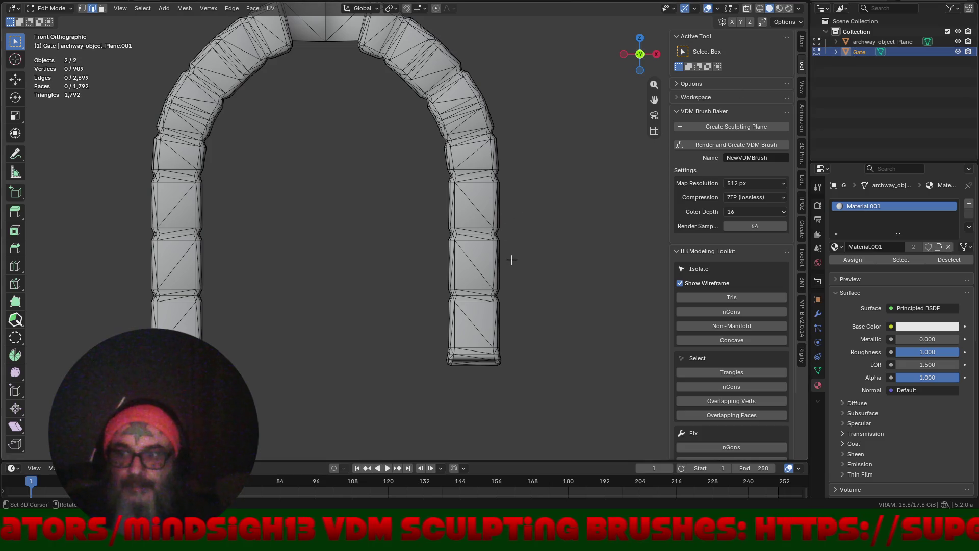
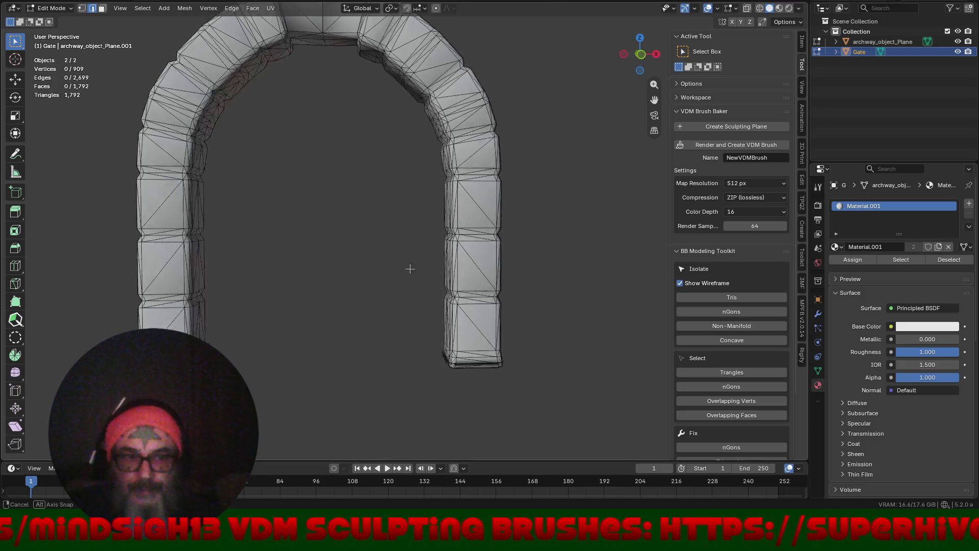
- Leave the joint edit, select only the Gate in the Outliner, and re-enter Edit Mode on it
{"action": "key", "text": "a"}
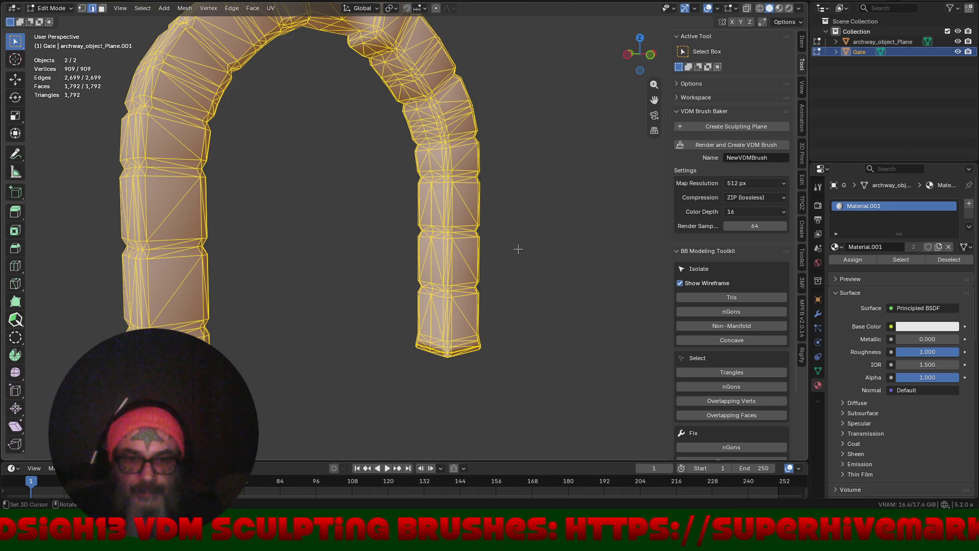
{"action": "key", "text": "ctrl+Tab"}
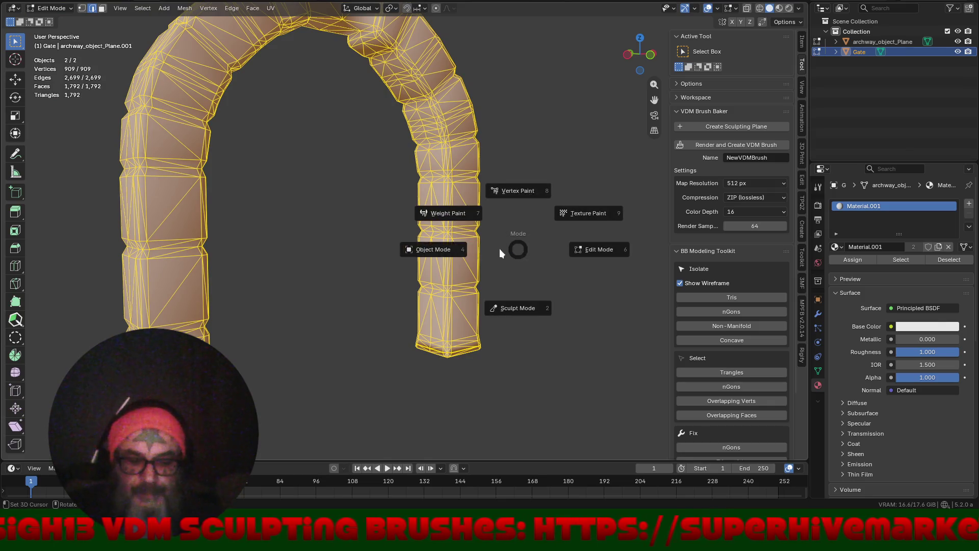
{"action": "left_click", "coordinate": [416, 250]}
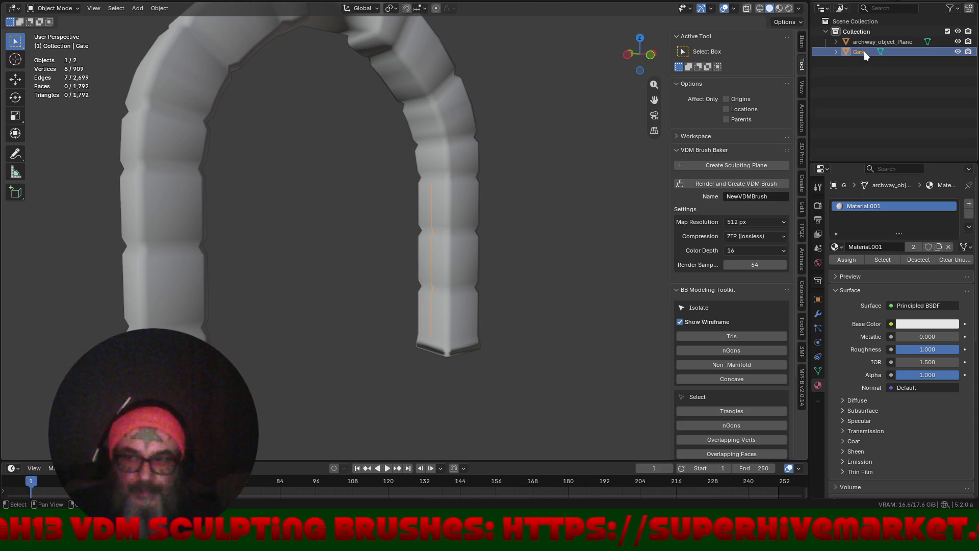
{"action": "left_click", "coordinate": [849, 40]}
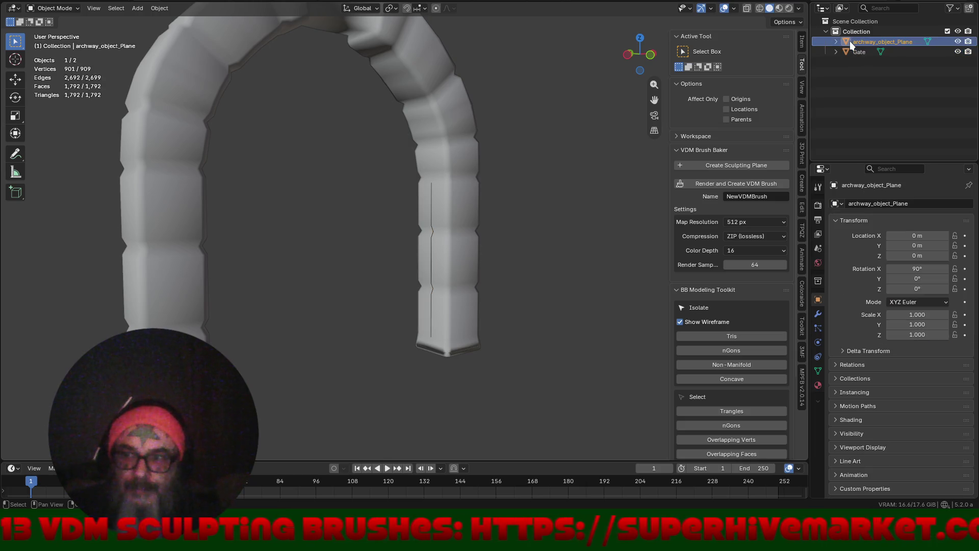
{"action": "left_click", "coordinate": [856, 54]}
{"action": "key", "text": "ctrl+Tab"}
{"action": "left_click", "coordinate": [564, 246]}
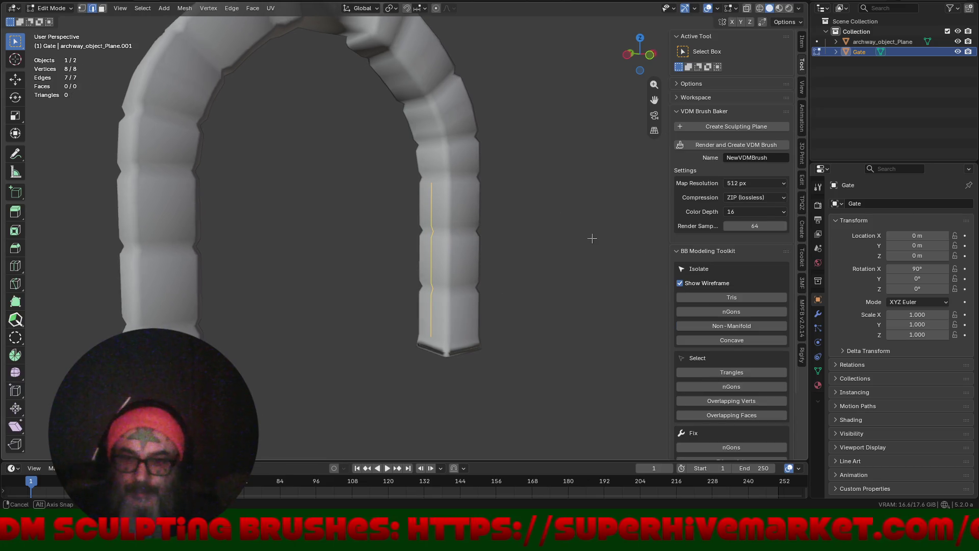
- Extrude the Gate's vertical edge line along X into a flat door panel
{"action": "key", "text": "e"}
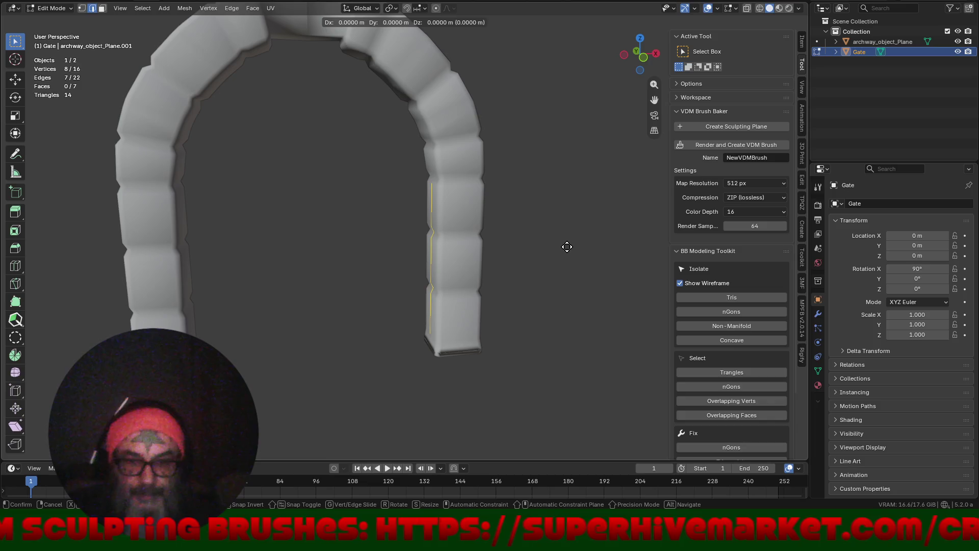
{"action": "key", "text": "x"}
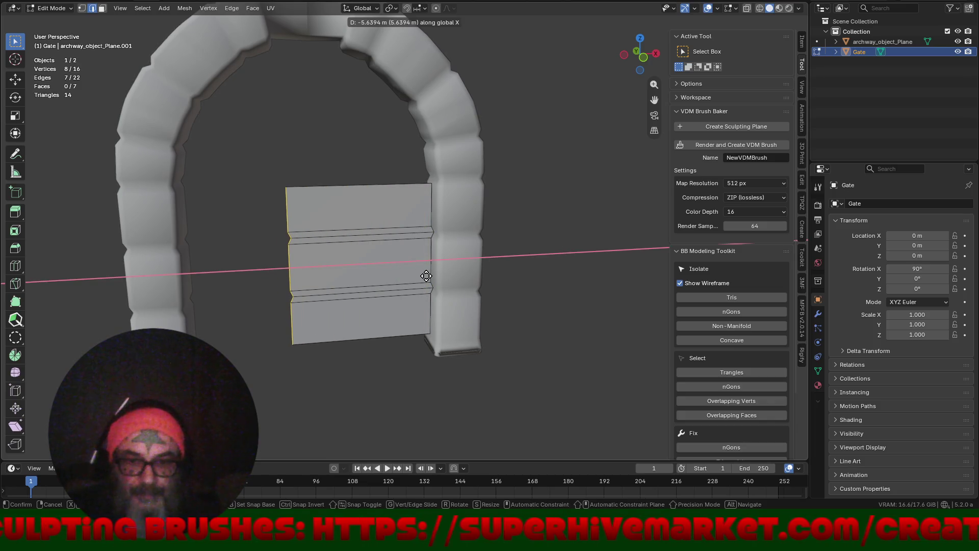
{"action": "left_click", "coordinate": [467, 282]}
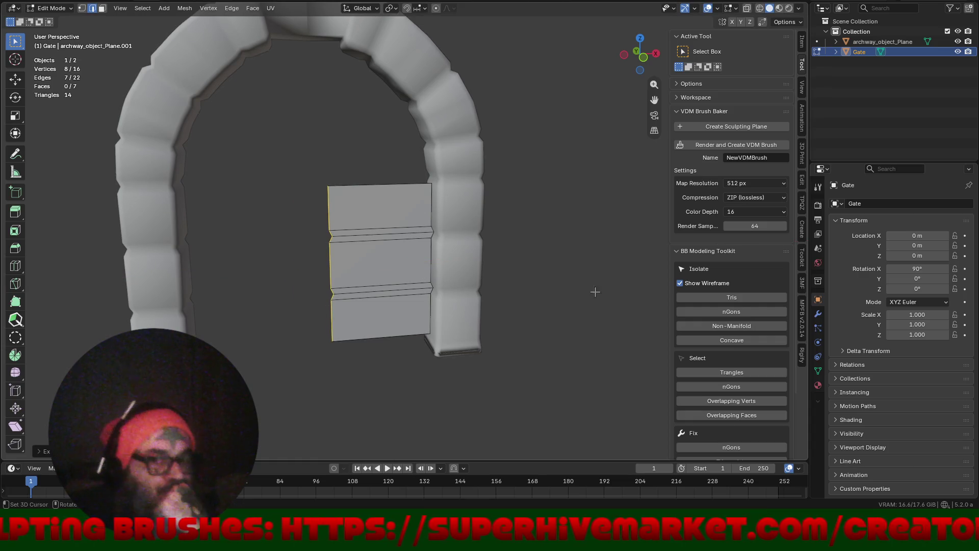
{"action": "left_click", "coordinate": [819, 314]}
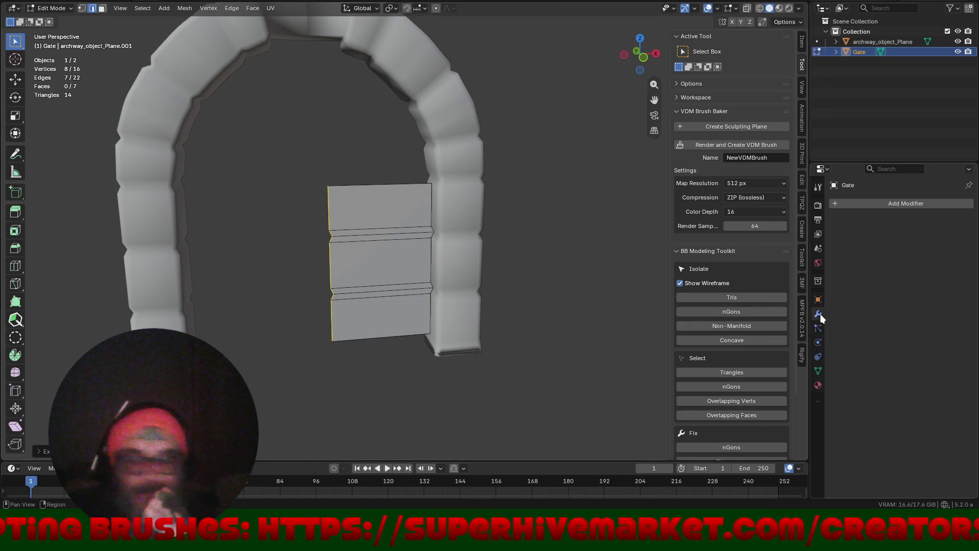
- Add a Mirror modifier to the Gate for the second door
{"action": "left_click", "coordinate": [870, 204]}
{"action": "mouse_move", "coordinate": [850, 229]}
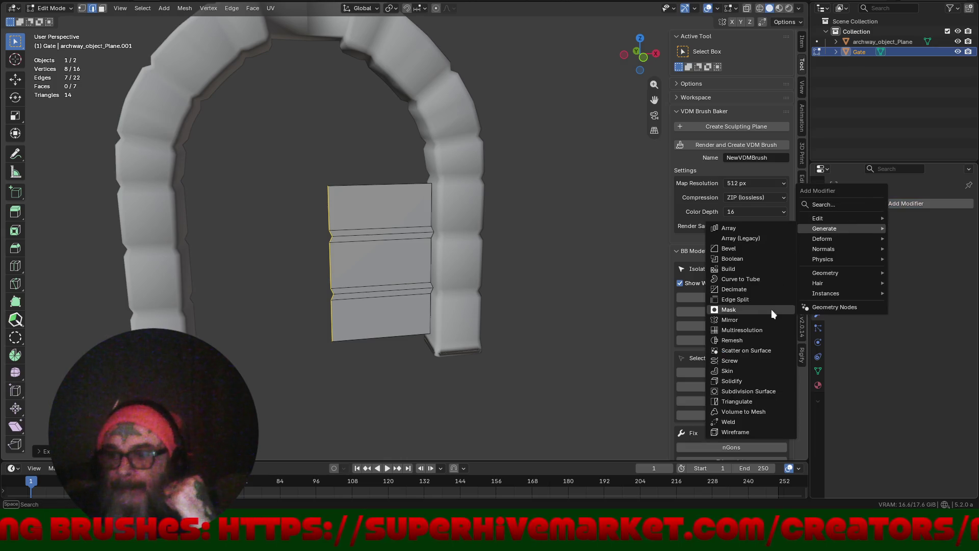
{"action": "left_click", "coordinate": [767, 323]}
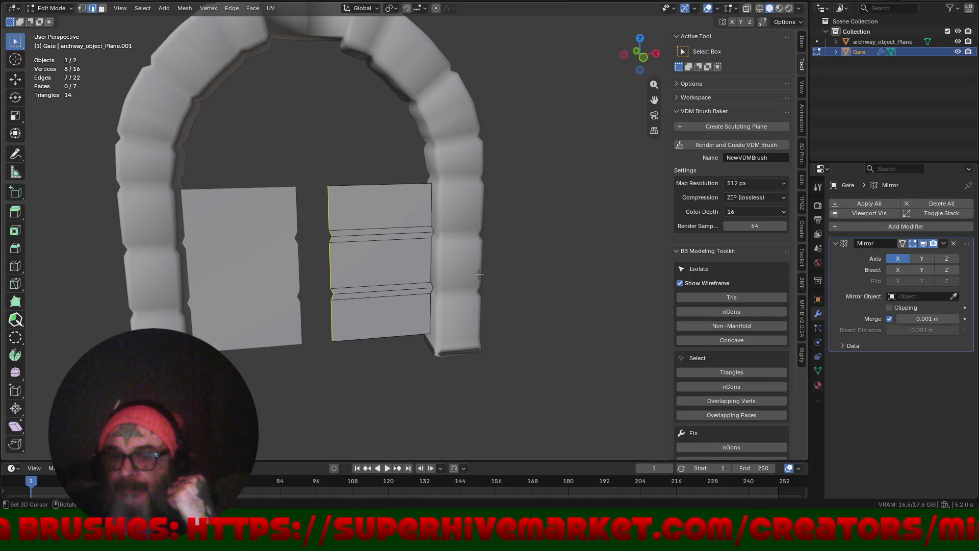
- Move the panel's inner edge along X so the mirrored doors meet at the centre
{"action": "left_click_drag", "start_coordinate": [485, 270], "coordinate": [466, 271]}
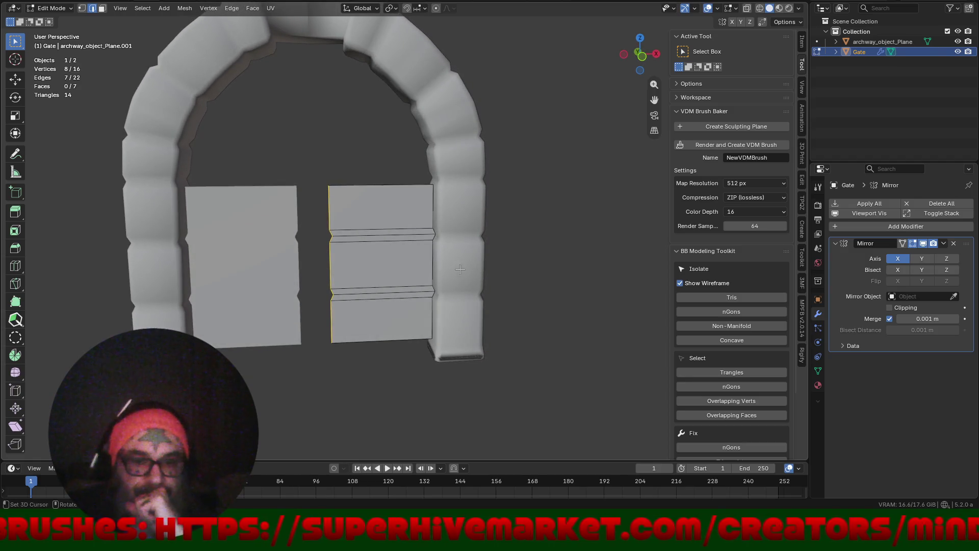
{"action": "key", "text": "g"}
{"action": "key", "text": "x"}
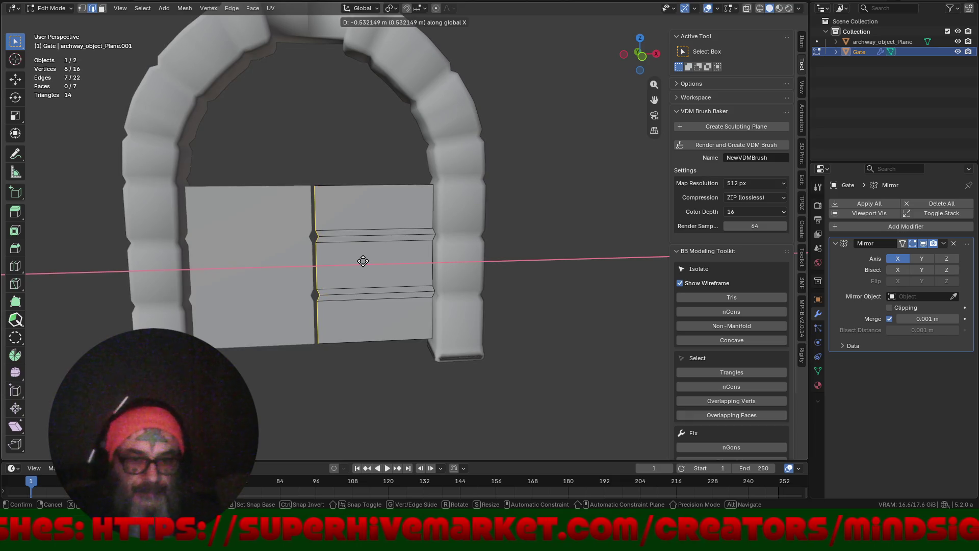
{"action": "left_click", "coordinate": [361, 260]}
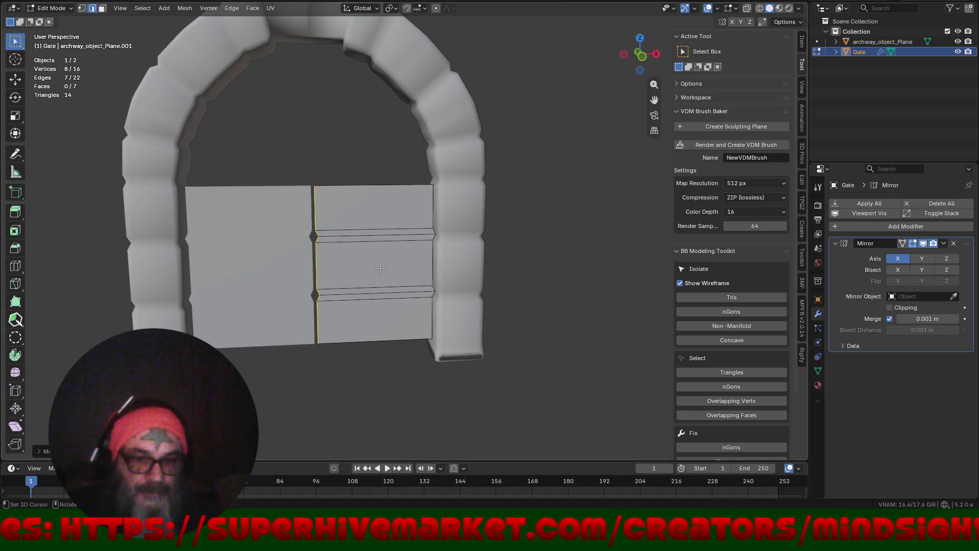
- Inset the right door's top, middle and bottom faces
{"action": "key", "text": "3"}
{"action": "left_click", "coordinate": [370, 202]}
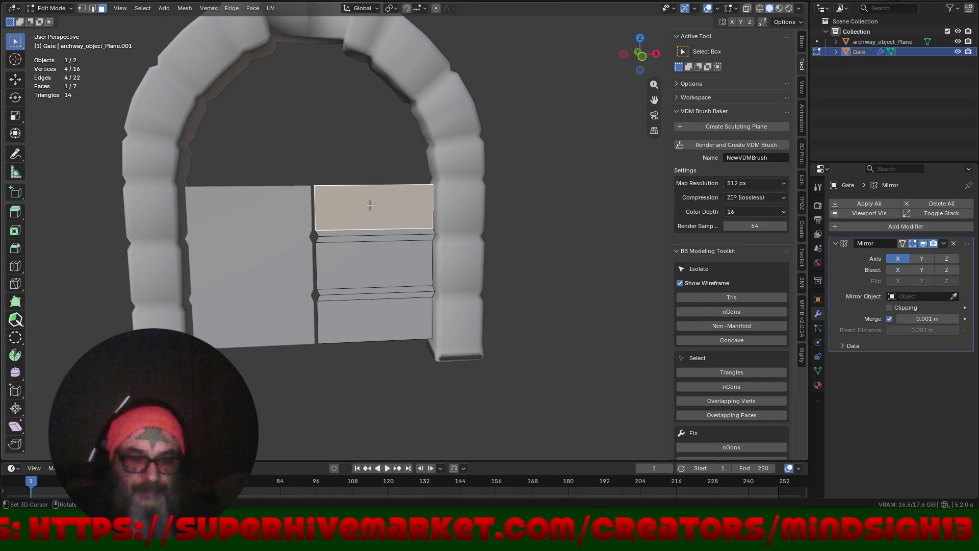
{"action": "left_click", "coordinate": [370, 271], "text": "shift"}
{"action": "left_click", "coordinate": [368, 319], "text": "shift"}
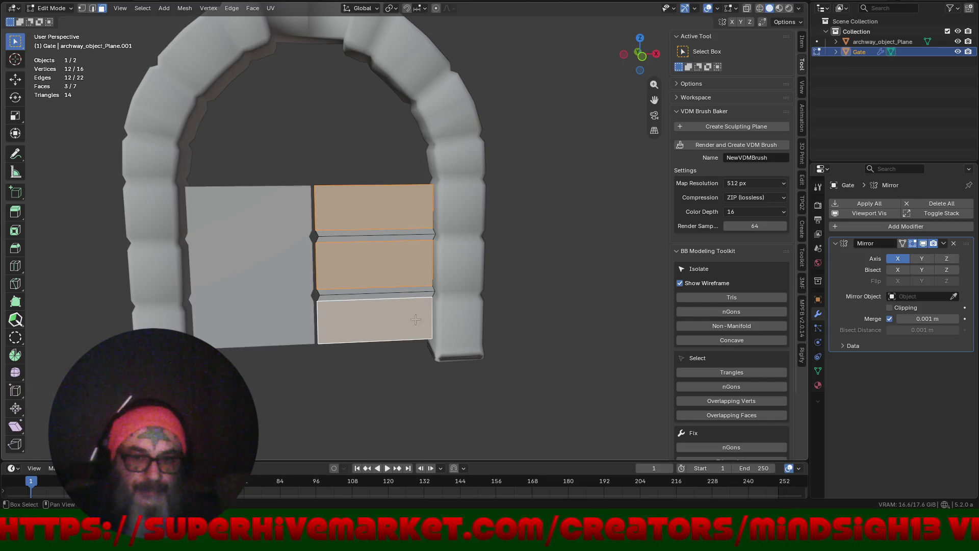
{"action": "key", "text": "i"}
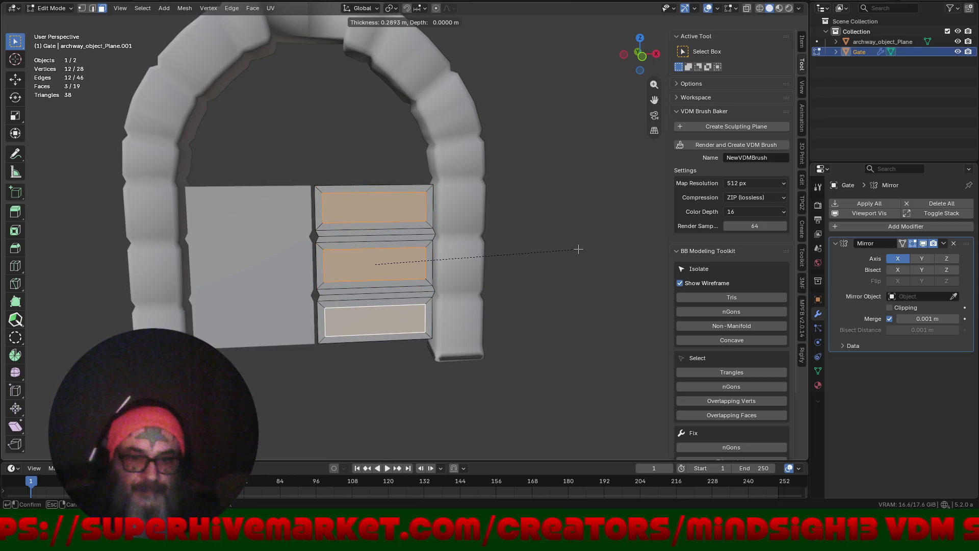
{"action": "left_click", "coordinate": [578, 249]}
- Add four vertical loop cuts across the inset door faces
{"action": "left_click_drag", "start_coordinate": [490, 252], "coordinate": [380, 300]}
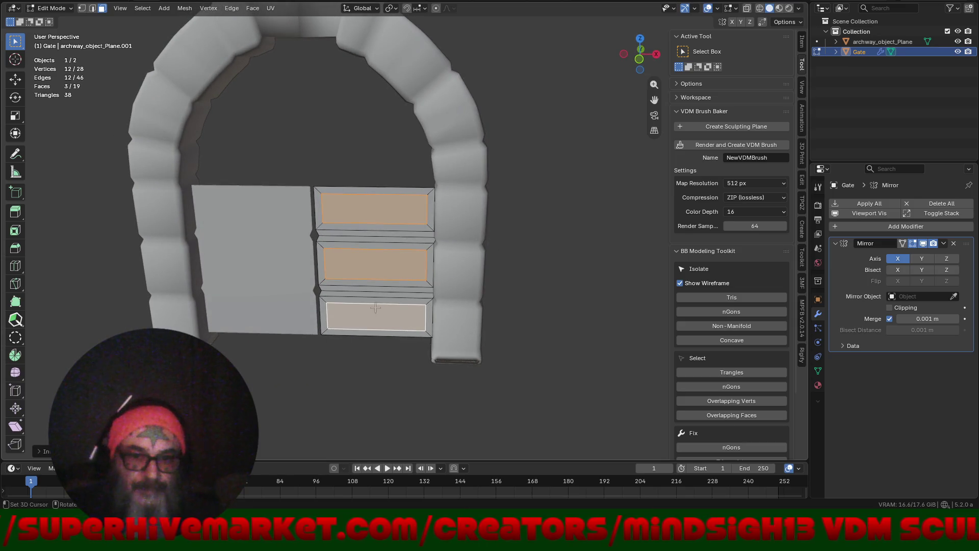
{"action": "key", "text": "ctrl+r"}
{"action": "scroll", "coordinate": [359, 324], "scroll_direction": "up", "scroll_amount": 3}
{"action": "left_click", "coordinate": [359, 324]}
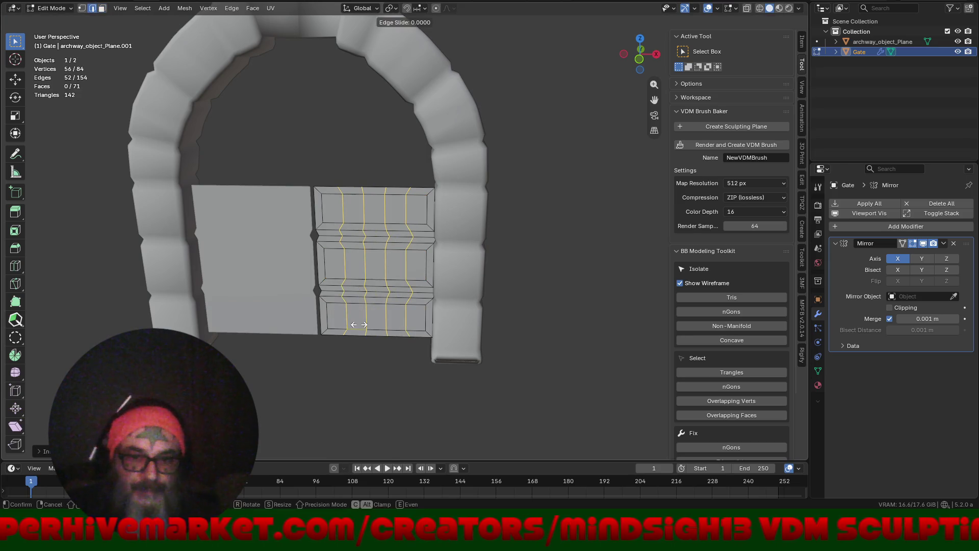
- Keep the loop cuts centred, then select the window faces row by row and inset all fifteen
{"action": "right_click", "coordinate": [359, 324]}
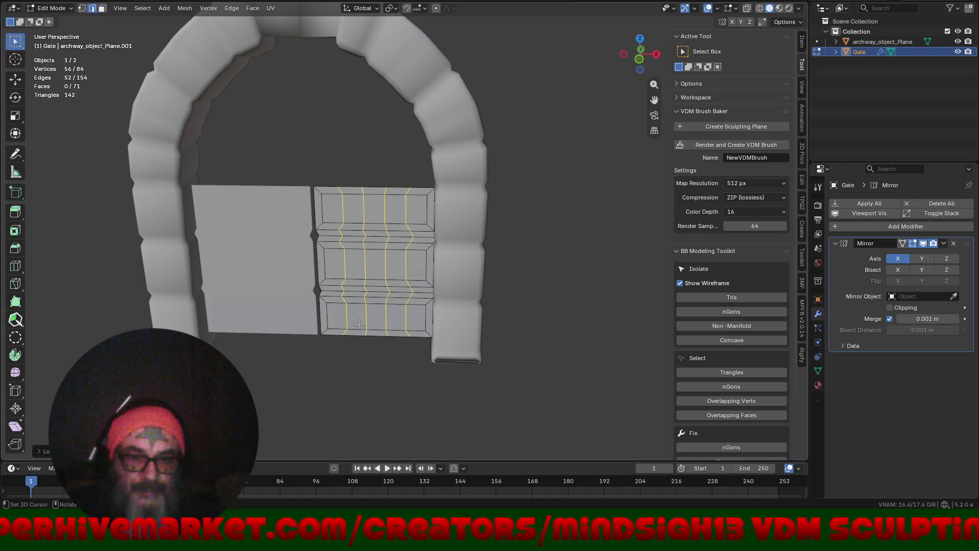
{"action": "key", "text": "3"}
{"action": "left_click", "coordinate": [414, 205]}
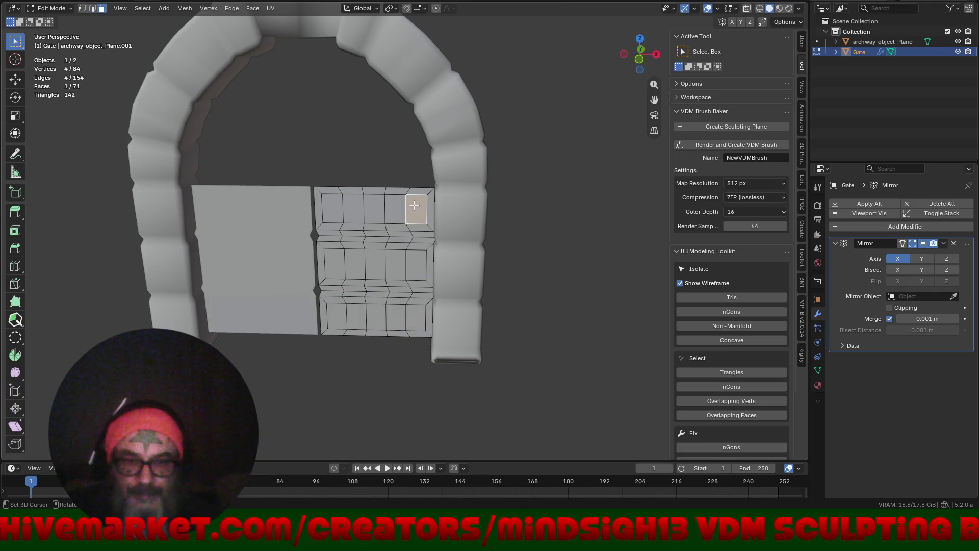
{"action": "left_click_drag", "start_coordinate": [391, 221], "coordinate": [367, 233]}
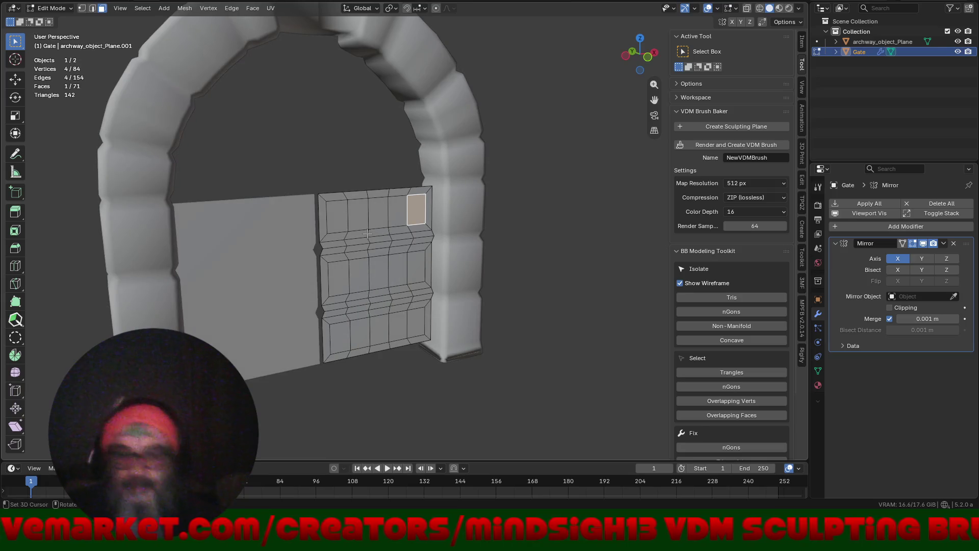
{"action": "left_click", "coordinate": [341, 230], "text": "alt"}
{"action": "left_click", "coordinate": [342, 284], "text": "shift"}
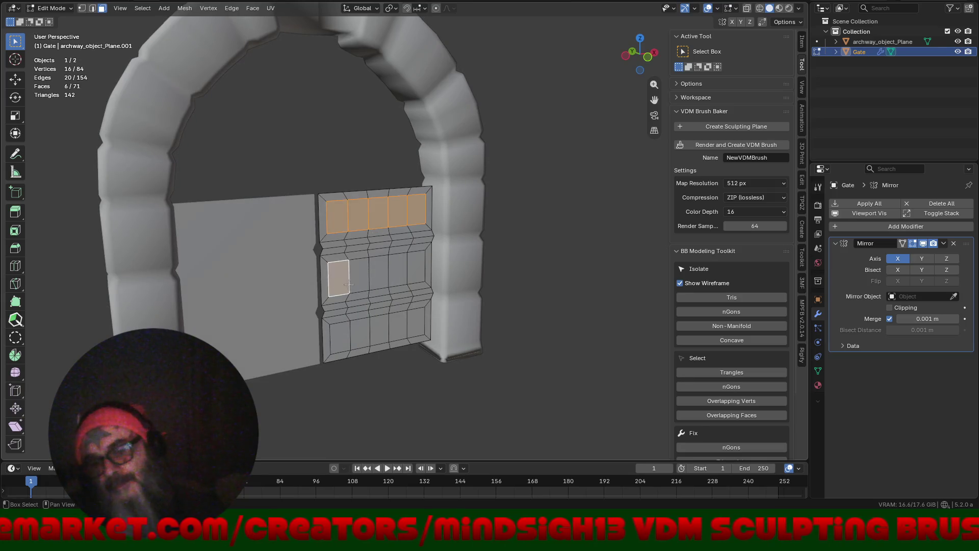
{"action": "left_click", "coordinate": [417, 266], "text": "alt+shift"}
{"action": "left_click", "coordinate": [416, 321], "text": "shift"}
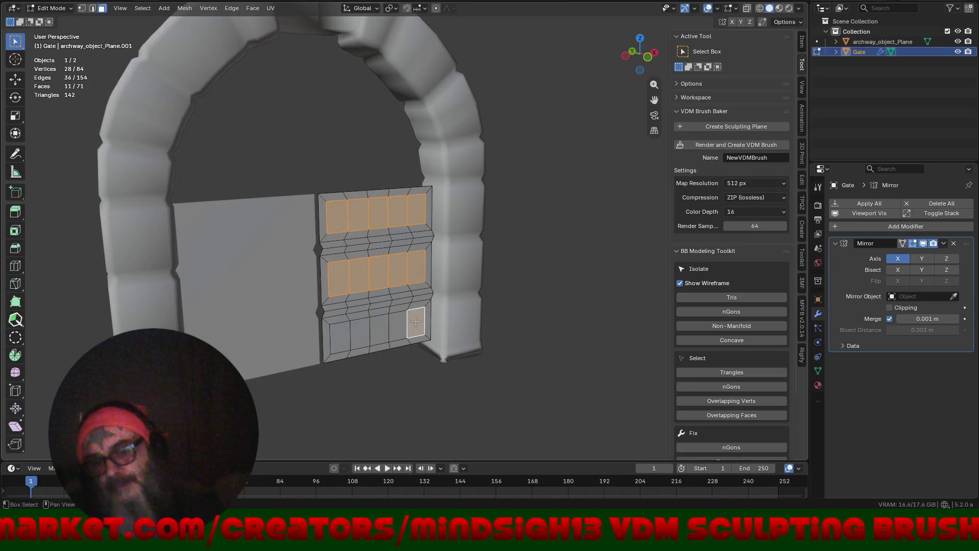
{"action": "left_click", "coordinate": [334, 334], "text": "ctrl"}
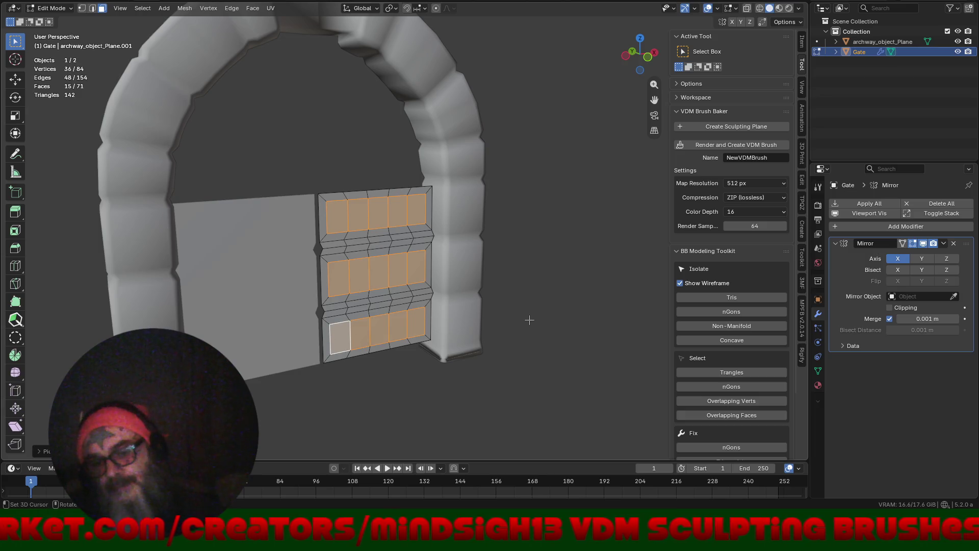
{"action": "left_click_drag", "start_coordinate": [552, 286], "coordinate": [531, 288]}
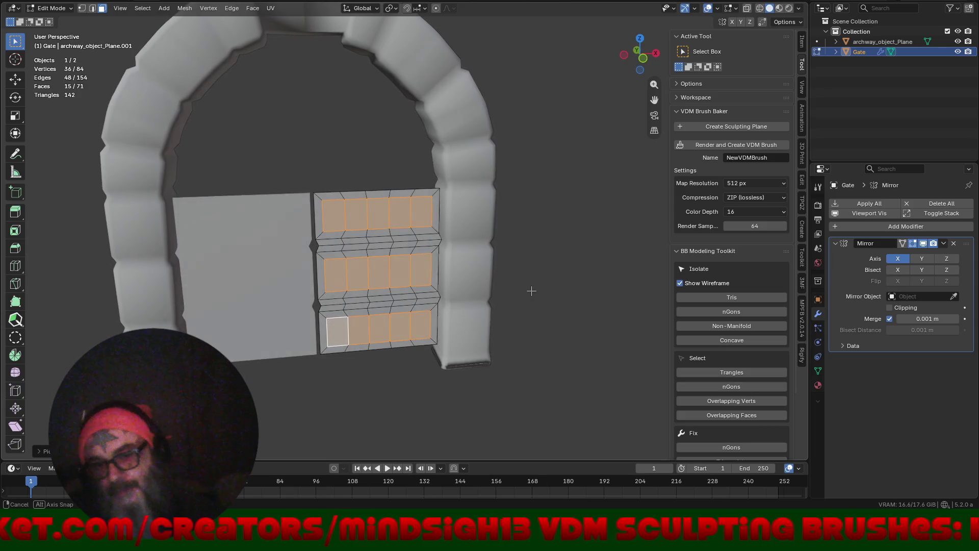
{"action": "key", "text": "i"}
{"action": "left_click", "coordinate": [559, 279]}
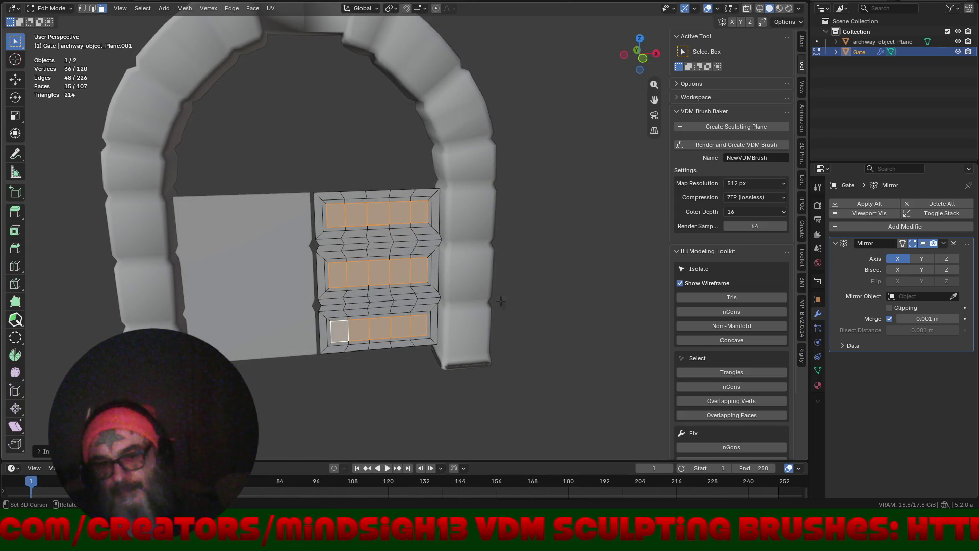
- Switch the inset to Individual so each window face gets its own border
{"action": "left_click", "coordinate": [43, 451]}
{"action": "left_click", "coordinate": [94, 438]}
{"action": "scroll", "coordinate": [490, 305], "scroll_direction": "up", "scroll_amount": 5}
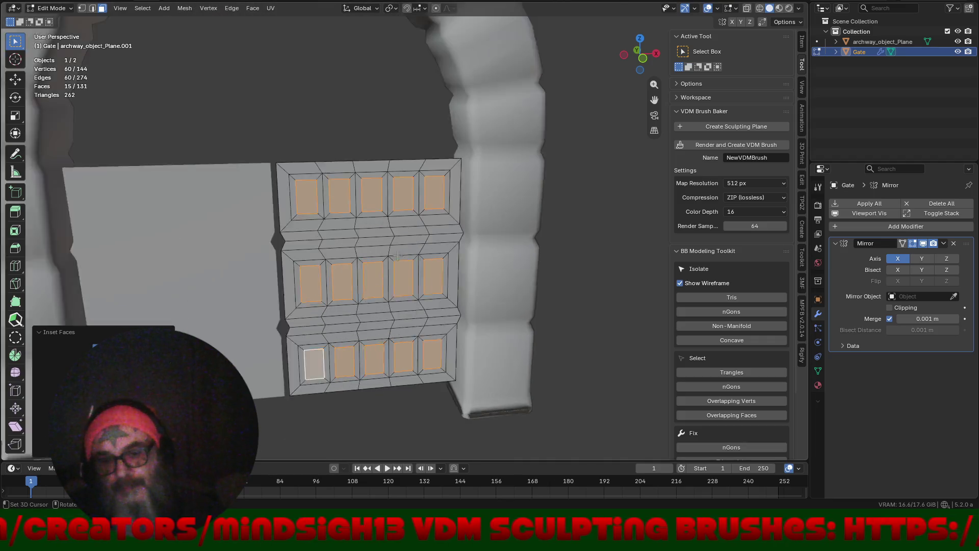
{"action": "left_click_drag", "start_coordinate": [420, 298], "coordinate": [420, 298]}
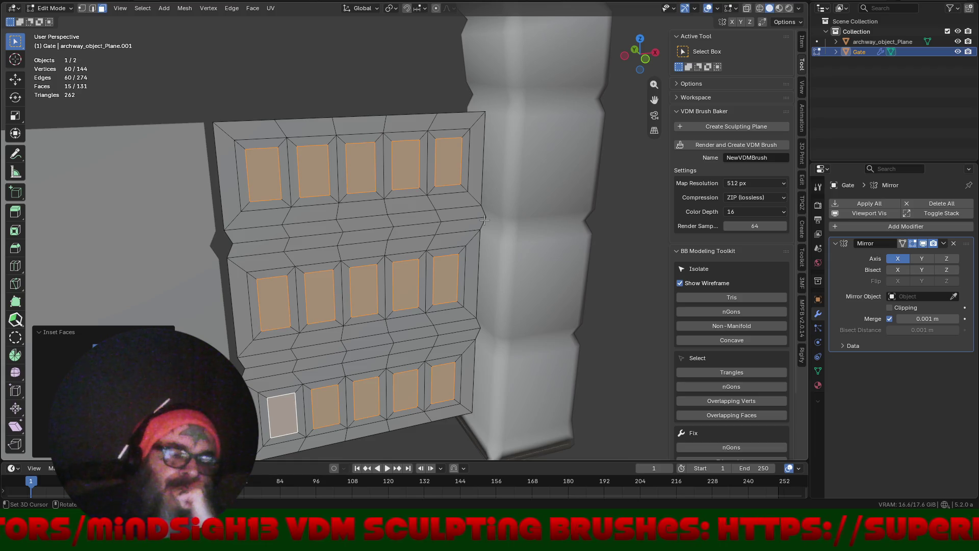
- From the front view, delete the window faces to leave open holes
{"action": "key", "text": "KP_1"}
{"action": "scroll", "coordinate": [478, 175], "scroll_direction": "down", "scroll_amount": 4}
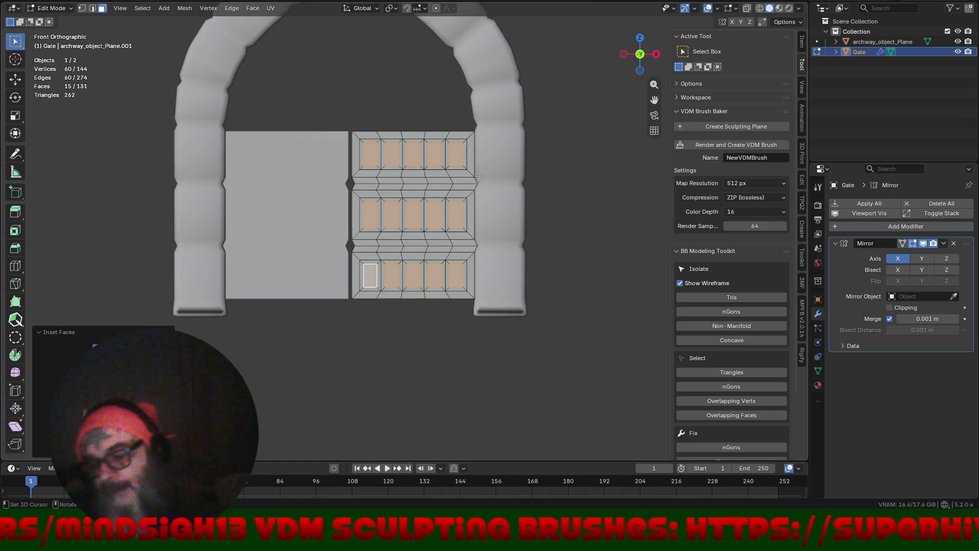
{"action": "key", "text": "x"}
- Zoom in close on the window grid and pick an edge on a column between windows
{"action": "mouse_move", "coordinate": [424, 208]}
{"action": "left_mouse_down"}
{"action": "mouse_move", "coordinate": [439, 326]}
{"action": "mouse_move", "coordinate": [498, 312]}
{"action": "mouse_move", "coordinate": [487, 338]}
{"action": "mouse_move", "coordinate": [583, 331]}
{"action": "mouse_move", "coordinate": [364, 332]}
{"action": "mouse_move", "coordinate": [429, 271]}
{"action": "left_mouse_up"}
{"action": "scroll", "coordinate": [429, 271], "scroll_direction": "up", "scroll_amount": 5}
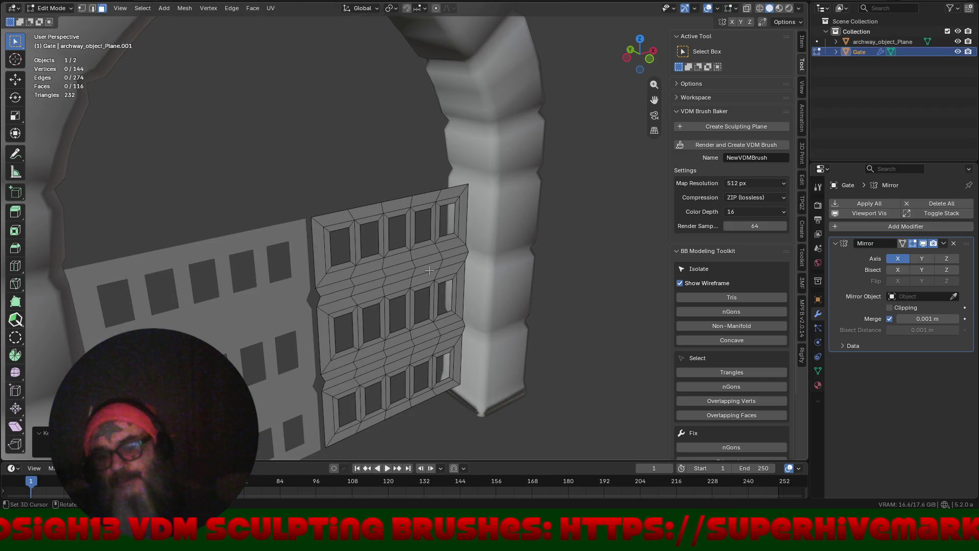
{"action": "scroll", "coordinate": [430, 271], "scroll_direction": "down", "scroll_amount": 4}
{"action": "left_click_drag", "start_coordinate": [429, 270], "coordinate": [327, 220]}
{"action": "scroll", "coordinate": [326, 220], "scroll_direction": "up", "scroll_amount": 4}
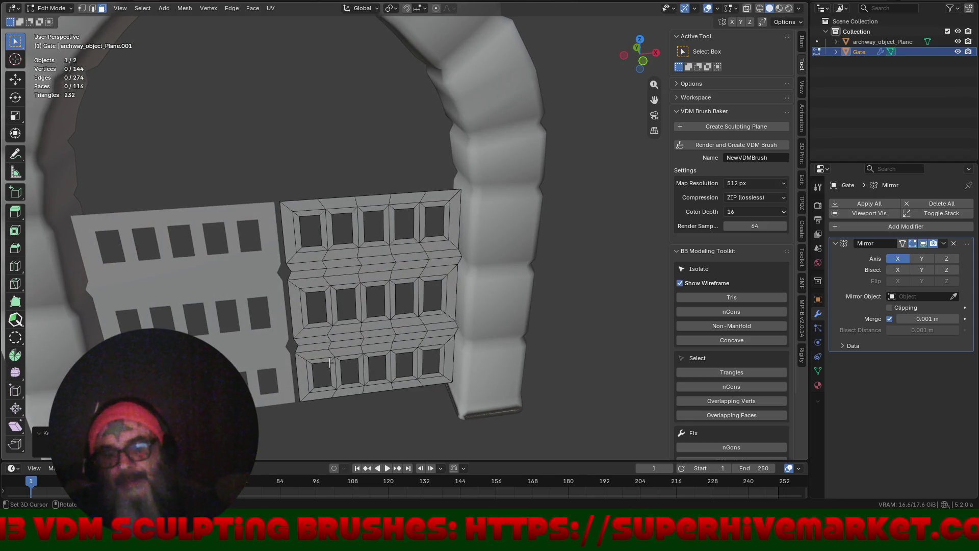
{"action": "scroll", "coordinate": [330, 344], "scroll_direction": "up", "scroll_amount": 3}
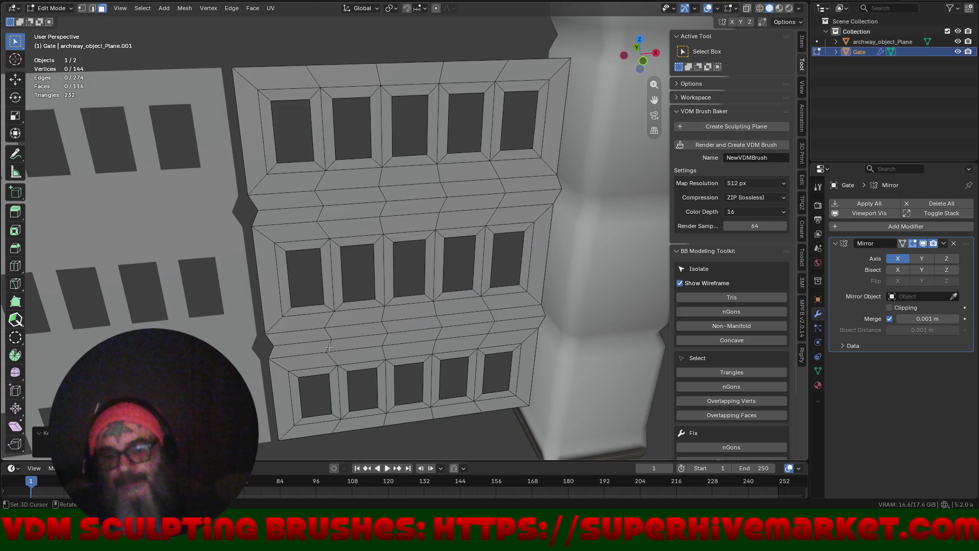
{"action": "left_click", "coordinate": [328, 344]}
- Straighten the first zigzag column between windows with scale X 0, then slide it along X
{"action": "key", "text": "2"}
{"action": "left_click", "coordinate": [328, 345], "text": "alt"}
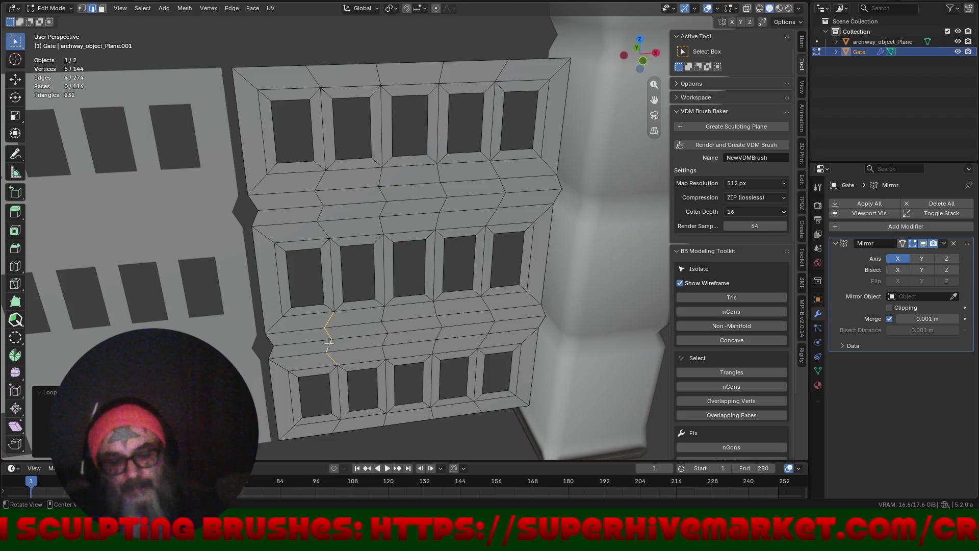
{"action": "left_click", "coordinate": [334, 426]}
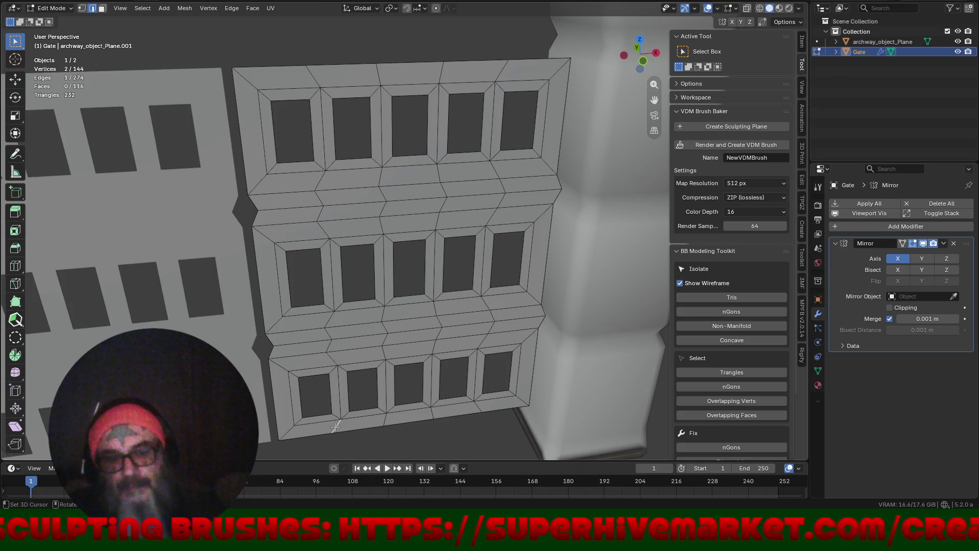
{"action": "left_click", "coordinate": [311, 75], "text": "ctrl"}
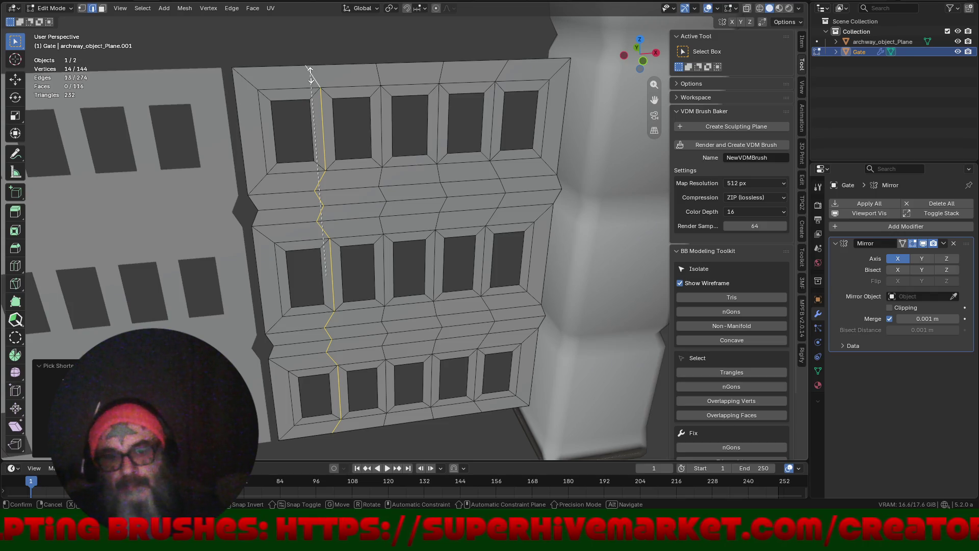
{"action": "key", "text": "s"}
{"action": "type", "text": "x"}
{"action": "type", "text": "0"}
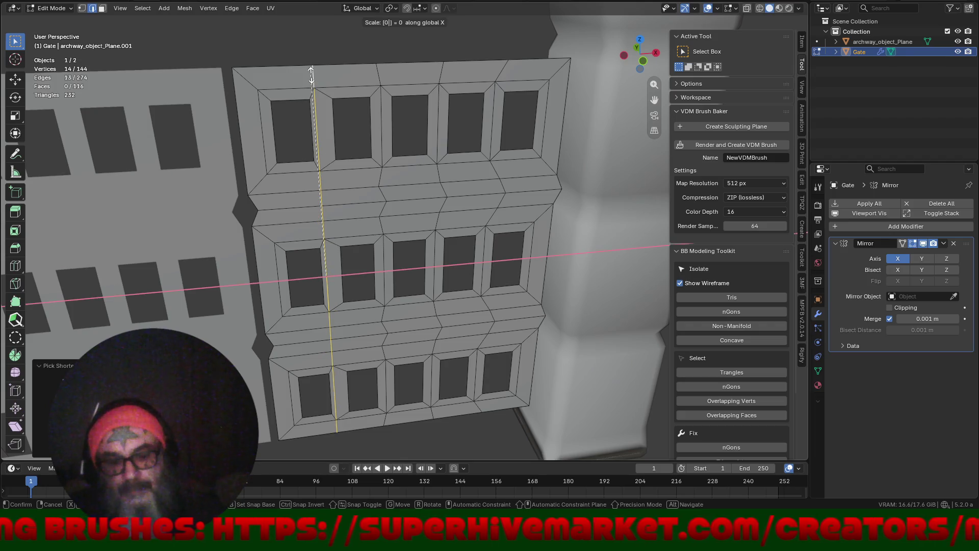
{"action": "key", "text": "Return"}
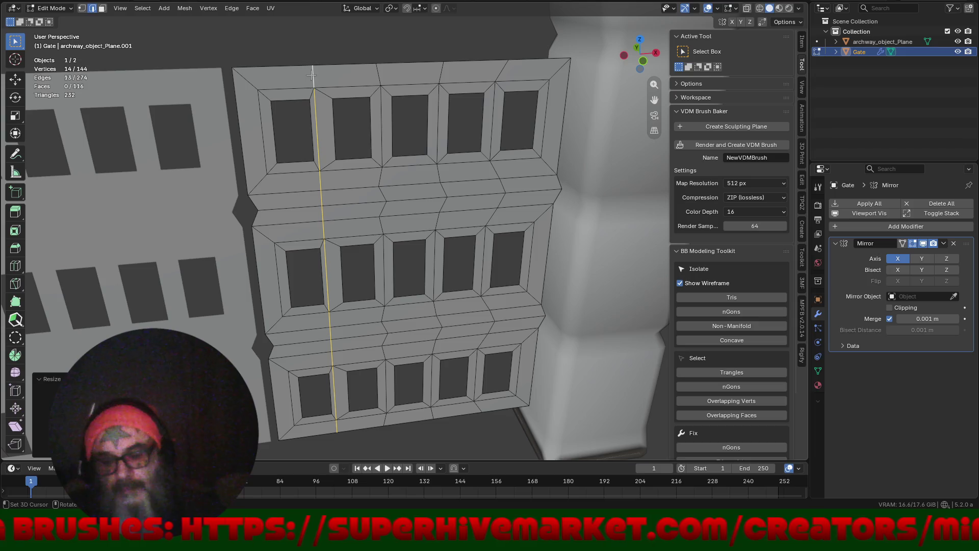
{"action": "key", "text": "g"}
{"action": "key", "text": "x"}
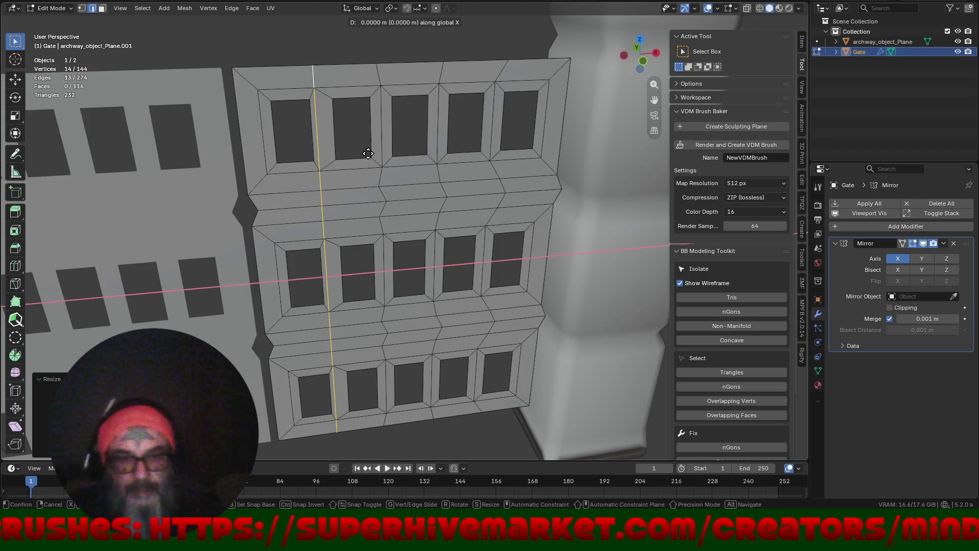
{"action": "left_click", "coordinate": [372, 152]}
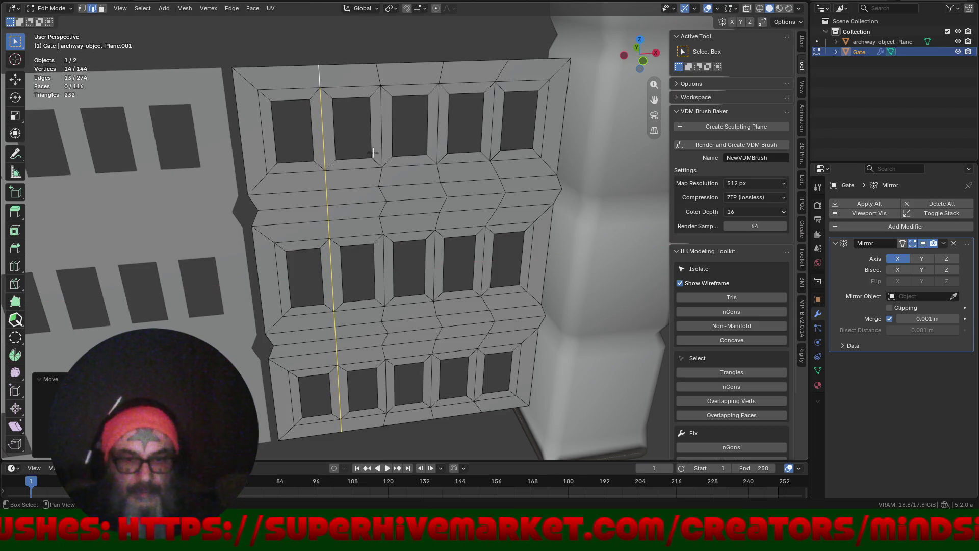
- Flatten the second column with S X 0 and nudge it into place along X
{"action": "left_click", "coordinate": [376, 69]}
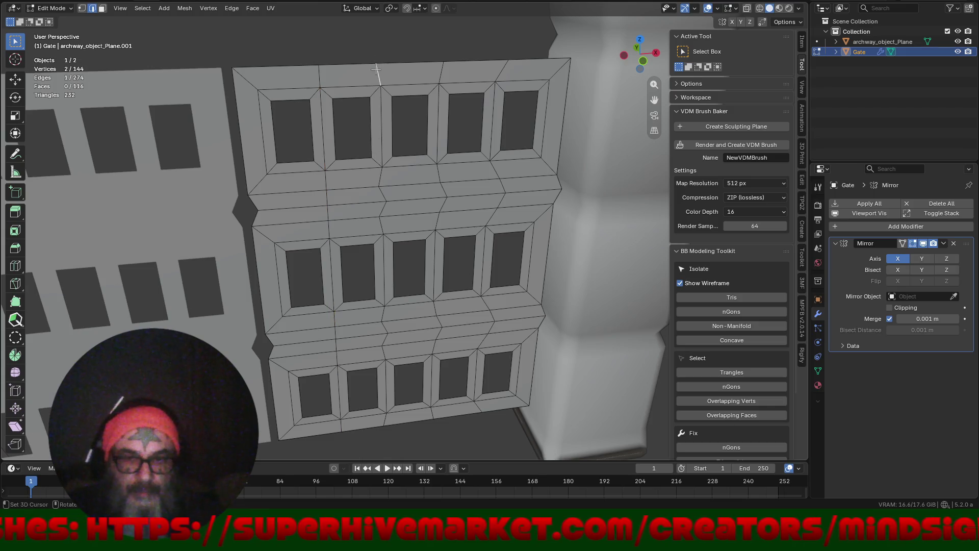
{"action": "left_click", "coordinate": [384, 424], "text": "ctrl"}
{"action": "left_click", "coordinate": [405, 423], "text": "shift"}
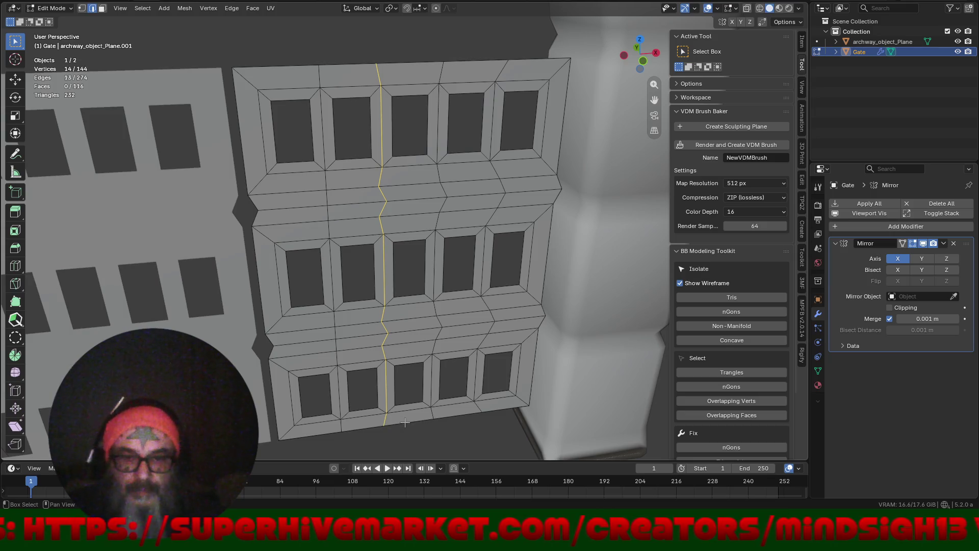
{"action": "key", "text": "s"}
{"action": "key", "text": "x"}
{"action": "key", "text": "0"}
{"action": "key", "text": "Return"}
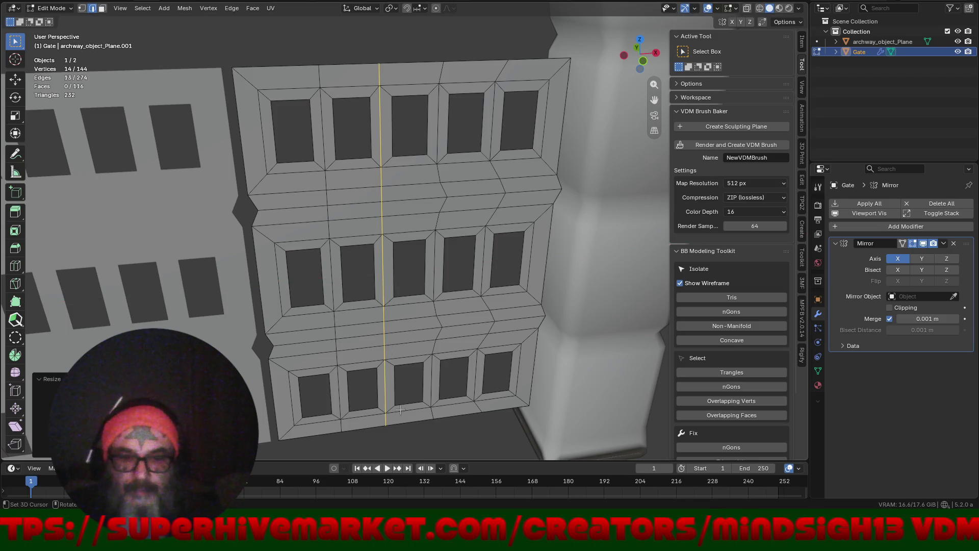
{"action": "key", "text": "g"}
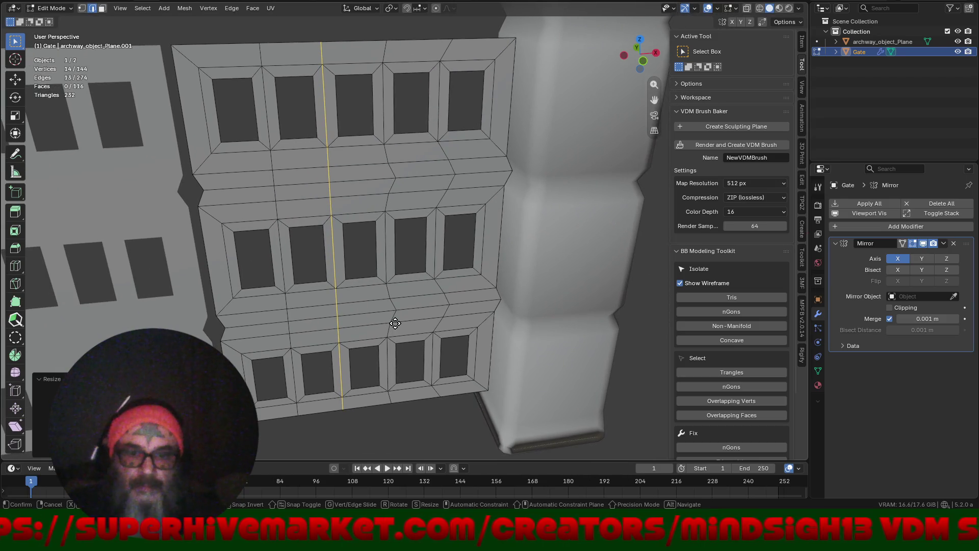
{"action": "key", "text": "x"}
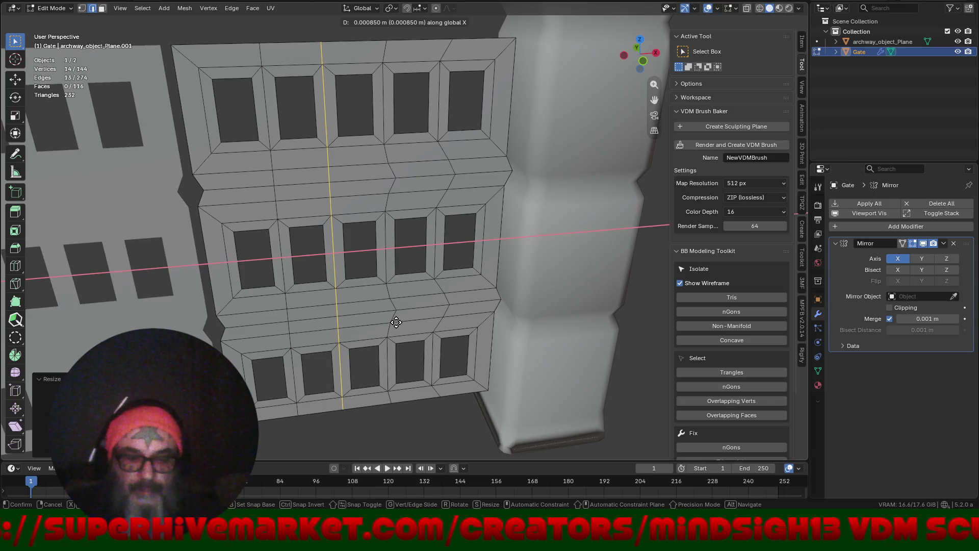
{"action": "left_click", "coordinate": [400, 323]}
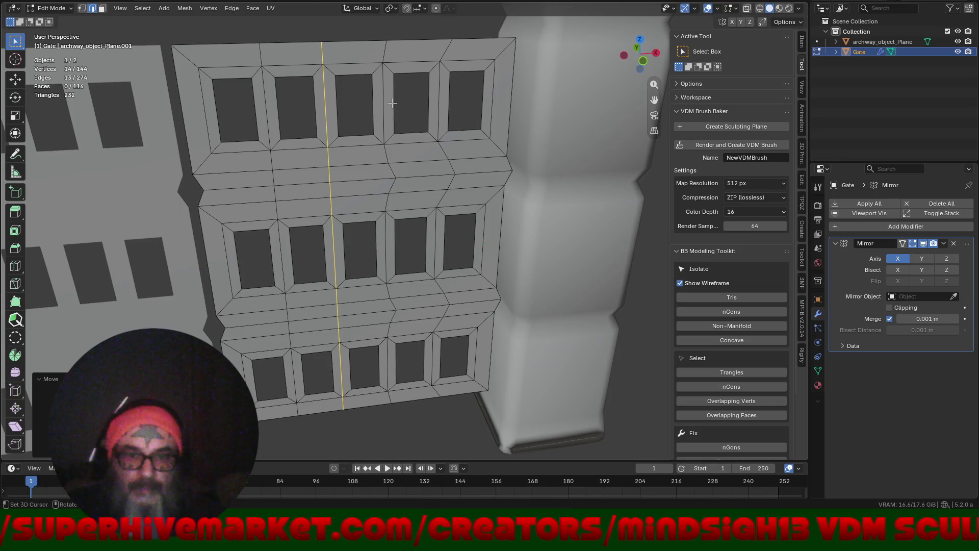
- Straighten the third column and slide it along X, adjusting its position twice
{"action": "left_click", "coordinate": [385, 46]}
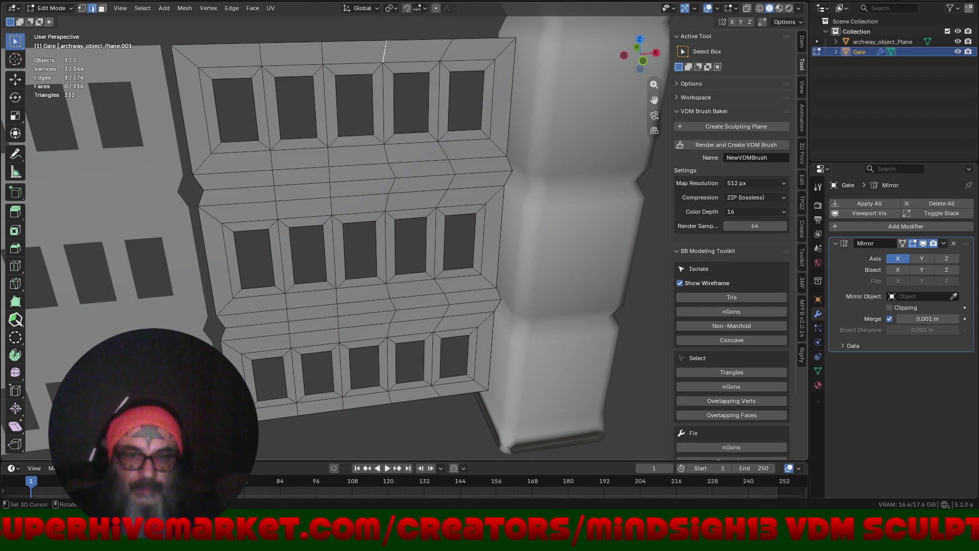
{"action": "left_click", "coordinate": [388, 398], "text": "ctrl"}
{"action": "key", "text": "s"}
{"action": "key", "text": "x"}
{"action": "key", "text": "0"}
{"action": "key", "text": "Return"}
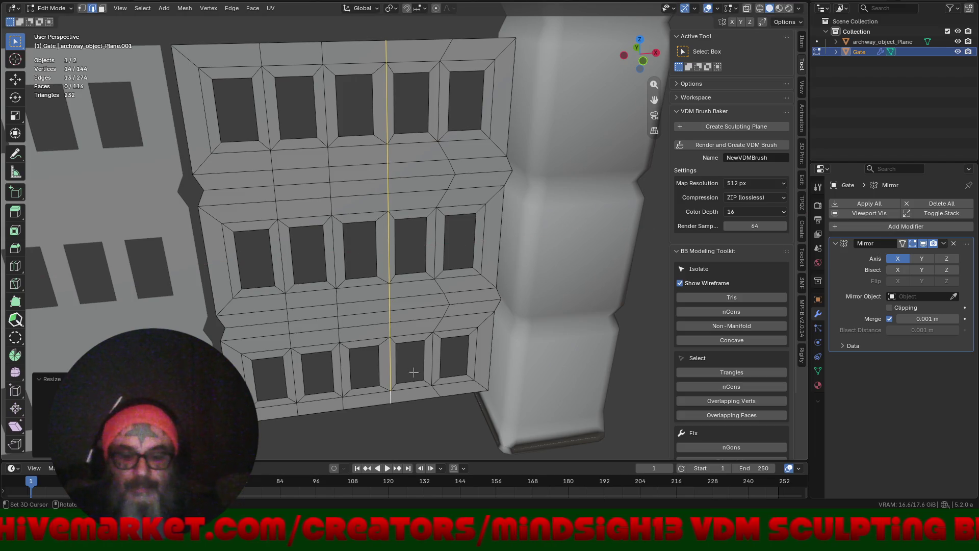
{"action": "key", "text": "g"}
{"action": "key", "text": "x"}
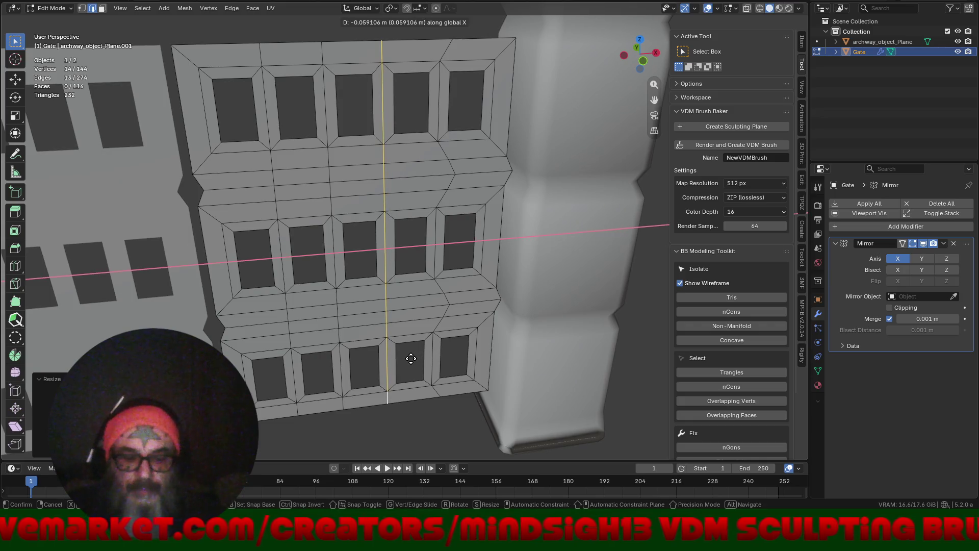
{"action": "left_click", "coordinate": [411, 358]}
{"action": "scroll", "coordinate": [362, 328], "scroll_direction": "down", "scroll_amount": 6}
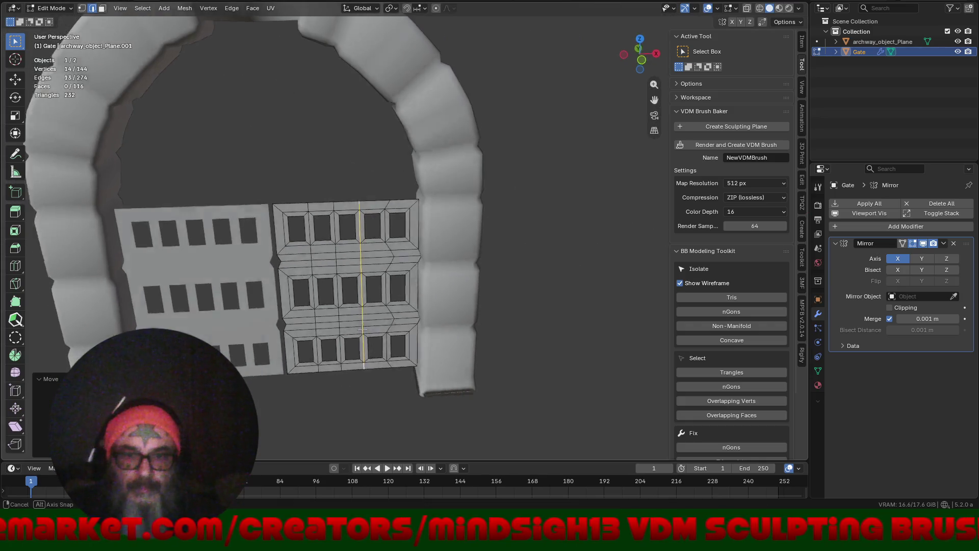
{"action": "scroll", "coordinate": [362, 329], "scroll_direction": "up", "scroll_amount": 5}
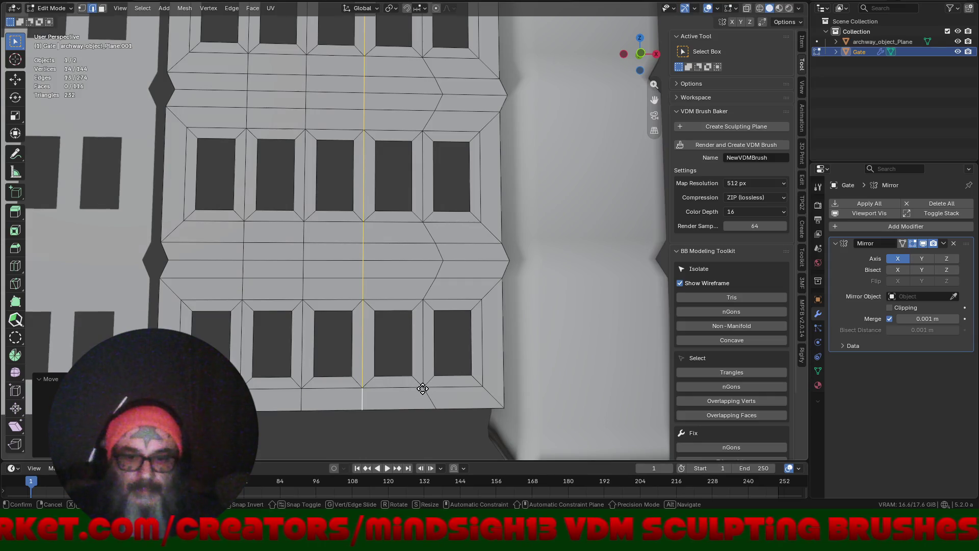
{"action": "key", "text": "g"}
{"action": "key", "text": "x"}
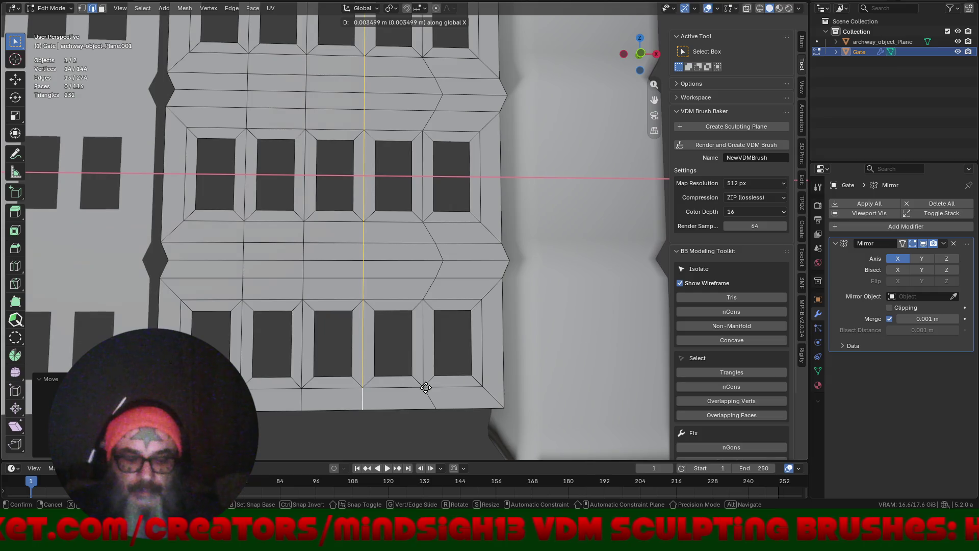
{"action": "left_click", "coordinate": [429, 387]}
- Straighten the last column with S X 0, slide it left along X, and check the gate
{"action": "left_click", "coordinate": [431, 398]}
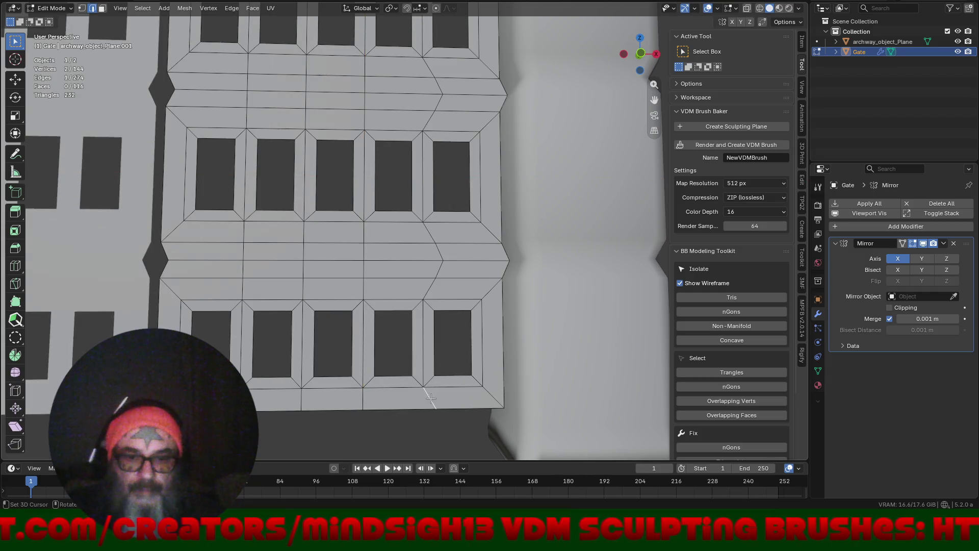
{"action": "scroll", "coordinate": [422, 455], "scroll_direction": "down", "scroll_amount": 3}
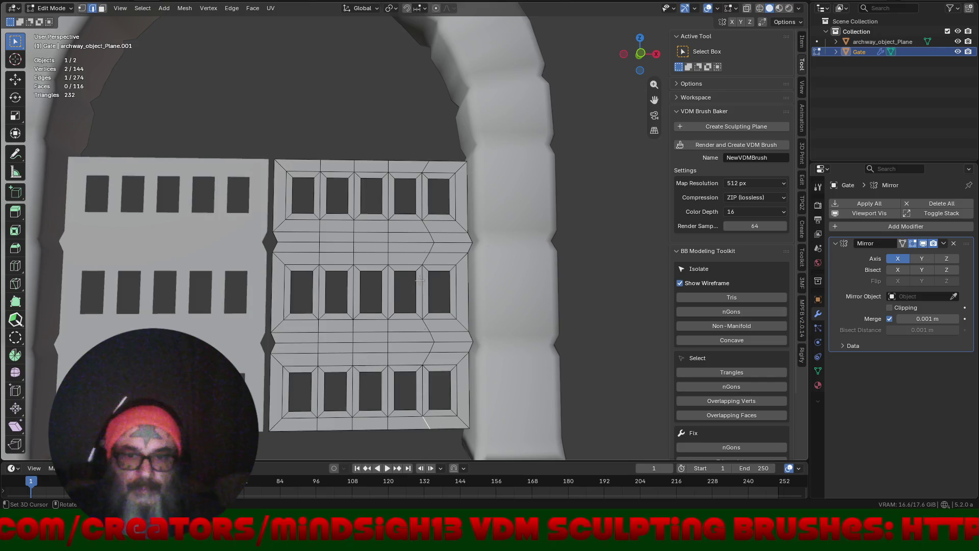
{"action": "left_click", "coordinate": [426, 167], "text": "ctrl"}
{"action": "left_click_drag", "start_coordinate": [445, 173], "coordinate": [456, 216]}
{"action": "key", "text": "s"}
{"action": "key", "text": "x"}
{"action": "key", "text": "0"}
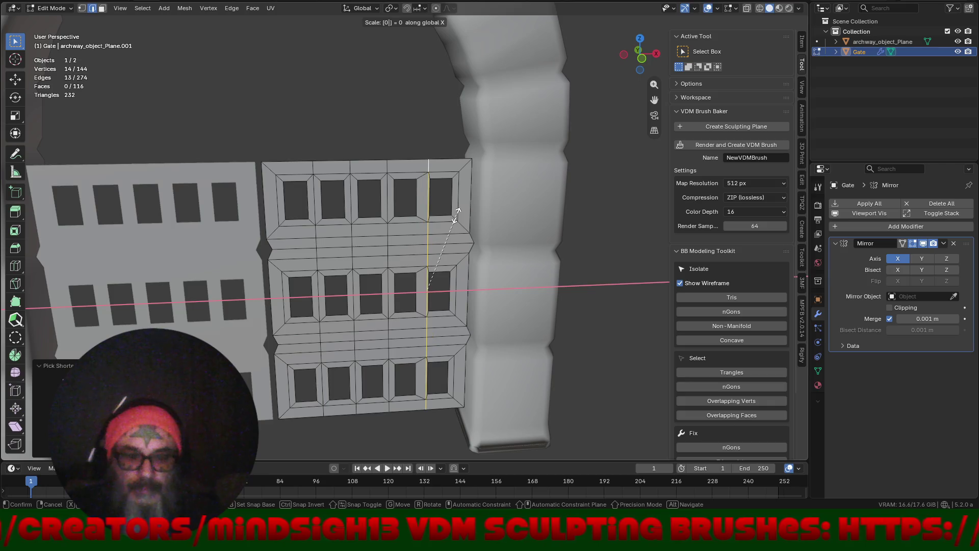
{"action": "key", "text": "Return"}
{"action": "scroll", "coordinate": [429, 396], "scroll_direction": "up", "scroll_amount": 3}
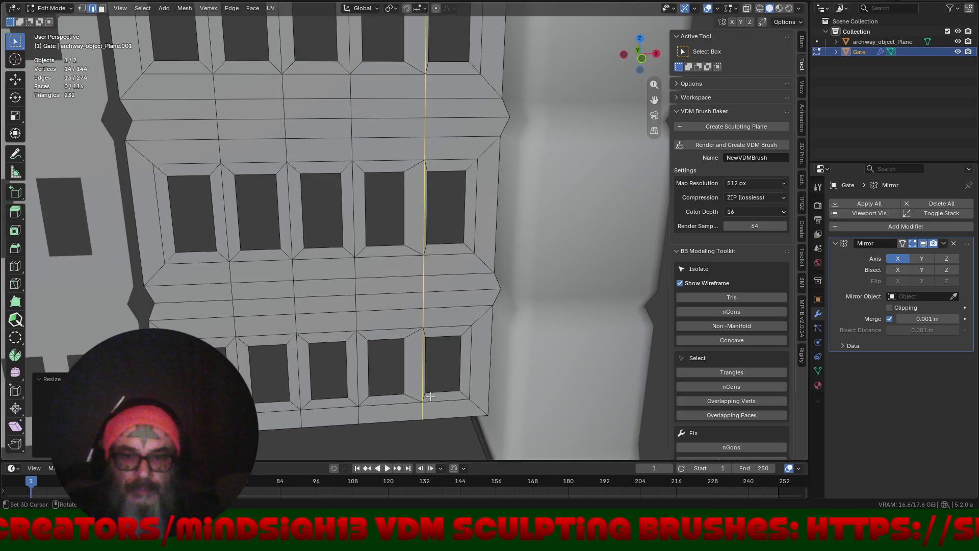
{"action": "key", "text": "g"}
{"action": "key", "text": "x"}
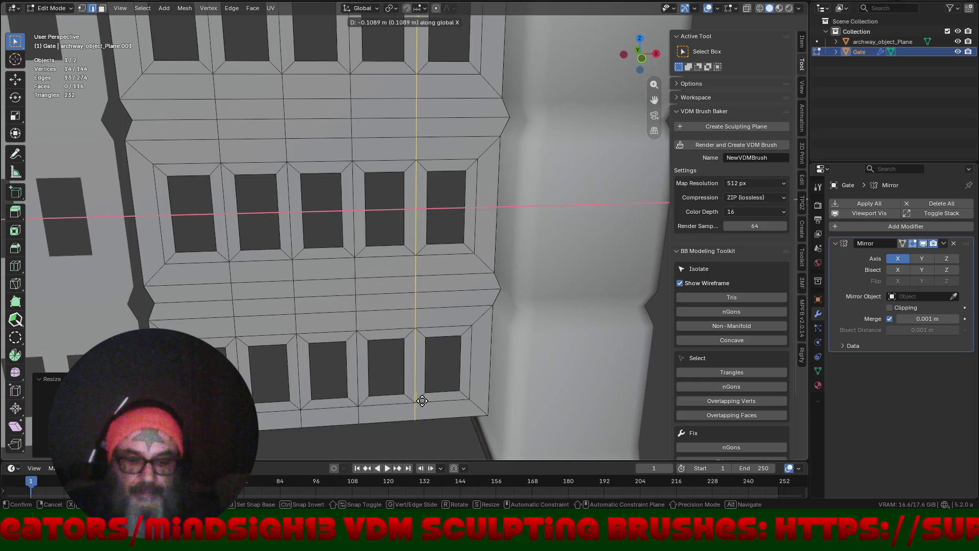
{"action": "left_click", "coordinate": [422, 401]}
{"action": "scroll", "coordinate": [404, 391], "scroll_direction": "down", "scroll_amount": 3}
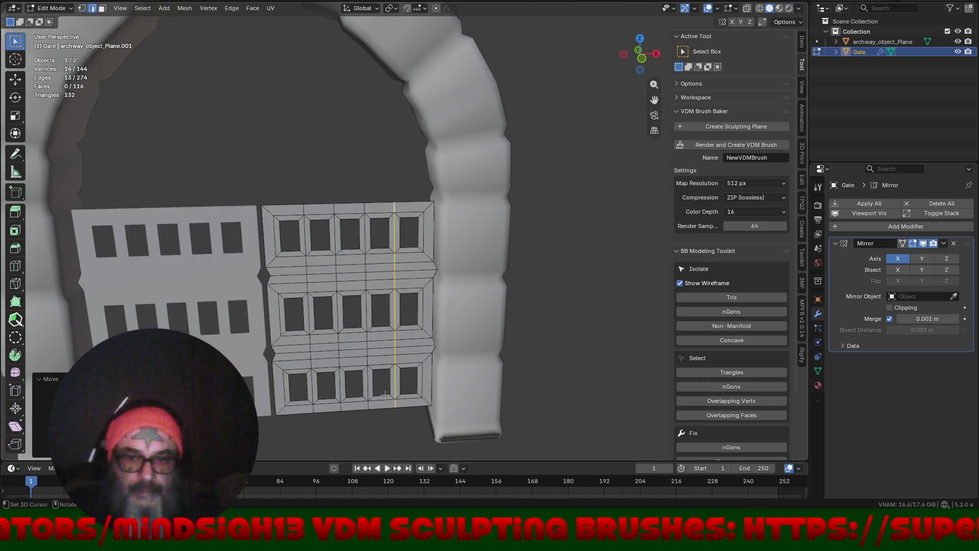
{"action": "left_click_drag", "start_coordinate": [363, 364], "coordinate": [384, 349]}
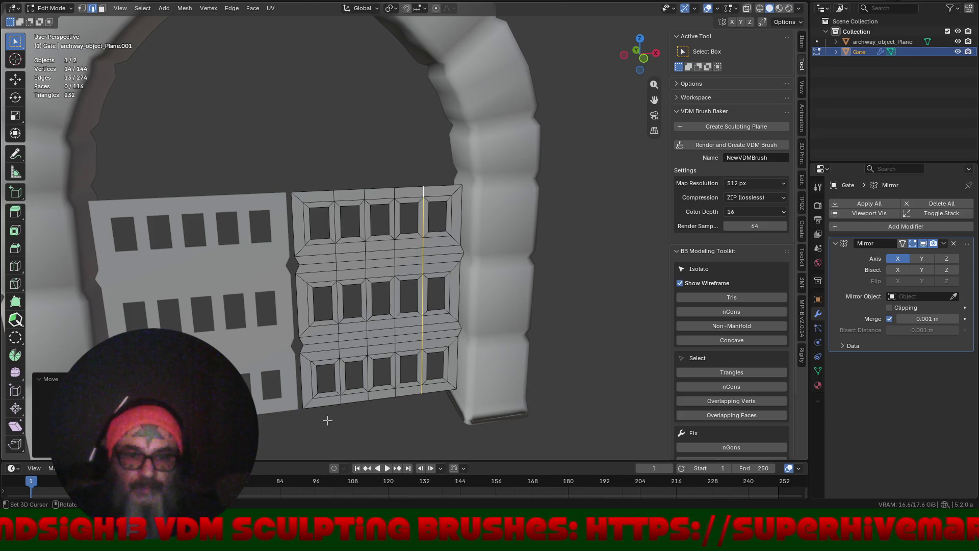
{"action": "scroll", "coordinate": [331, 417], "scroll_direction": "up", "scroll_amount": 3}
{"action": "scroll", "coordinate": [331, 417], "scroll_direction": "right", "scroll_amount": 5}
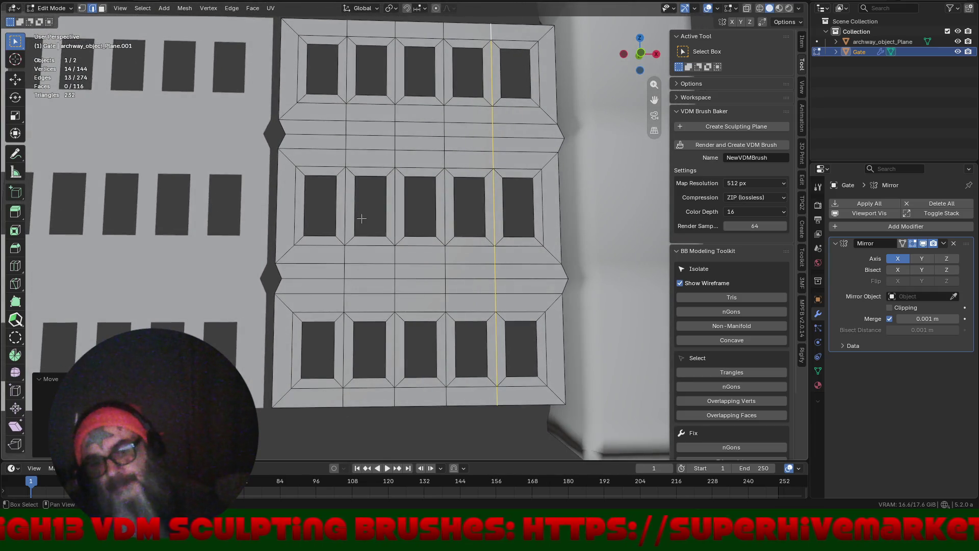
{"action": "scroll", "coordinate": [360, 212], "scroll_direction": "up", "scroll_amount": 3}
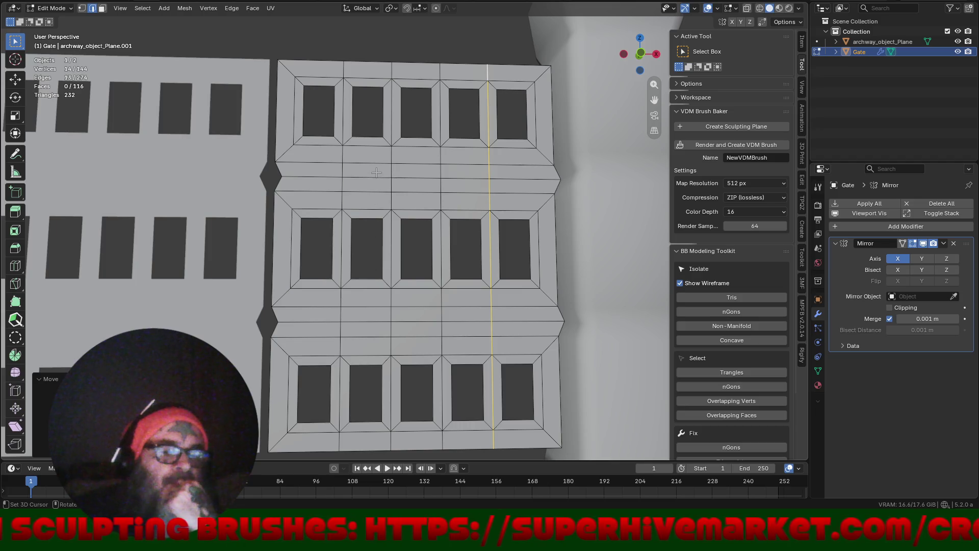
- Connect two pairs of upper and lower window corners with vertical edge paths using J
{"action": "key", "text": "1"}
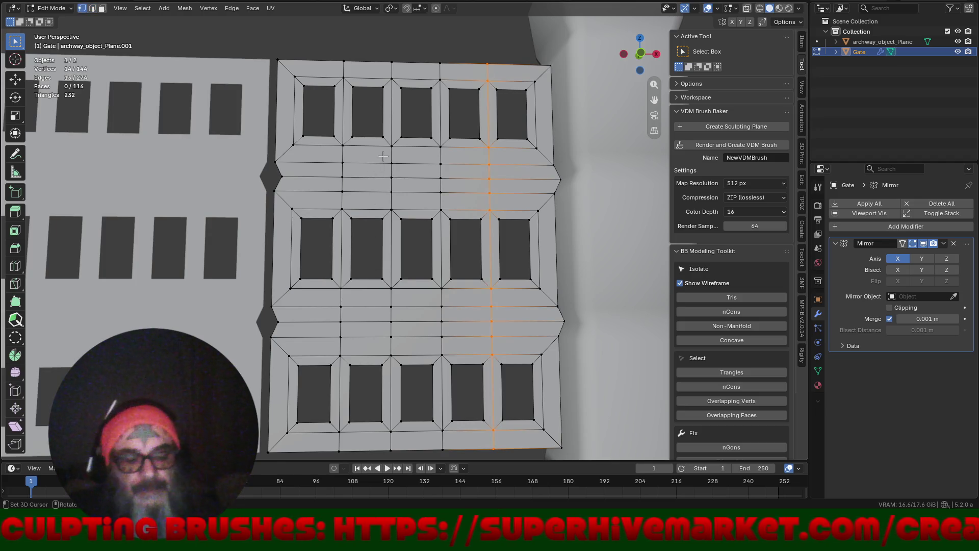
{"action": "scroll", "coordinate": [382, 153], "scroll_direction": "up", "scroll_amount": 2}
{"action": "left_click", "coordinate": [382, 127]}
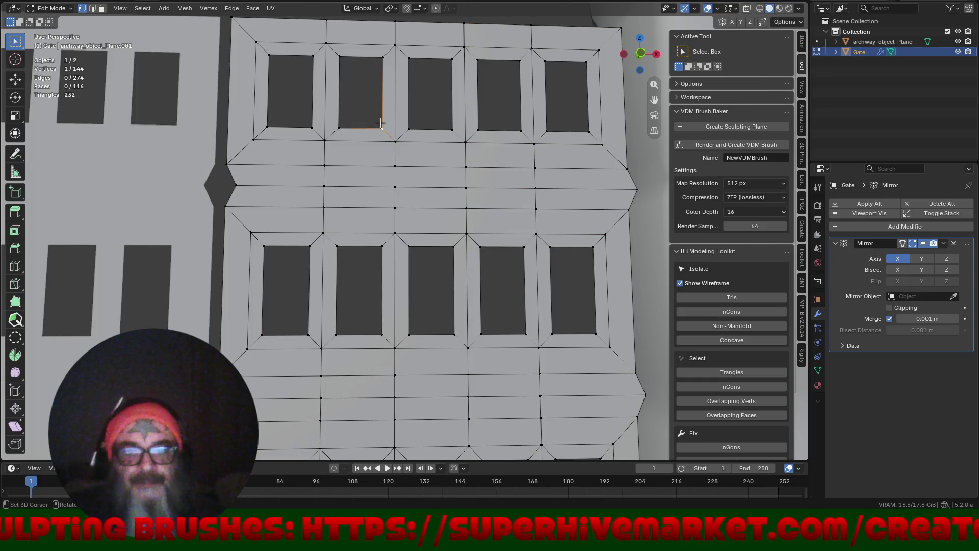
{"action": "left_click", "coordinate": [380, 246], "text": "ctrl"}
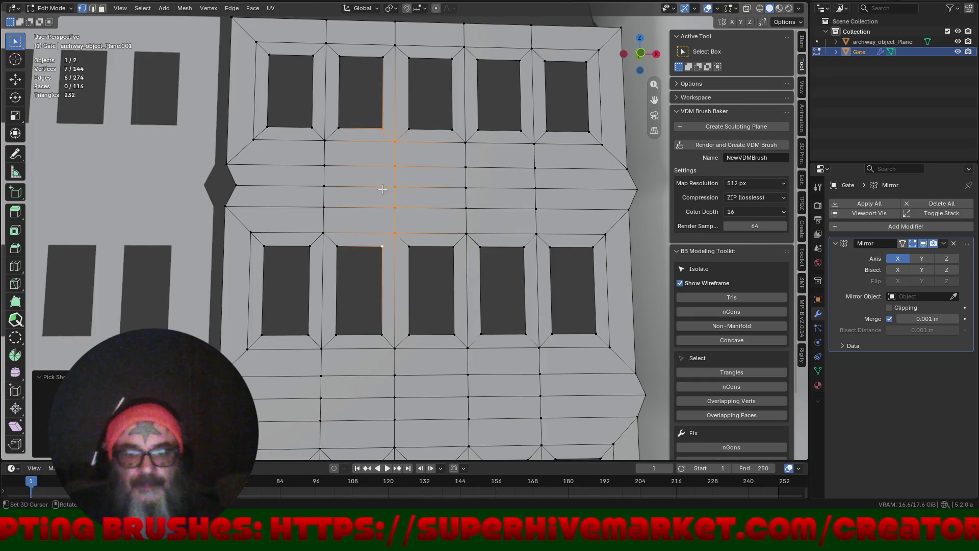
{"action": "left_click", "coordinate": [382, 127]}
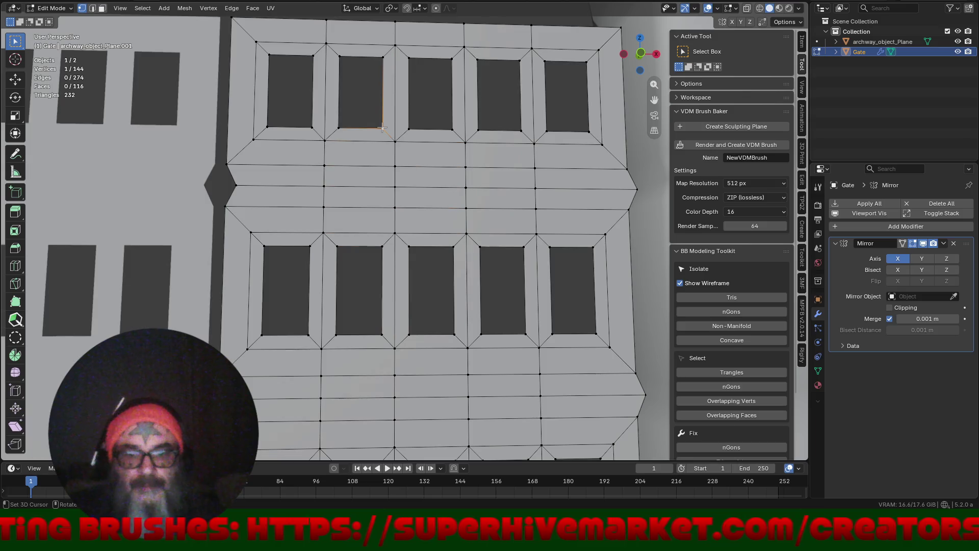
{"action": "left_click", "coordinate": [382, 247], "text": "shift"}
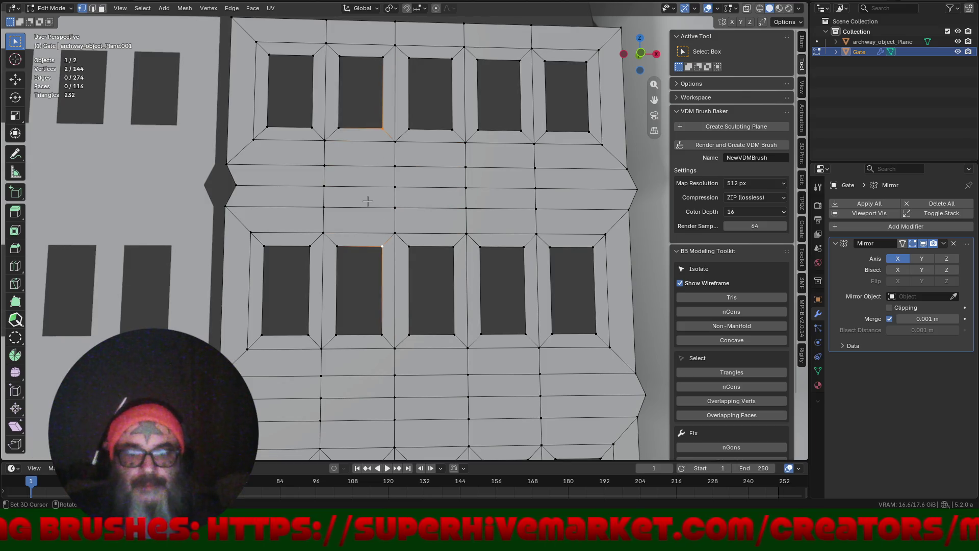
{"action": "key", "text": "j"}
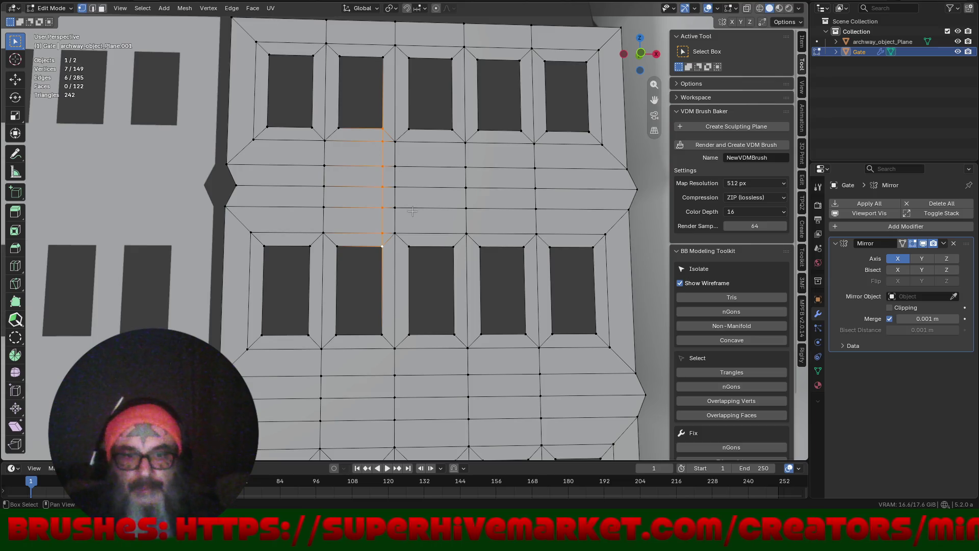
{"action": "scroll", "coordinate": [407, 224], "scroll_direction": "down", "scroll_amount": 5}
{"action": "left_click", "coordinate": [374, 246]}
{"action": "scroll", "coordinate": [403, 286], "scroll_direction": "down", "scroll_amount": 3}
{"action": "left_click", "coordinate": [378, 309], "text": "shift"}
{"action": "key", "text": "j"}
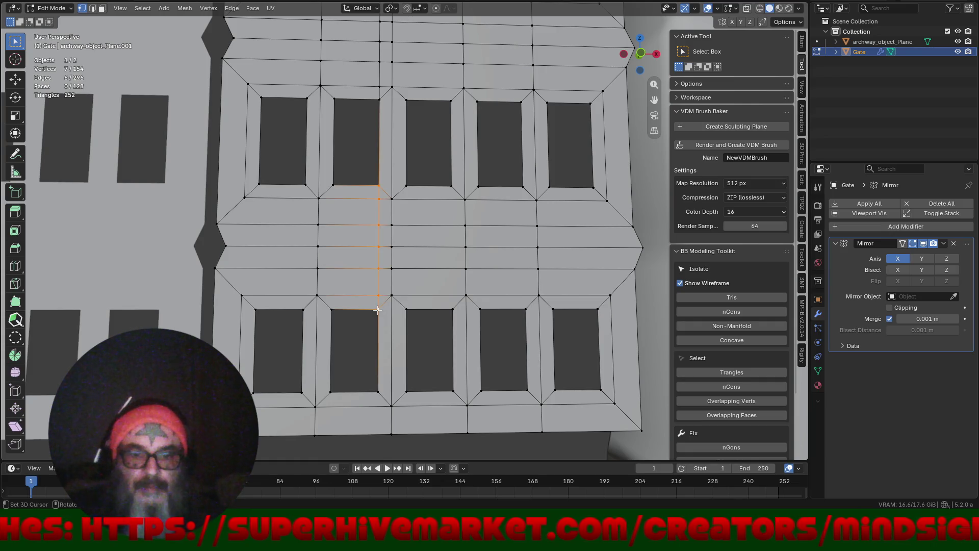
- Vertex-slide one vertex on the new edge column fully along its edge
{"action": "scroll", "coordinate": [414, 334], "scroll_direction": "down", "scroll_amount": 1}
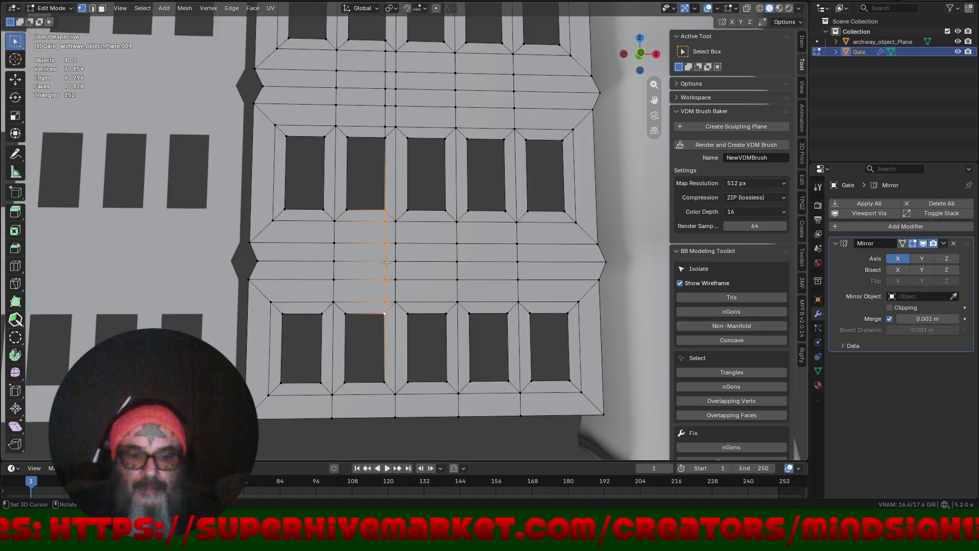
{"action": "scroll", "coordinate": [411, 306], "scroll_direction": "up", "scroll_amount": 3}
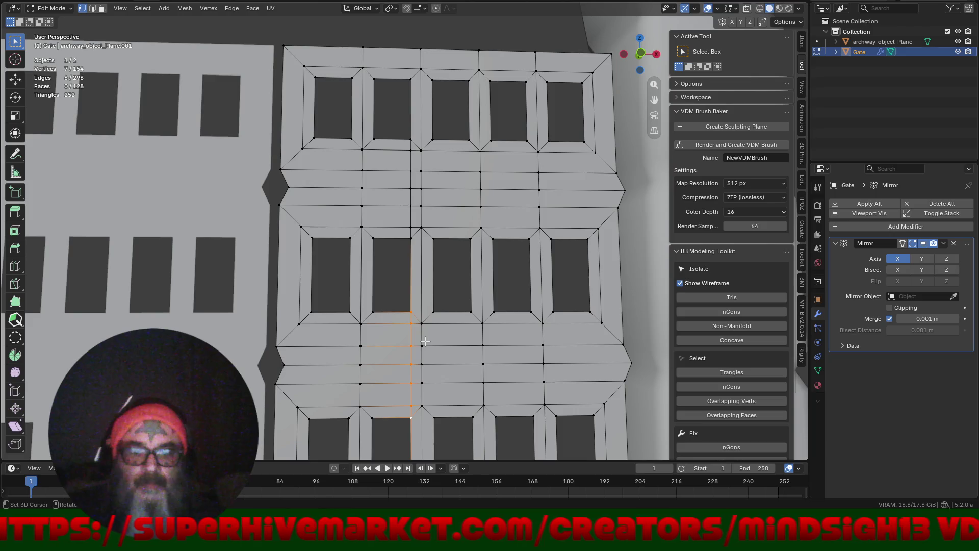
{"action": "left_click", "coordinate": [407, 205]}
{"action": "key", "text": "shift+v"}
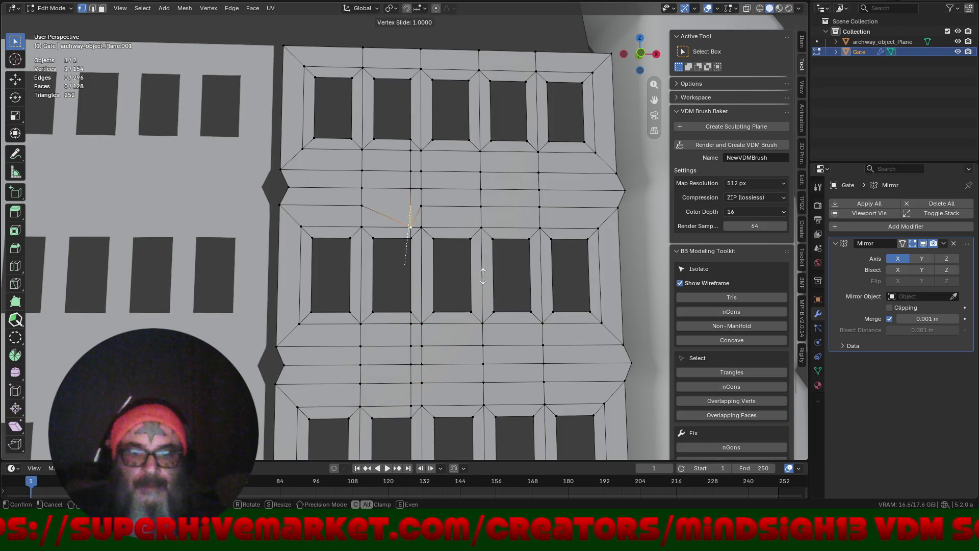
{"action": "left_click", "coordinate": [482, 279]}
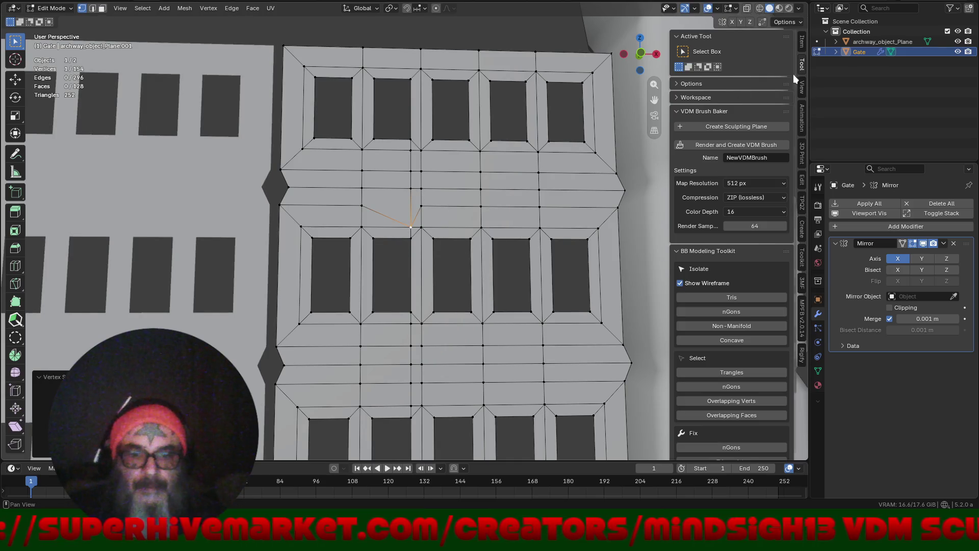
{"action": "left_click", "coordinate": [736, 85]}
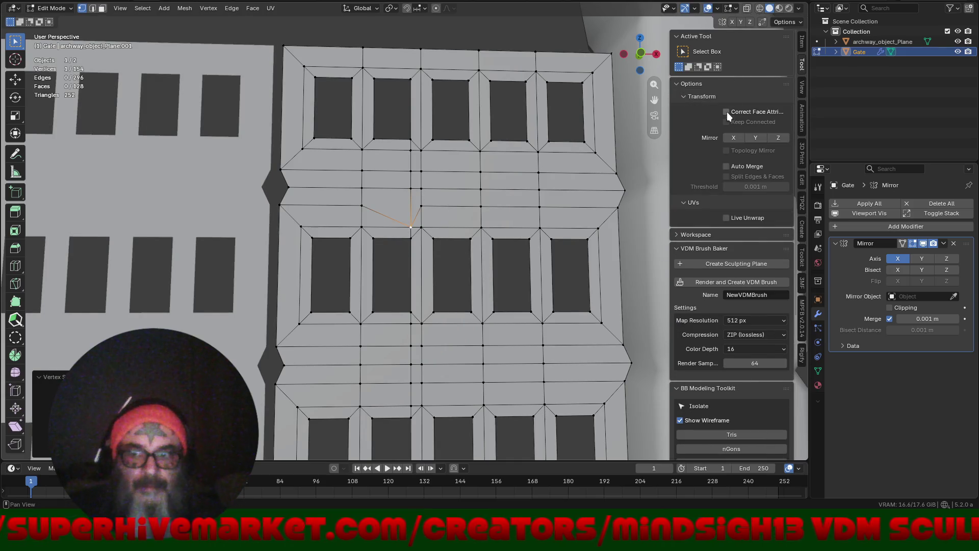
- Enable Auto Merge and merge the upper stray vertices on the column into their neighbours
{"action": "left_click", "coordinate": [726, 166]}
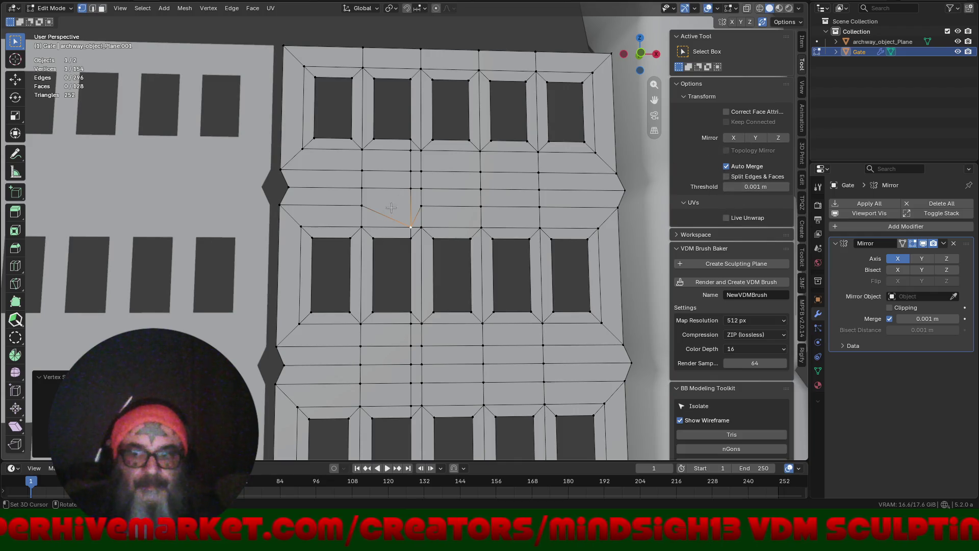
{"action": "left_click", "coordinate": [417, 187]}
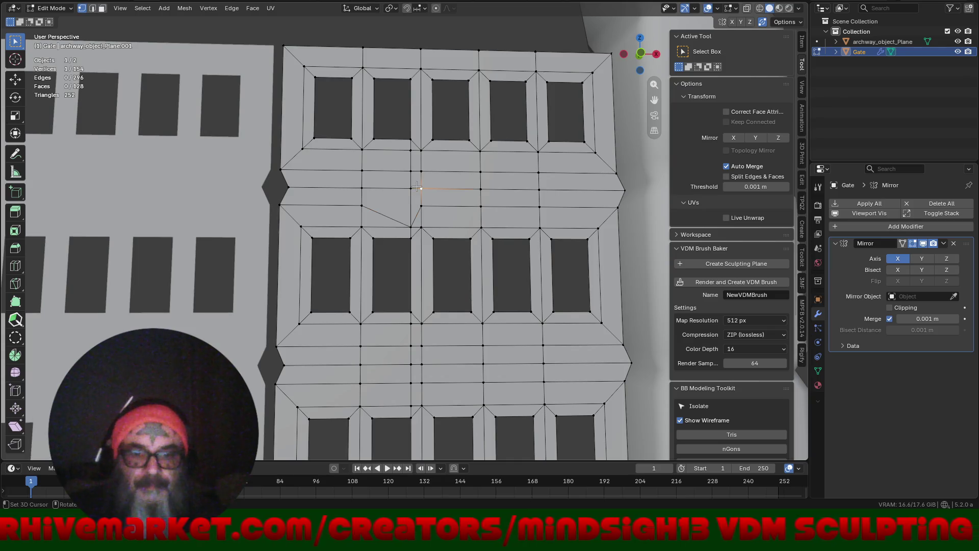
{"action": "key", "text": "g"}
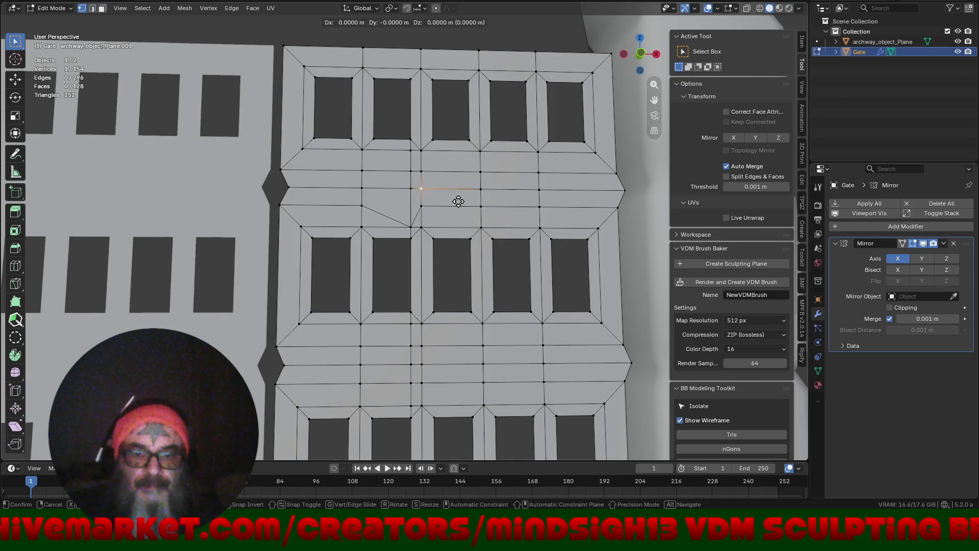
{"action": "left_click", "coordinate": [449, 201]}
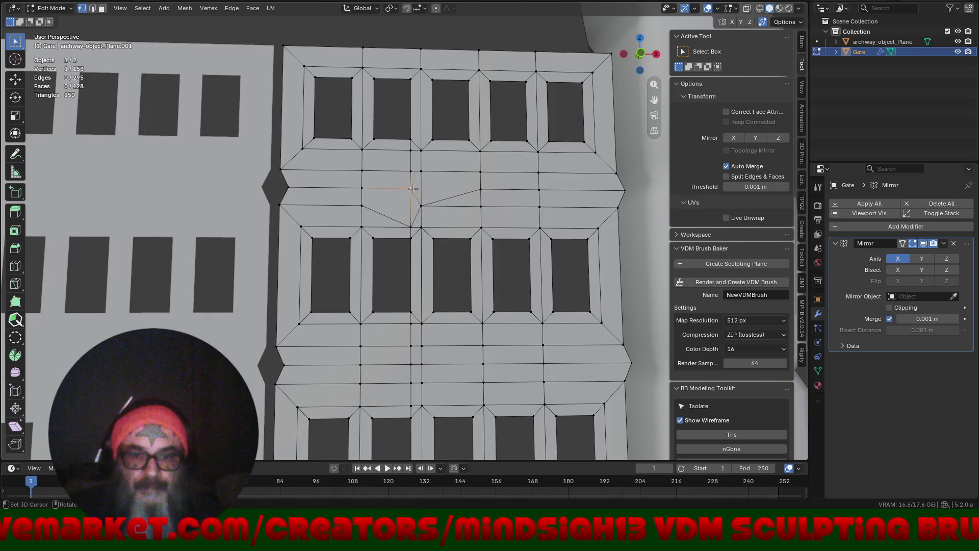
{"action": "key", "text": "g"}
{"action": "key", "text": "g"}
{"action": "left_click", "coordinate": [415, 254]}
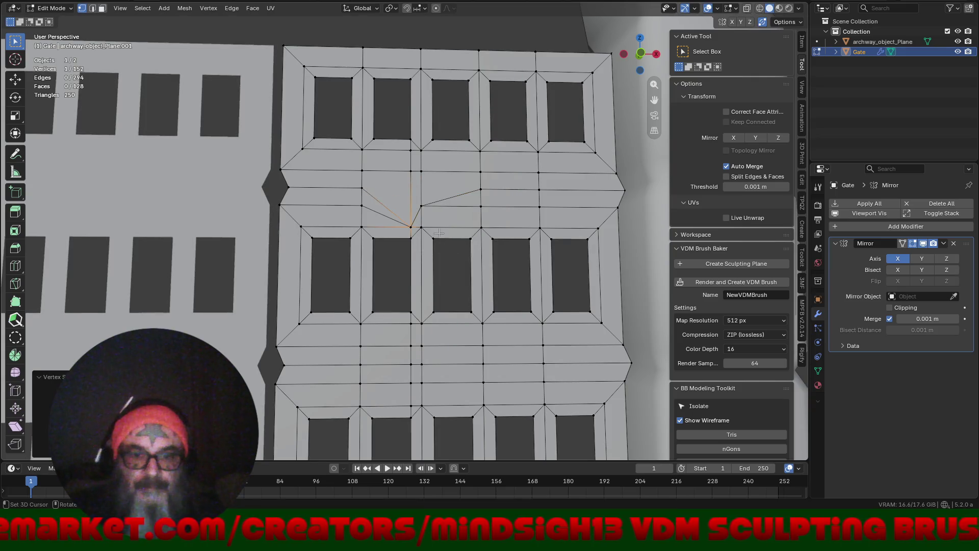
{"action": "left_click", "coordinate": [412, 174]}
{"action": "key", "text": "g"}
{"action": "left_click", "coordinate": [413, 152]}
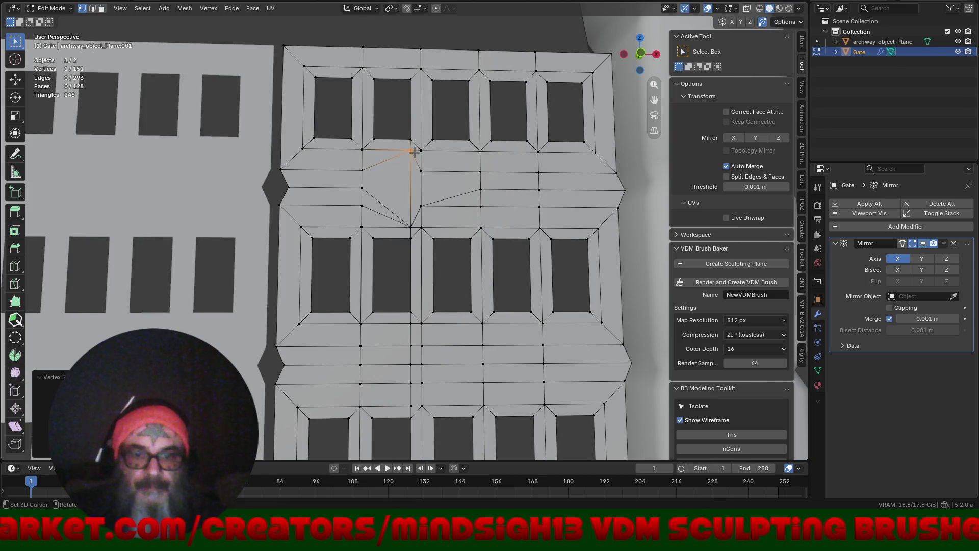
{"action": "key", "text": "g"}
{"action": "key", "text": "g"}
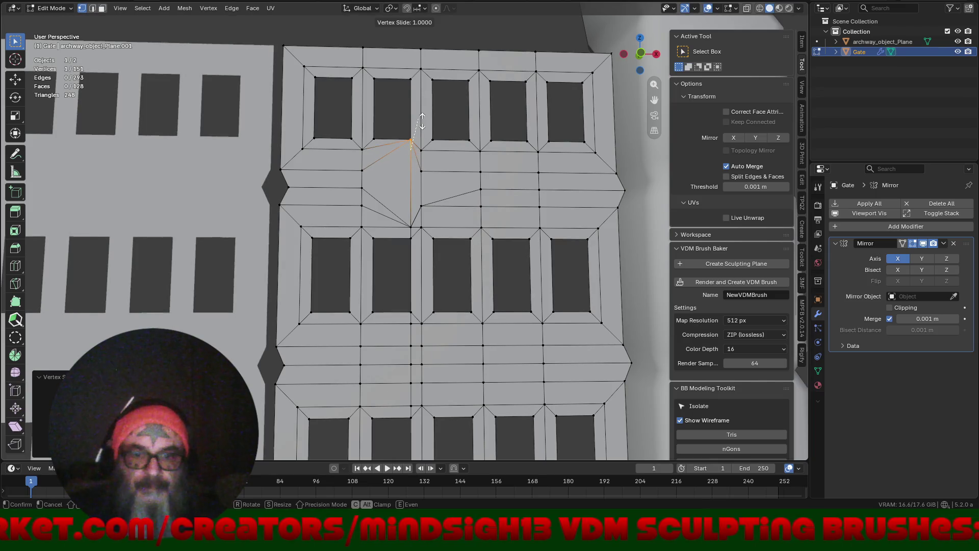
{"action": "right_click", "coordinate": [422, 120]}
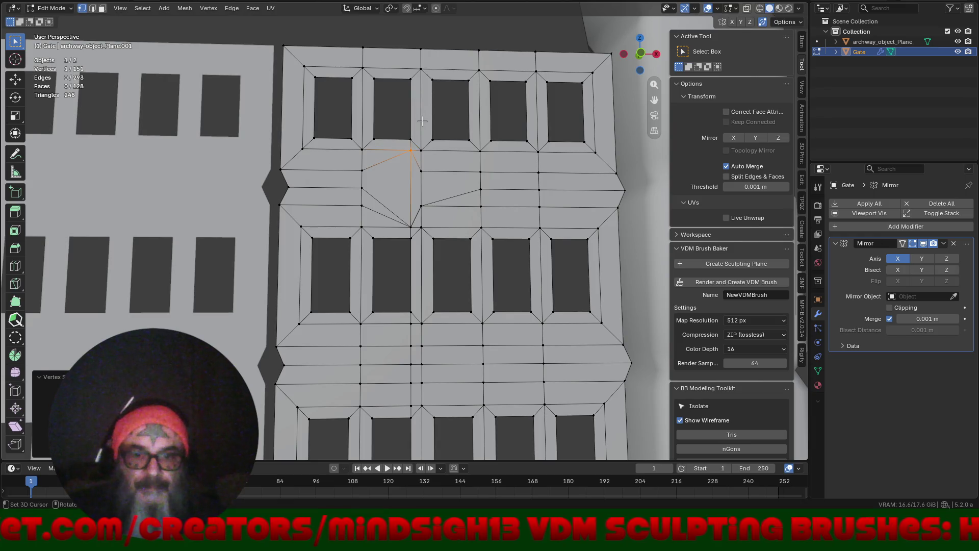
- Slide the two lower stray vertices down their edges to merge into the vertices below
{"action": "left_click", "coordinate": [410, 226]}
{"action": "key", "text": "g"}
{"action": "key", "text": "g"}
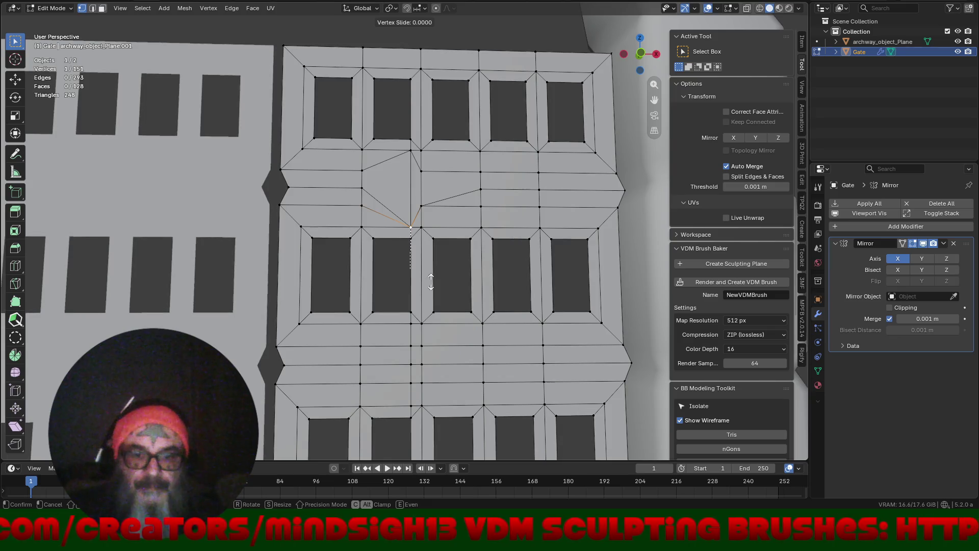
{"action": "left_click", "coordinate": [431, 281]}
{"action": "key", "text": "g"}
{"action": "key", "text": "g"}
{"action": "left_click", "coordinate": [429, 312]}
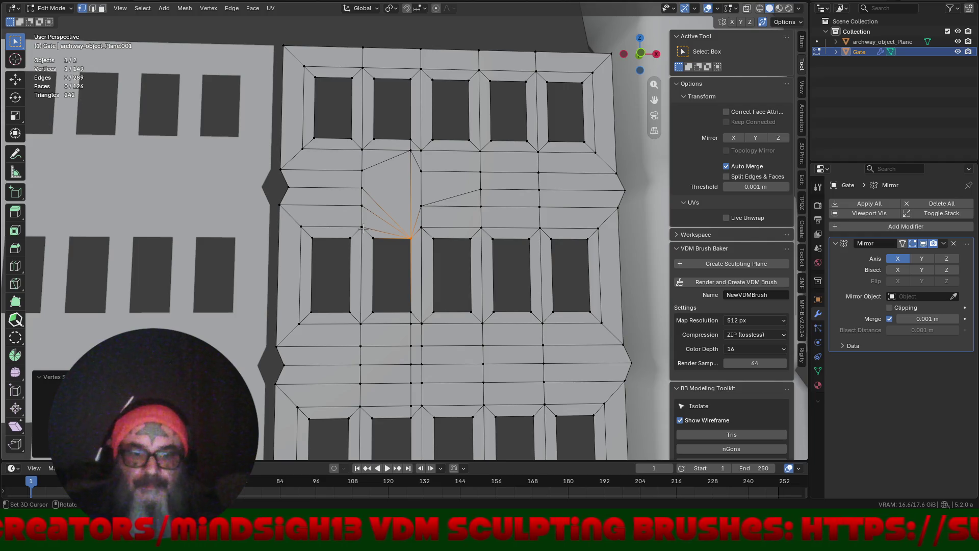
- Join the upper and lower window left corners with J, merge the new vertices, and select the triangle face between them
{"action": "left_click", "coordinate": [374, 138]}
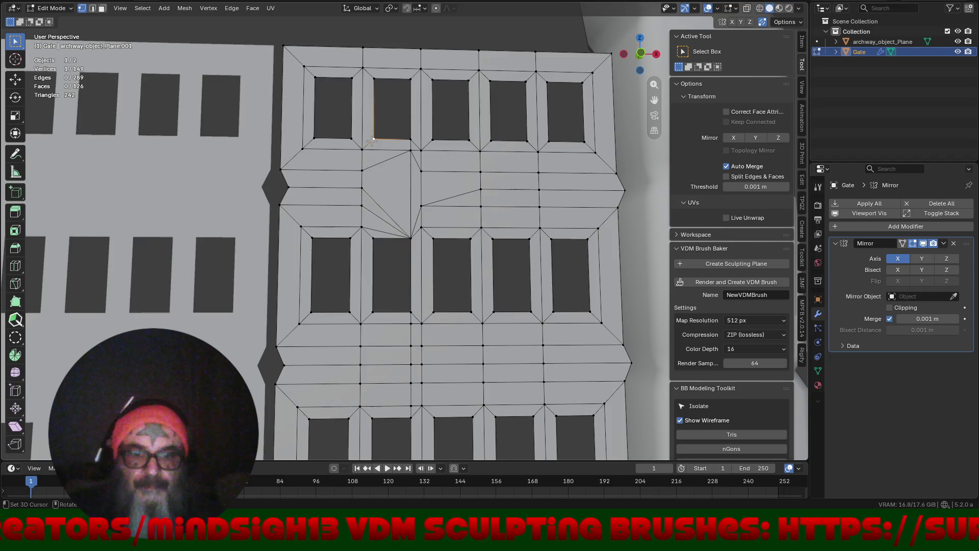
{"action": "left_click", "coordinate": [375, 239], "text": "shift"}
{"action": "key", "text": "j"}
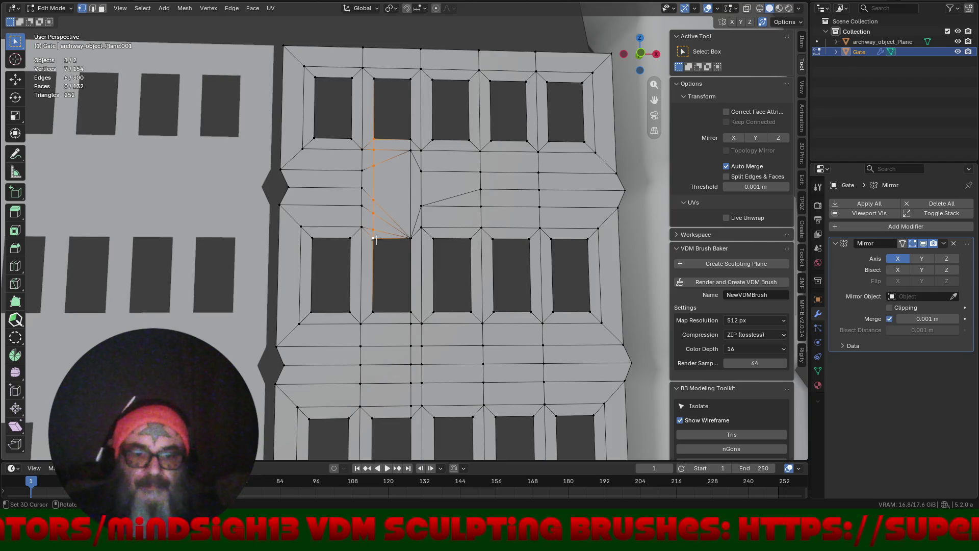
{"action": "left_click", "coordinate": [373, 230]}
{"action": "key", "text": "g"}
{"action": "left_click", "coordinate": [380, 250]}
{"action": "key", "text": "g"}
{"action": "left_click", "coordinate": [369, 212]}
{"action": "key", "text": "g"}
{"action": "key", "text": "g"}
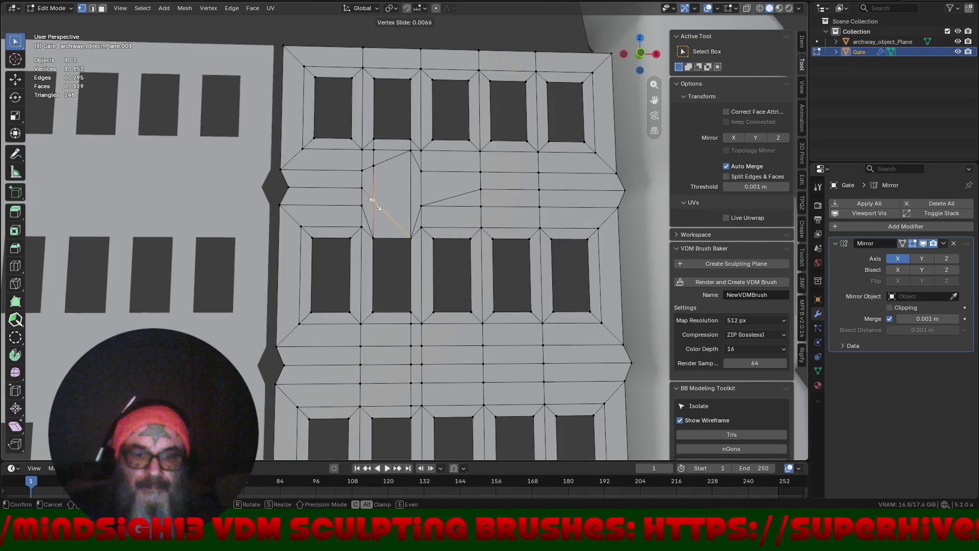
{"action": "left_click", "coordinate": [366, 171]}
{"action": "key", "text": "g"}
{"action": "key", "text": "g"}
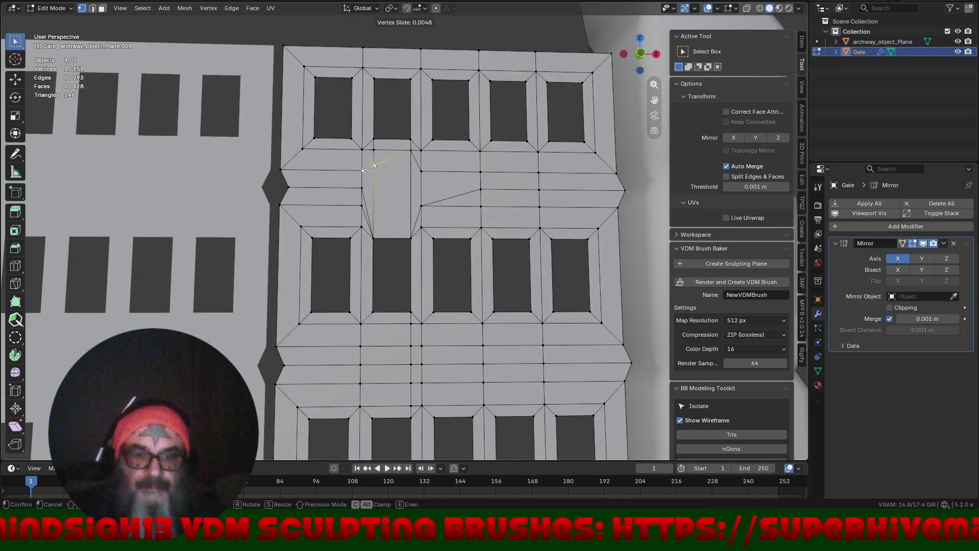
{"action": "left_click", "coordinate": [372, 271]}
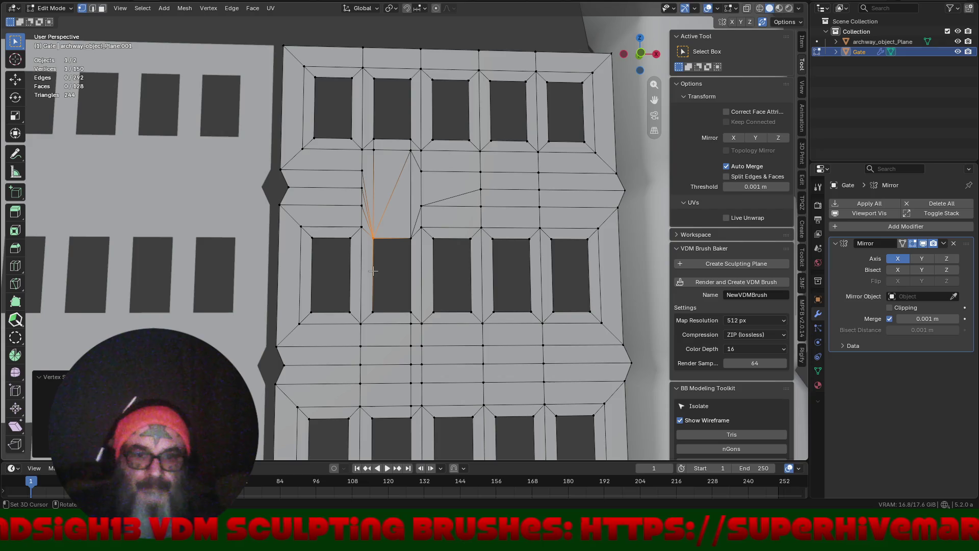
{"action": "key", "text": "3"}
{"action": "left_click", "coordinate": [390, 224]}
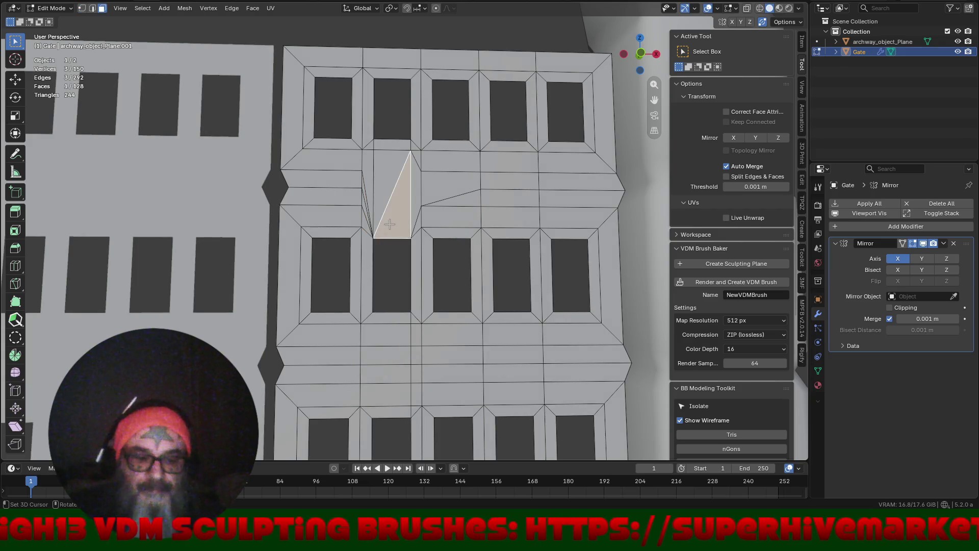
- Delete the two triangle faces and the strip above them, then orbit to view the gate
{"action": "left_click", "coordinate": [383, 182], "text": "shift"}
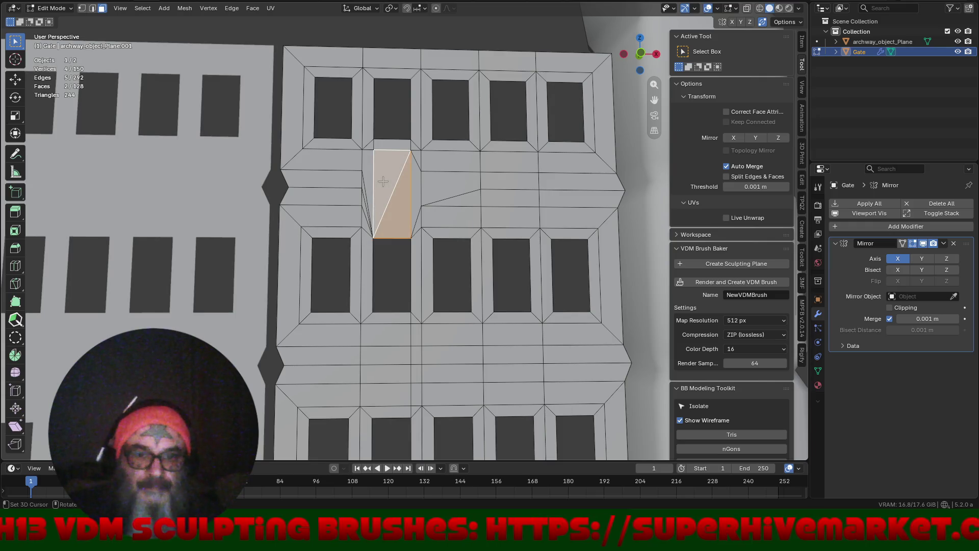
{"action": "key", "text": "Delete"}
{"action": "left_click", "coordinate": [383, 145]}
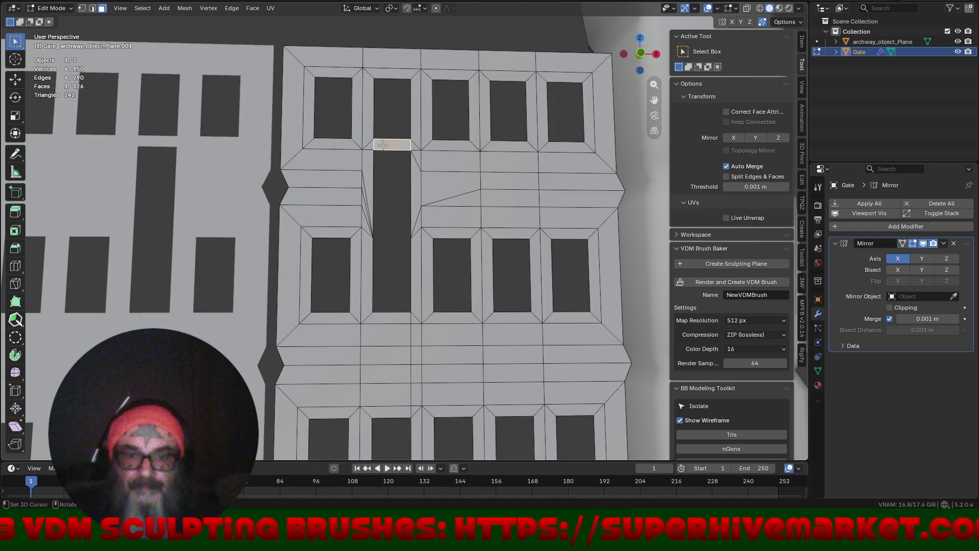
{"action": "key", "text": "Delete"}
{"action": "scroll", "coordinate": [380, 201], "scroll_direction": "down", "scroll_amount": 5}
{"action": "left_click_drag", "start_coordinate": [398, 243], "coordinate": [413, 264]}
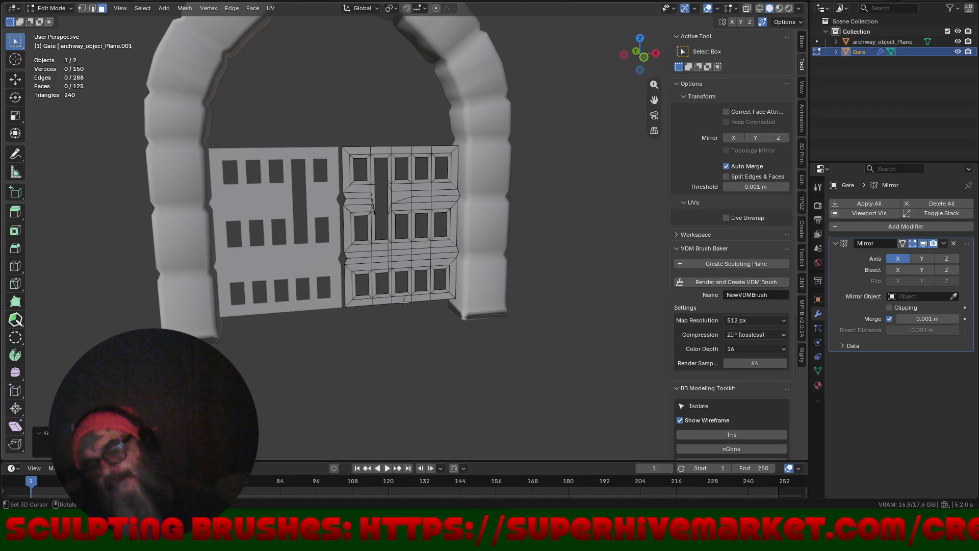
{"action": "scroll", "coordinate": [395, 258], "scroll_direction": "up", "scroll_amount": 1}
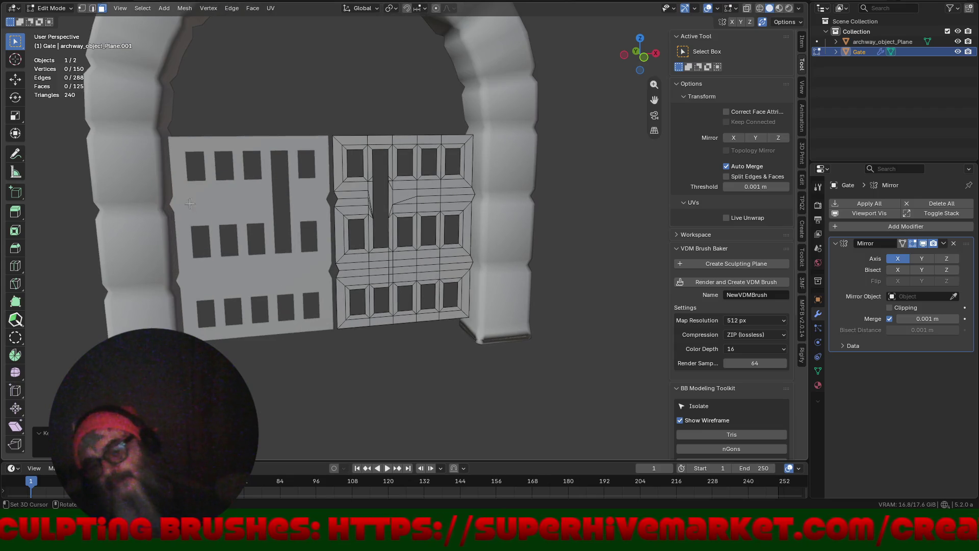